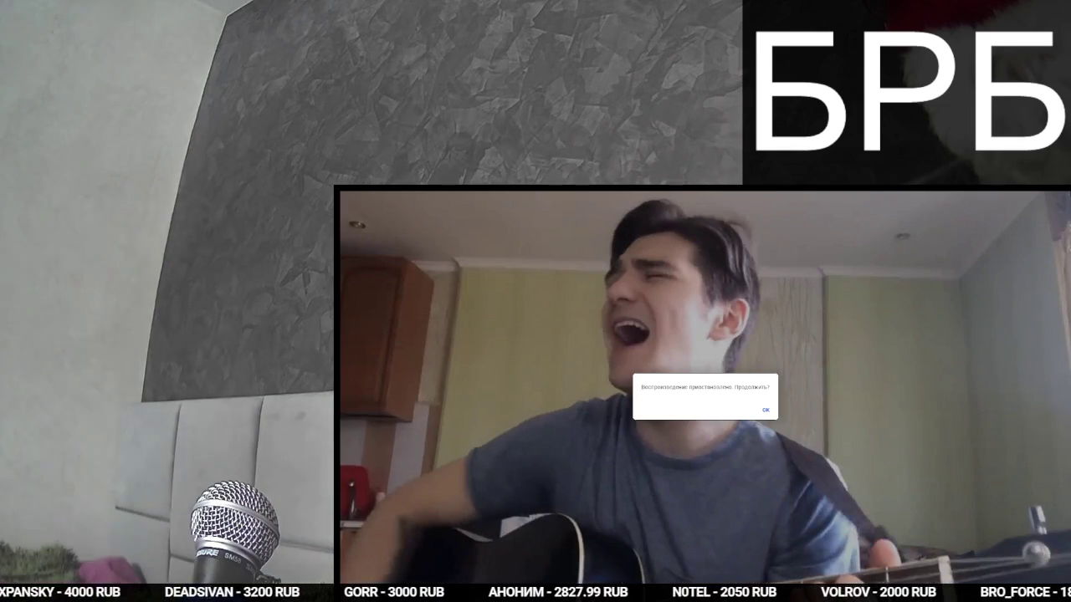
Confirm the paused-video prompt, leave fullscreen, and close the music video tab with Ctrl+W.
{"action": "key", "text": "f"}
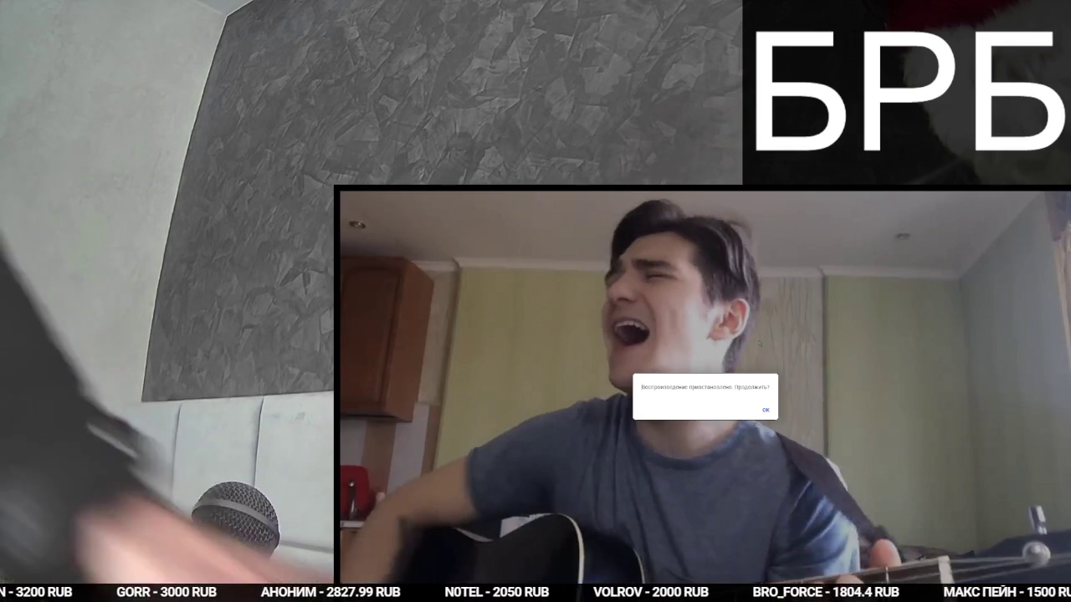
{"action": "key", "text": "Escape"}
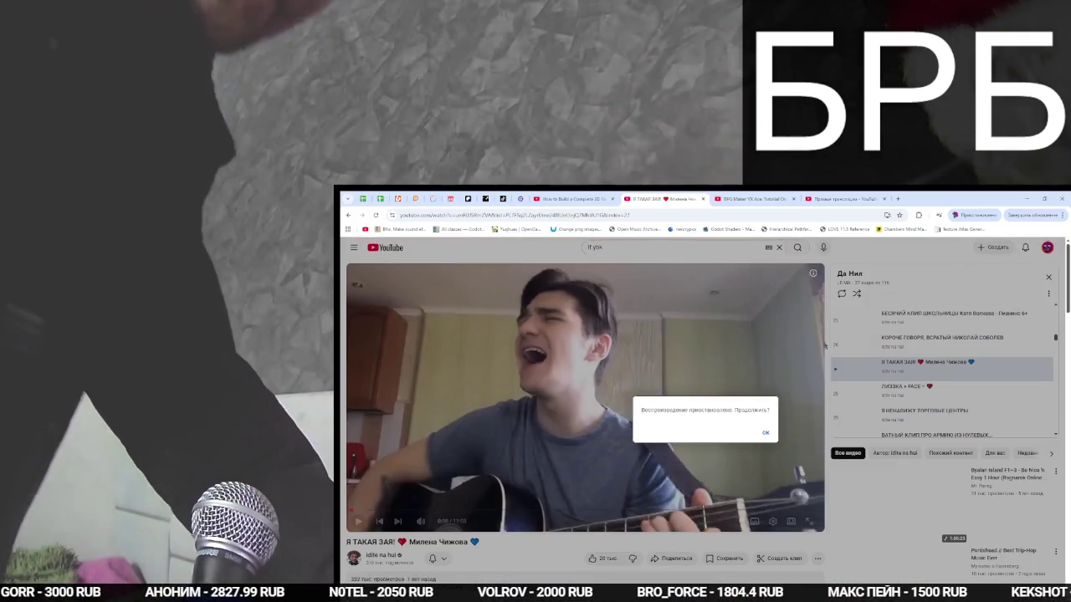
{"action": "left_click", "coordinate": [766, 440]}
{"action": "key", "text": "F11"}
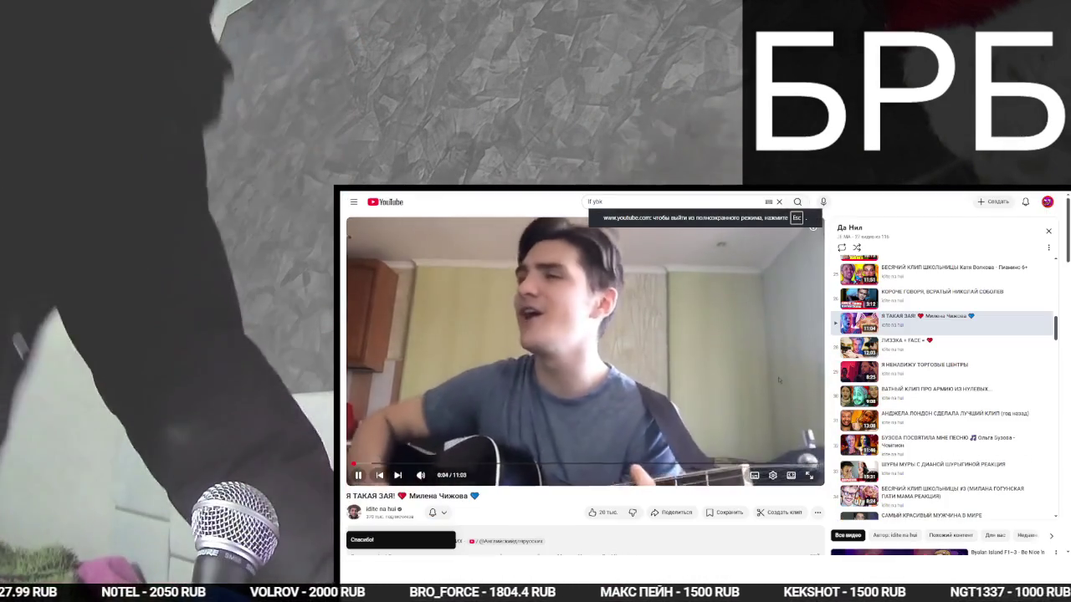
{"action": "double_click", "coordinate": [778, 379]}
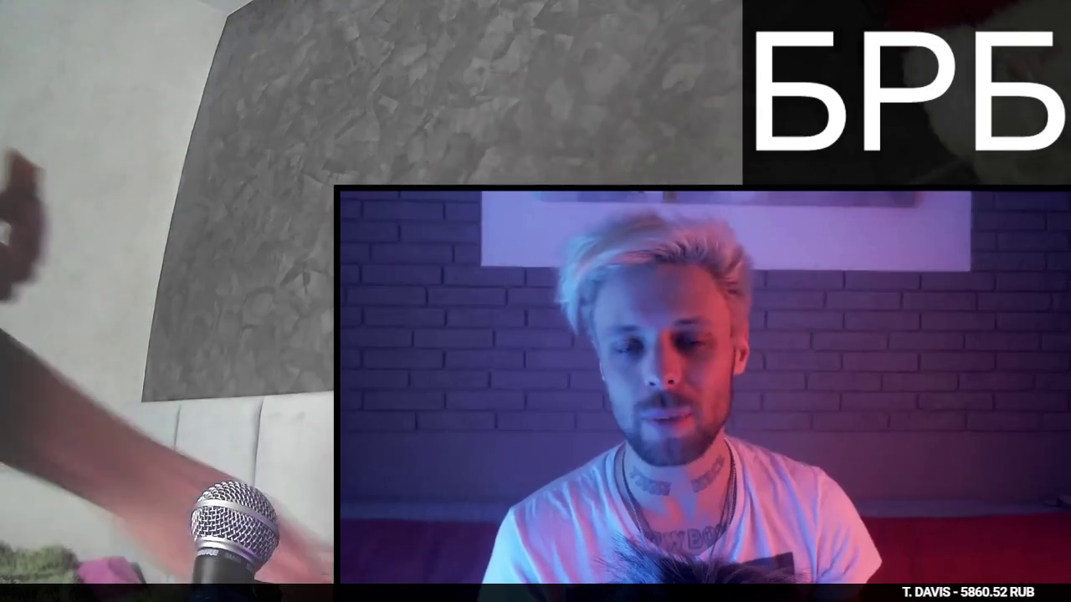
{"action": "double_click", "coordinate": [779, 381]}
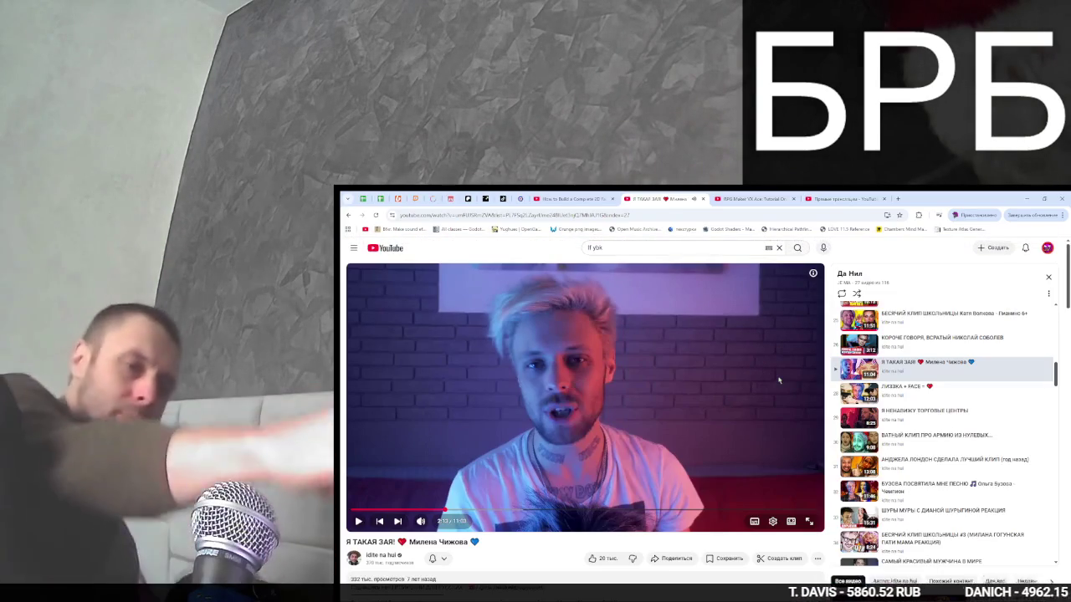
{"action": "key", "text": "ctrl+w"}
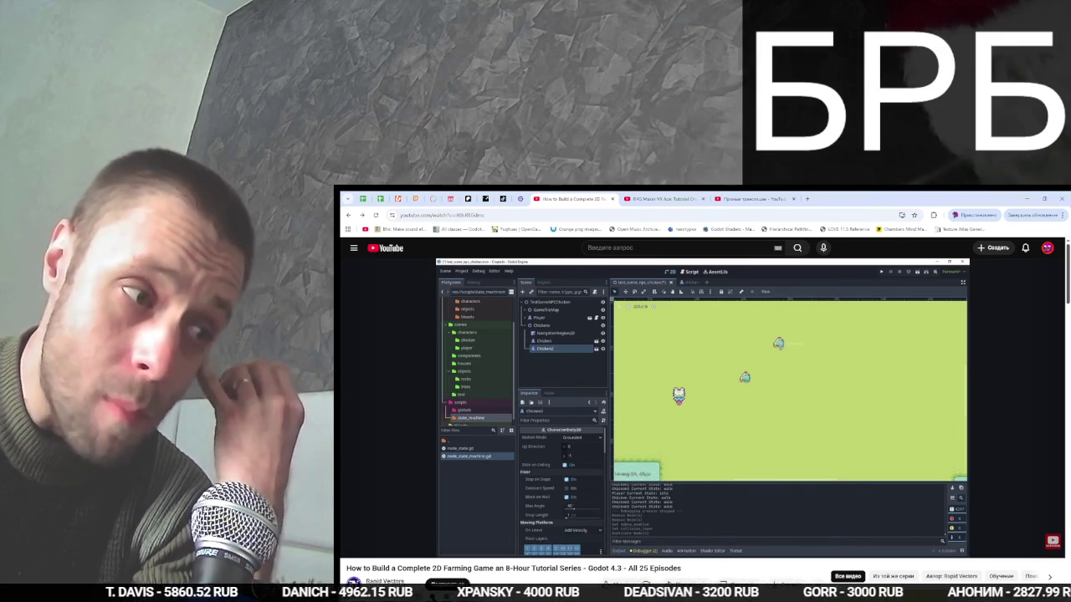
Hide the Текст (GDI+) БРБ overlay in OBS Studio, then bring the browser back.
{"action": "key", "text": "alt+Tab"}
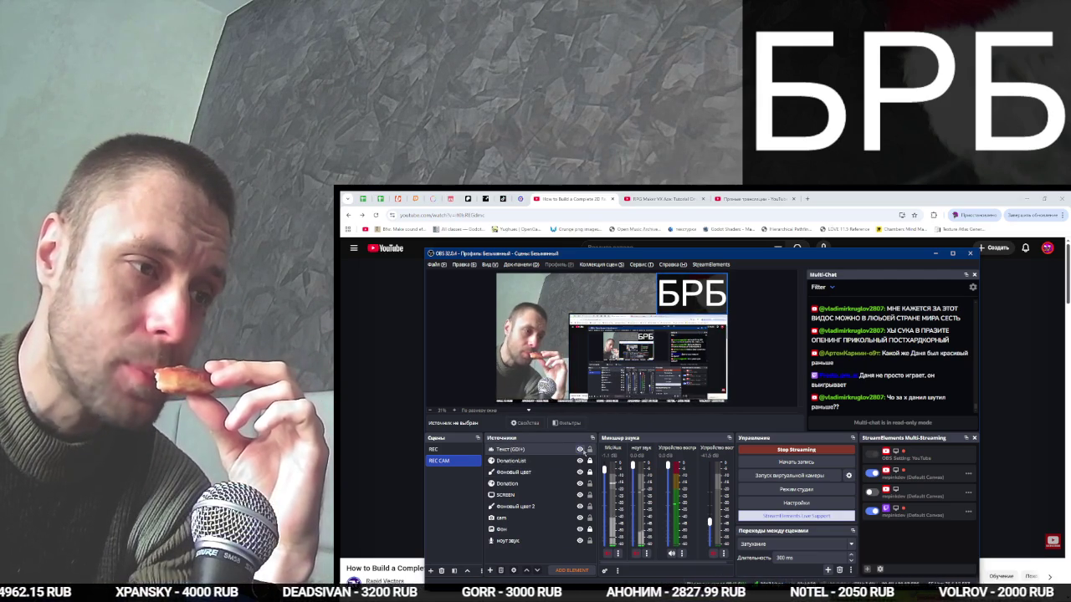
{"action": "left_click", "coordinate": [580, 449]}
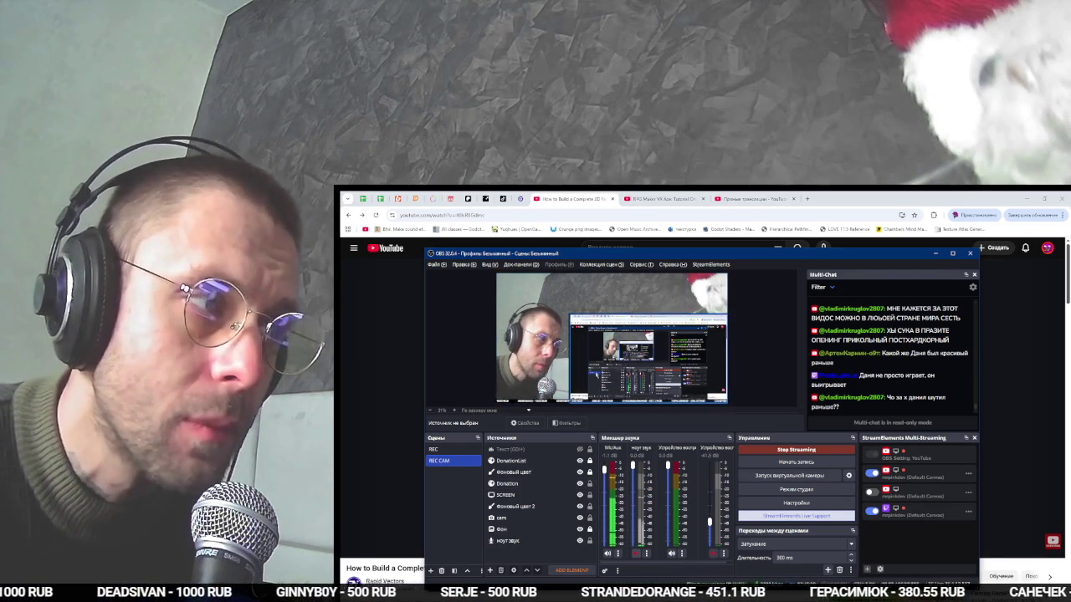
{"action": "left_click", "coordinate": [561, 197]}
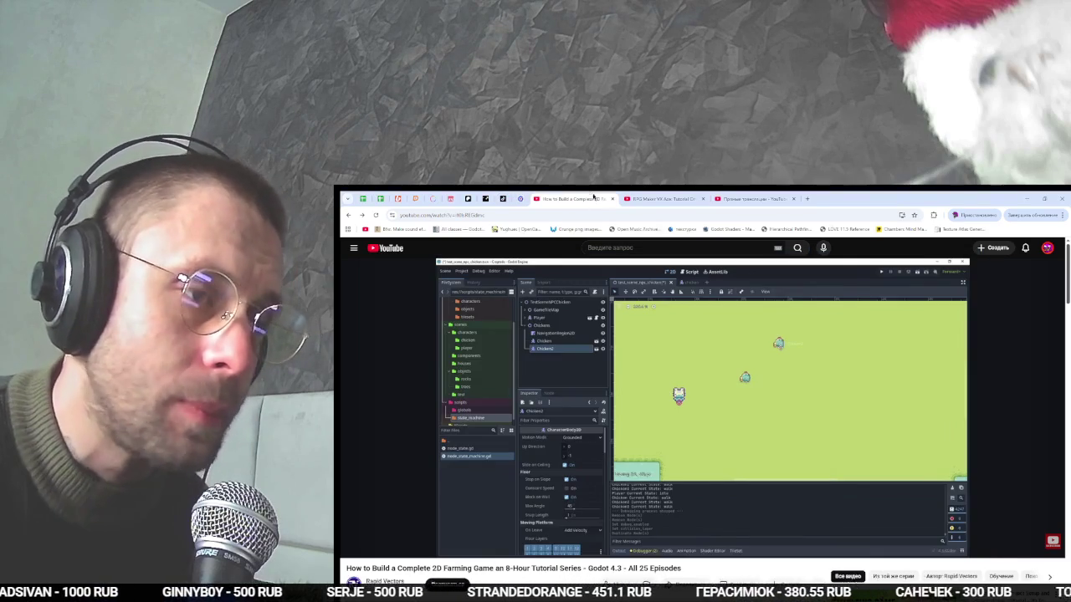
{"action": "left_click", "coordinate": [745, 199]}
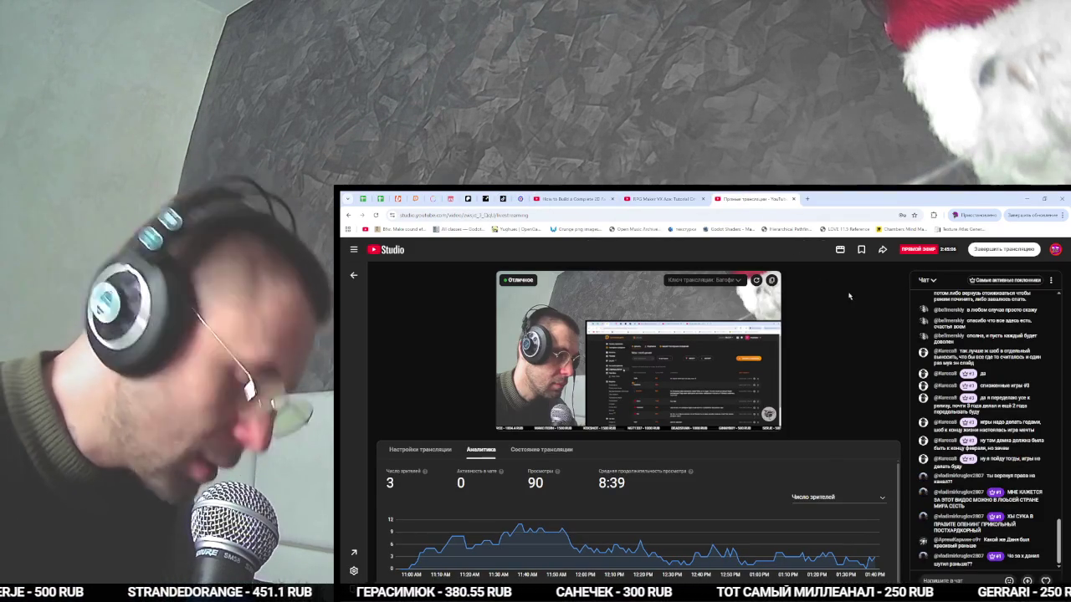
{"action": "mouse_move", "coordinate": [714, 321]}
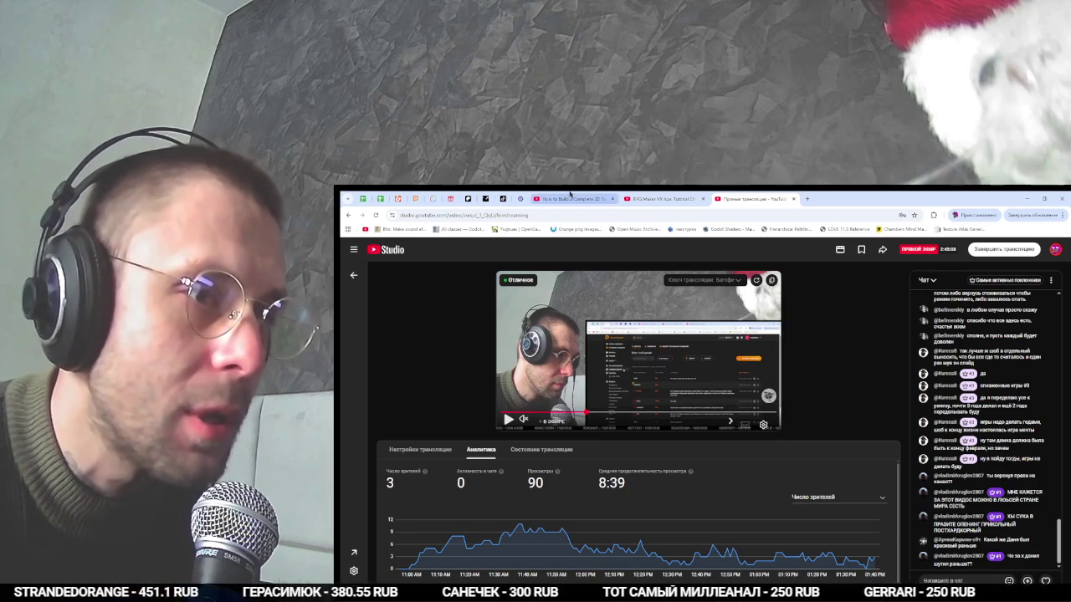
{"action": "left_click", "coordinate": [573, 198]}
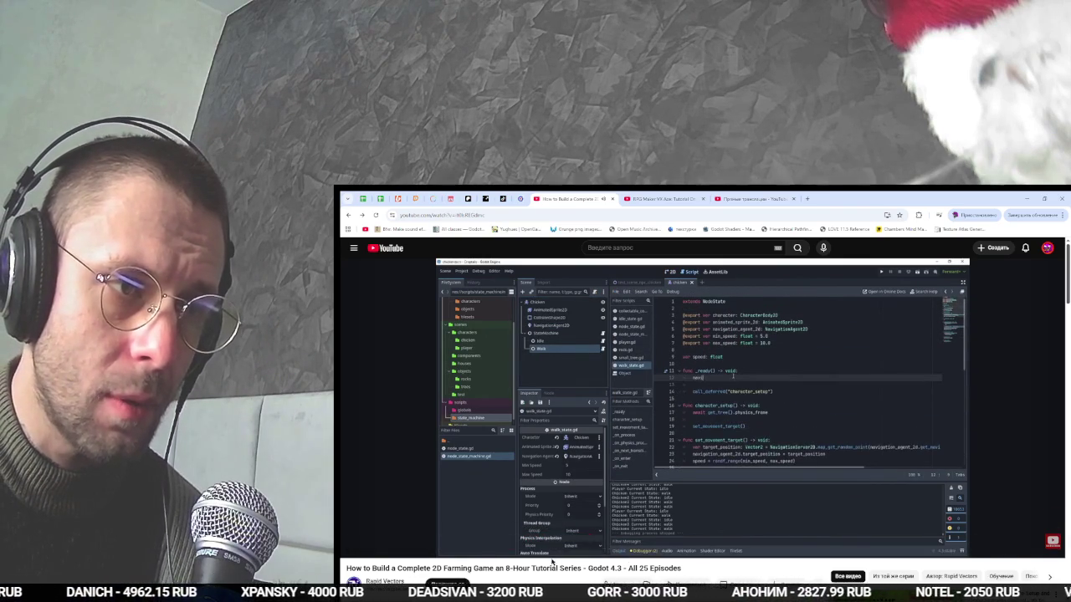
In animal_move_state.gd, inspect the on_velocity_computed connect call on lines 16–17.
{"action": "mouse_move", "coordinate": [553, 559]}
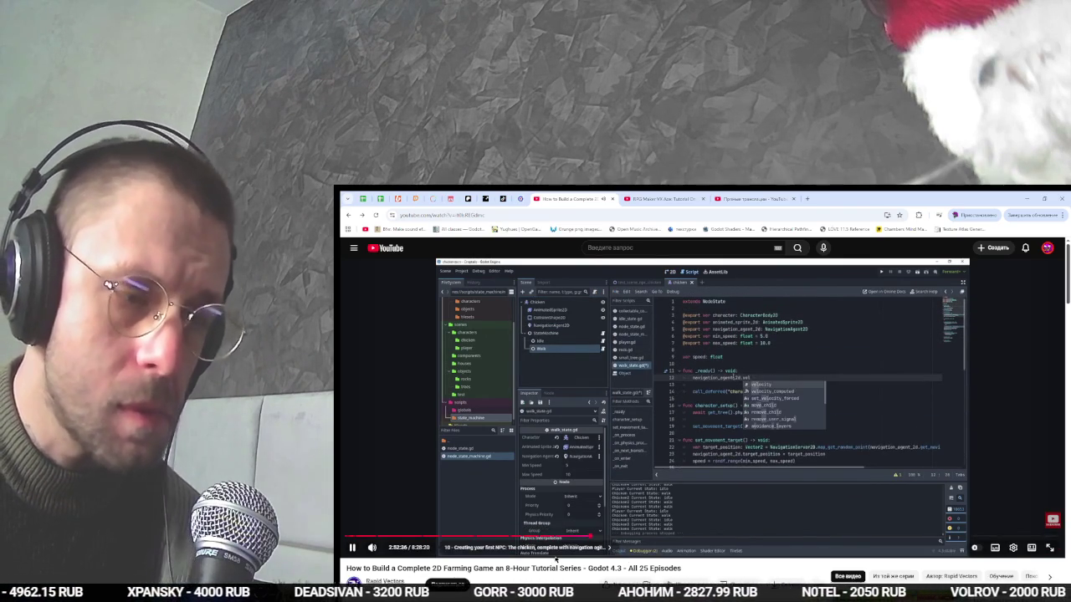
{"action": "key", "text": "alt+Tab"}
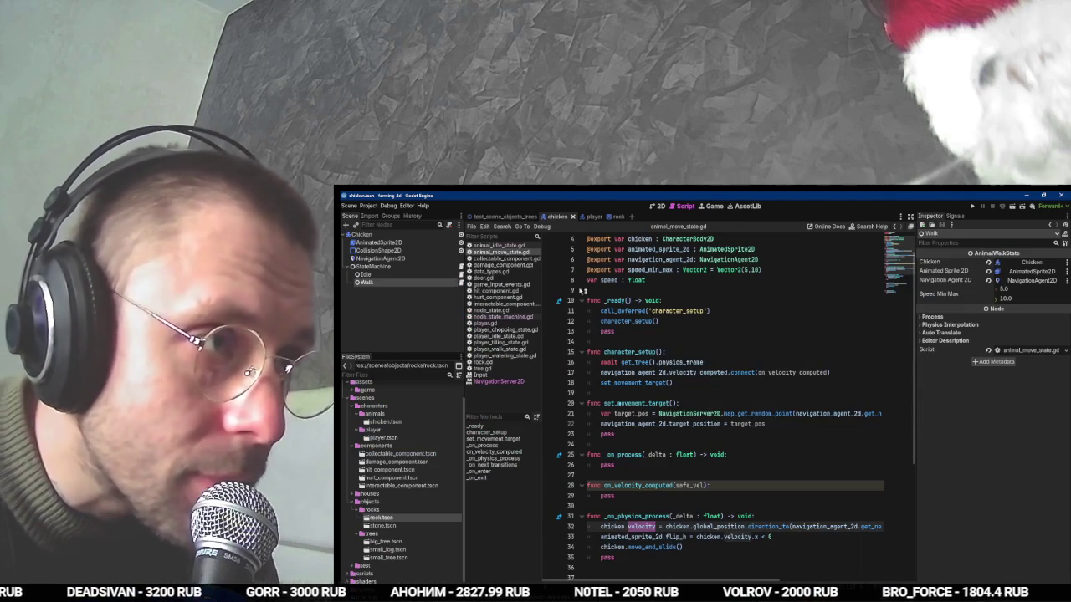
{"action": "key", "text": "alt+Tab"}
{"action": "key", "text": "alt+Tab"}
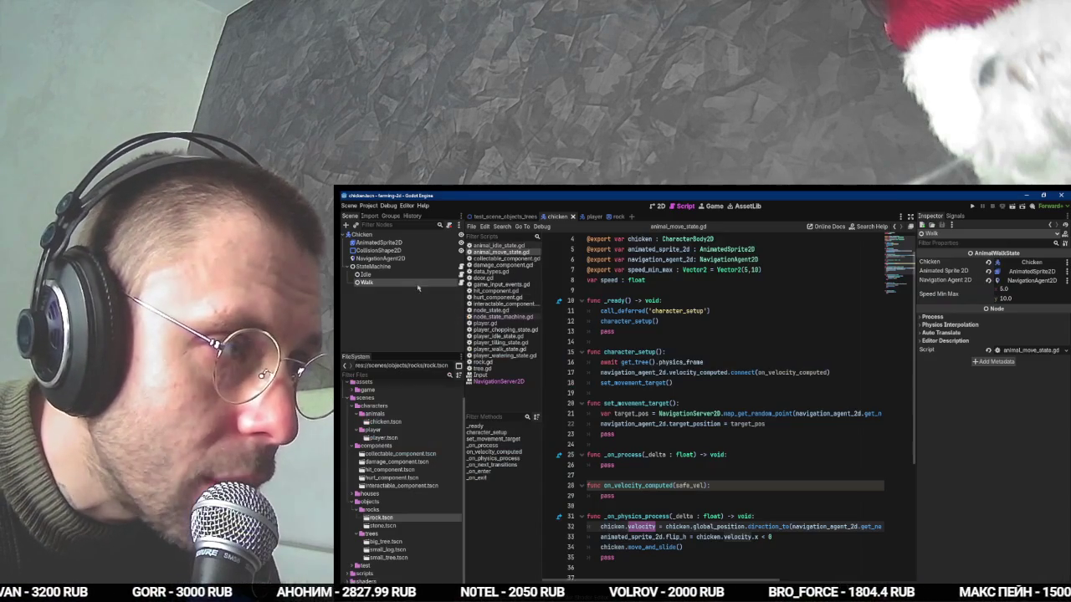
{"action": "left_click", "coordinate": [671, 372]}
{"action": "left_click_drag", "start_coordinate": [880, 370], "coordinate": [868, 362]}
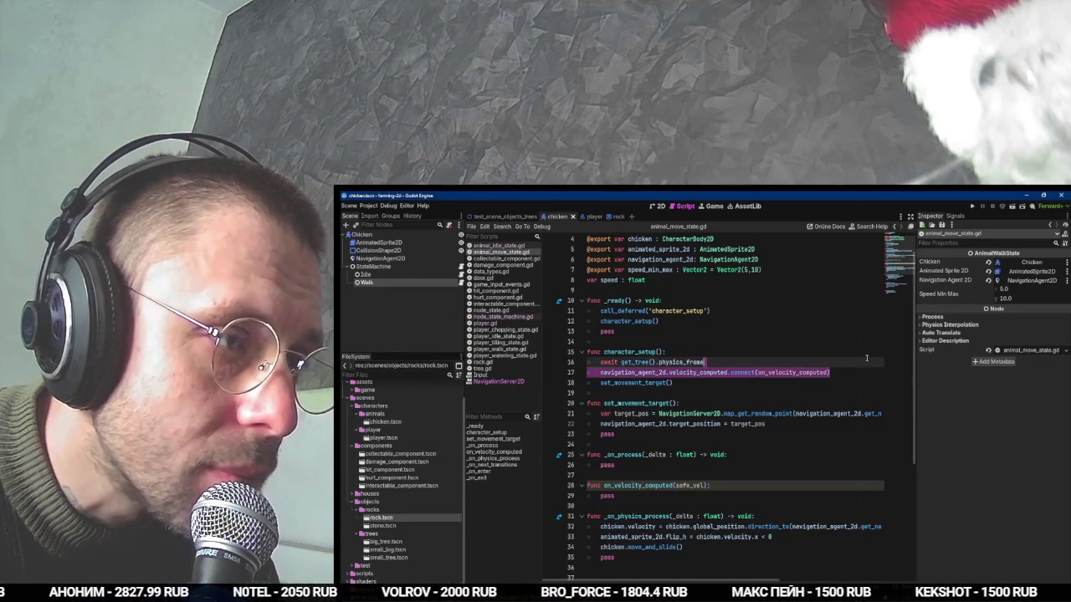
{"action": "scroll", "coordinate": [786, 355], "scroll_direction": "down", "scroll_amount": 6}
{"action": "scroll", "coordinate": [757, 355], "scroll_direction": "up", "scroll_amount": 7}
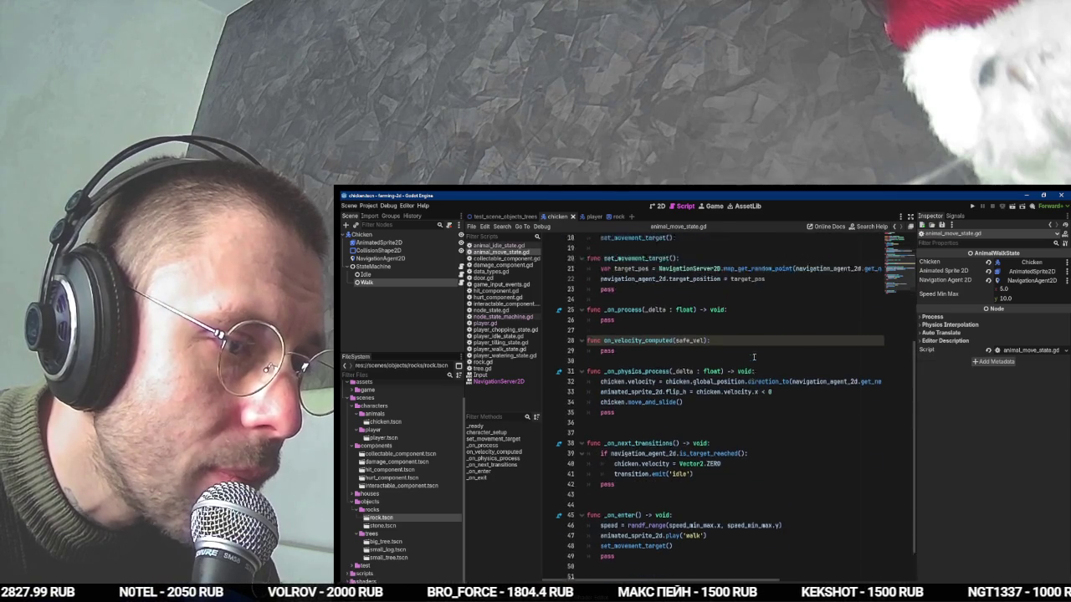
{"action": "left_click", "coordinate": [667, 392]}
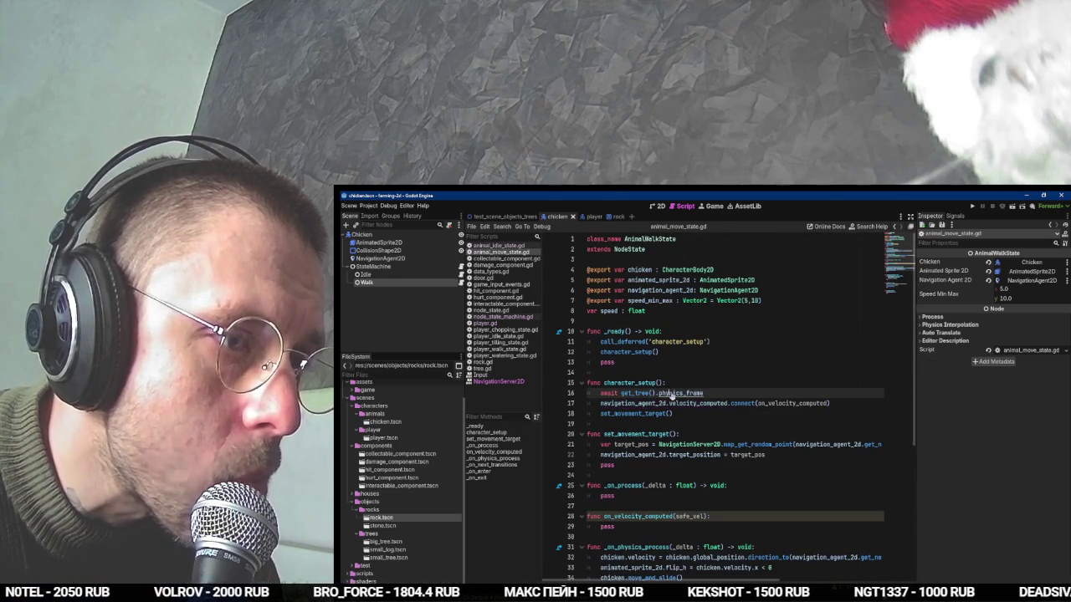
{"action": "left_click", "coordinate": [802, 403]}
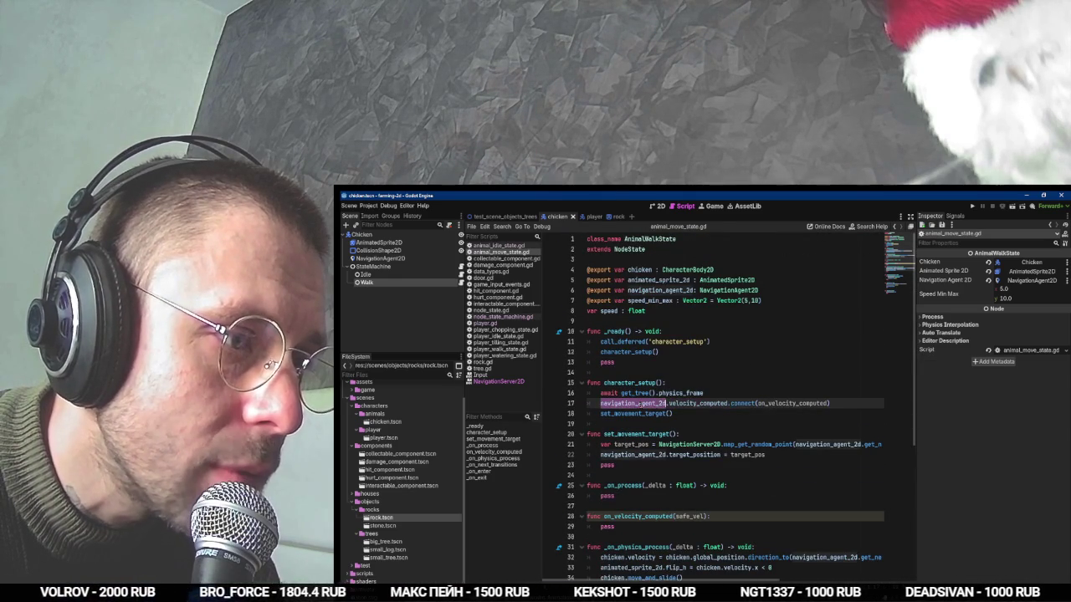
{"action": "double_click", "coordinate": [801, 403]}
Jump to the on_velocity_computed function on line 28, resume the tutorial, and return to Godot.
{"action": "left_click", "coordinate": [716, 520]}
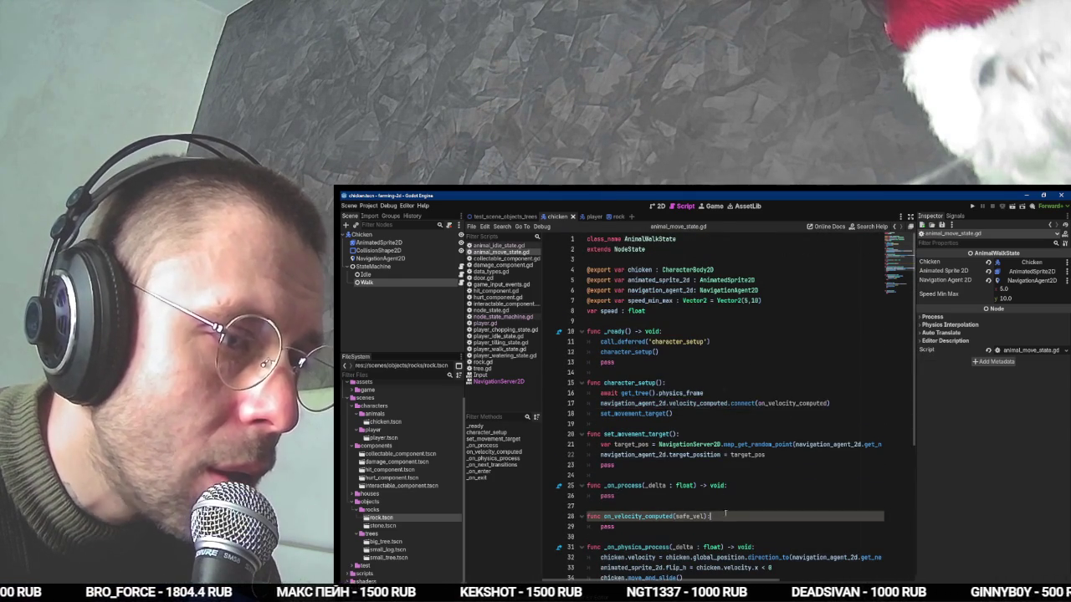
{"action": "scroll", "coordinate": [726, 510], "scroll_direction": "down", "scroll_amount": 3}
{"action": "key", "text": "alt+Tab"}
{"action": "left_click", "coordinate": [712, 449]}
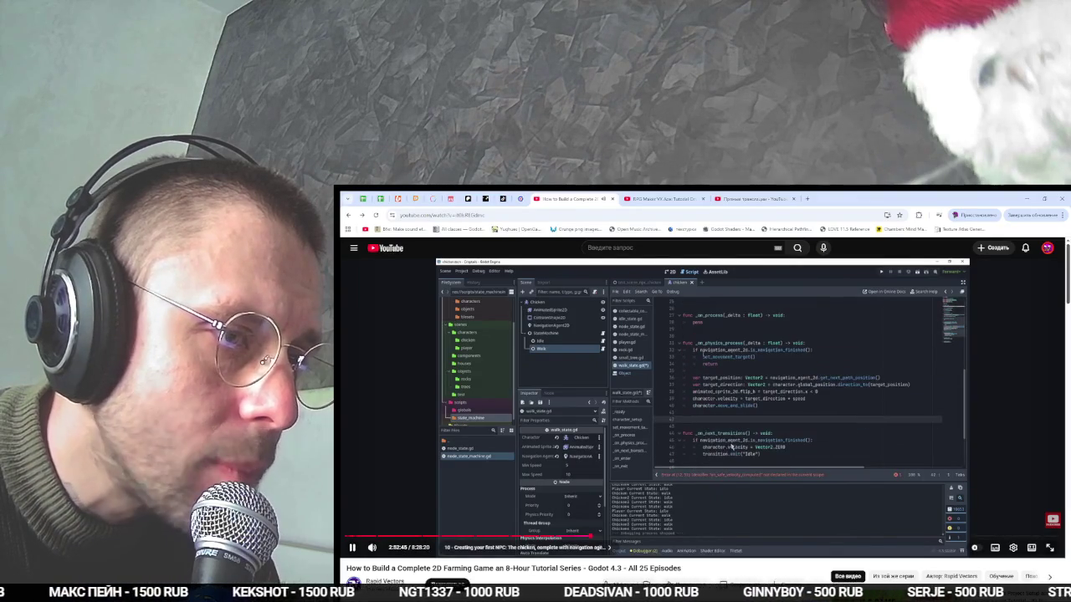
{"action": "key", "text": "alt+Tab"}
{"action": "key", "text": "alt+Tab"}
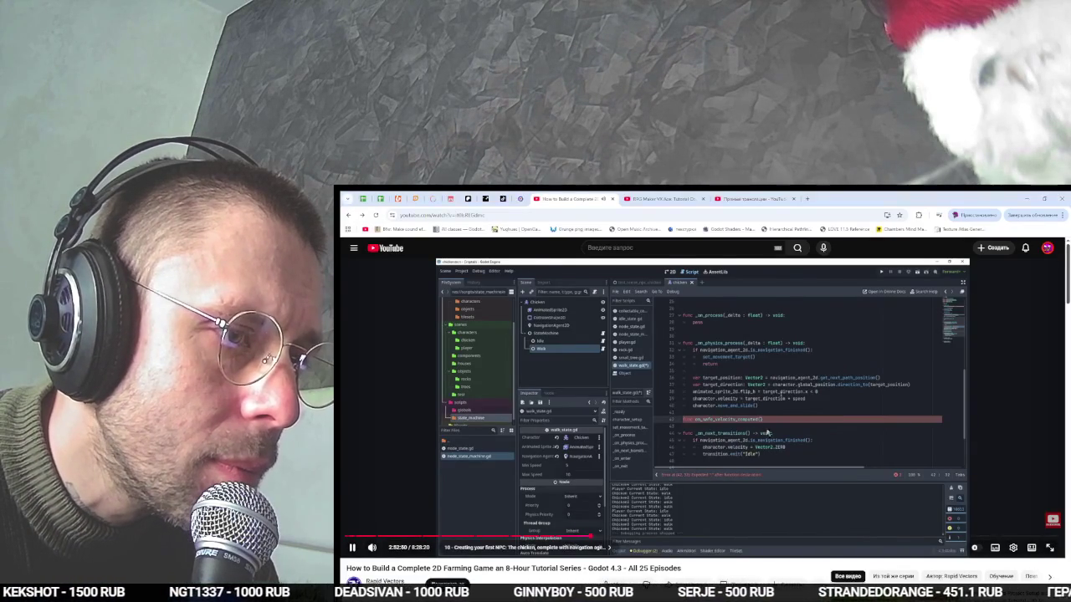
{"action": "key", "text": "alt+Tab"}
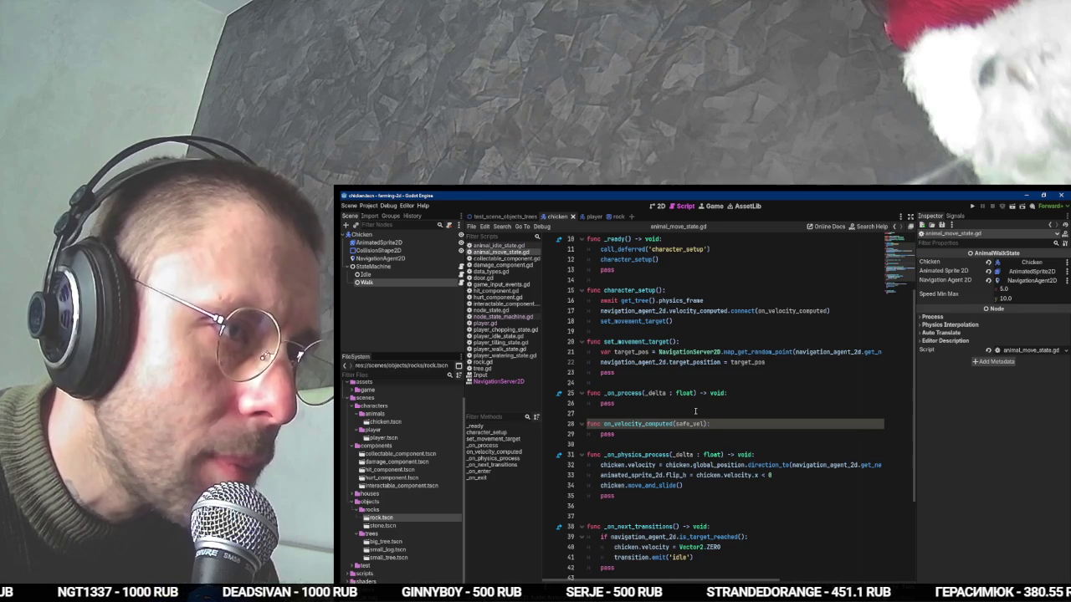
Scroll through the walk-state script and type 'navy_safe_' in the editor.
{"action": "scroll", "coordinate": [696, 411], "scroll_direction": "up", "scroll_amount": 3}
{"action": "scroll", "coordinate": [759, 407], "scroll_direction": "down", "scroll_amount": 7}
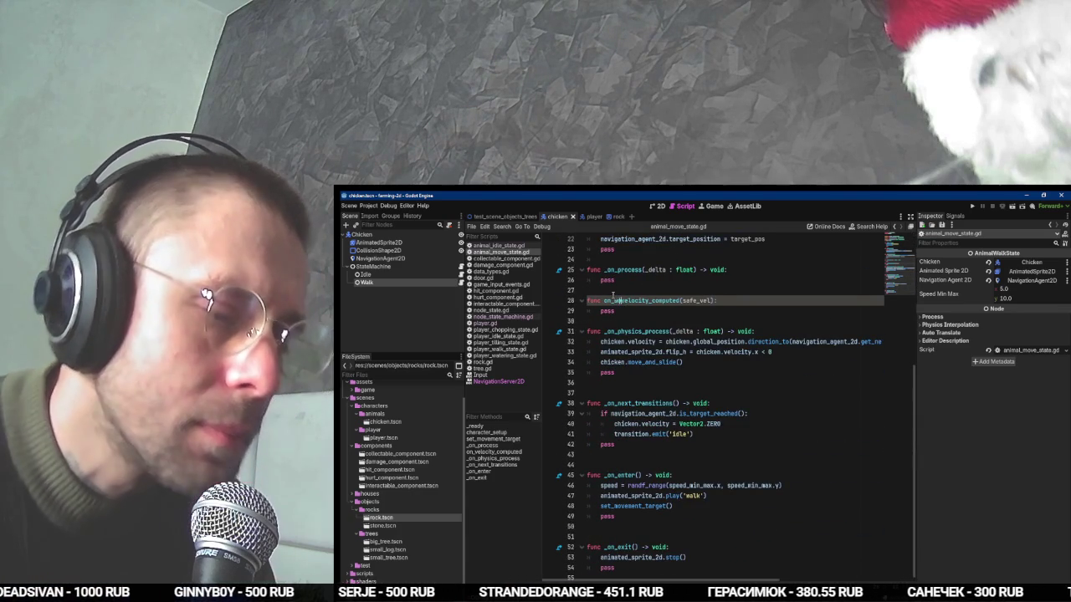
{"action": "type", "text": "navy_"}
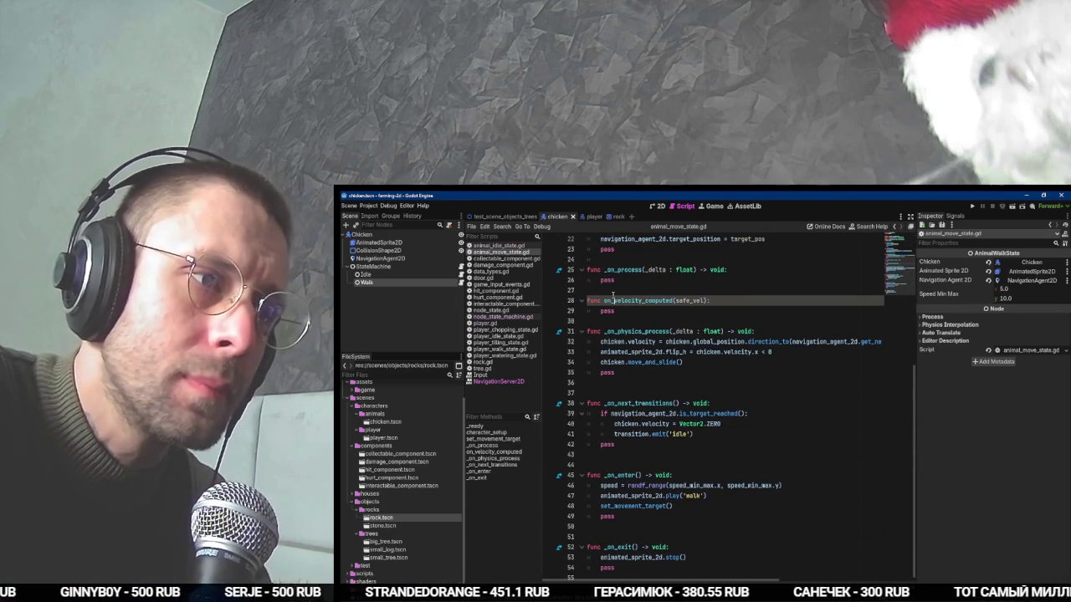
{"action": "type", "text": "safe_velocity_computed)"}
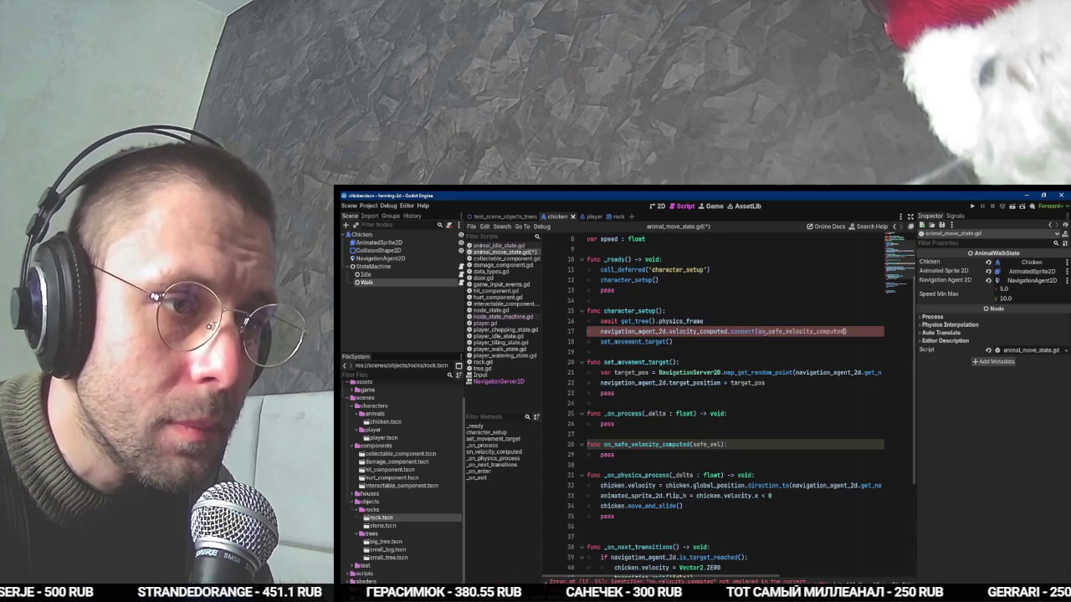
{"action": "scroll", "coordinate": [707, 372], "scroll_direction": "up", "scroll_amount": 2}
Check the tutorial video, then return to Godot with the caret in _physics_process.
{"action": "key", "text": "alt+Tab"}
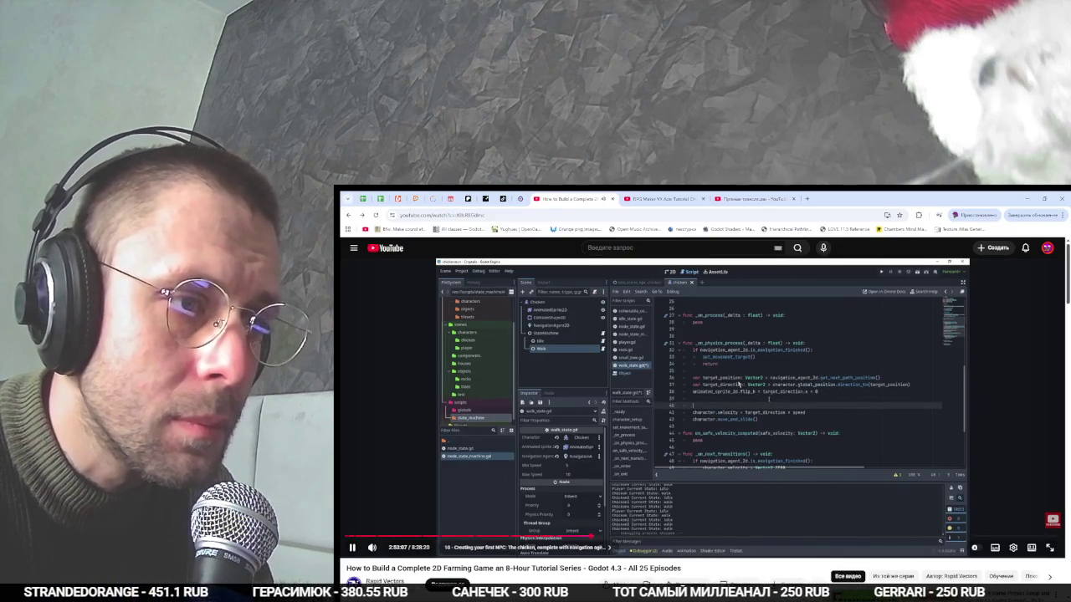
{"action": "key", "text": "alt+Tab"}
{"action": "key", "text": "alt+Tab"}
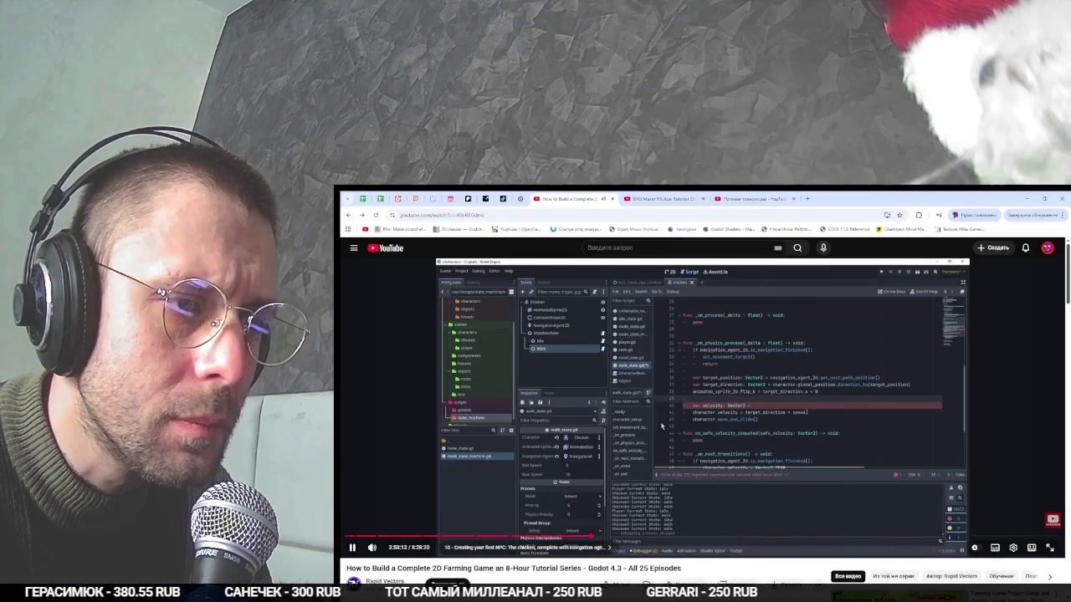
{"action": "key", "text": "space"}
{"action": "key", "text": "space"}
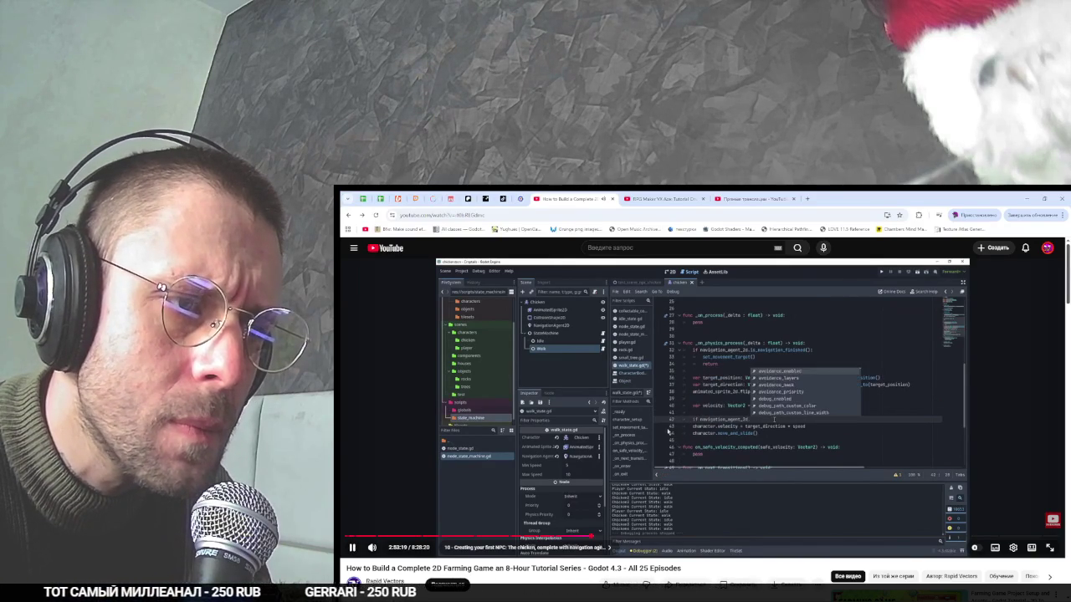
{"action": "key", "text": "alt+Tab"}
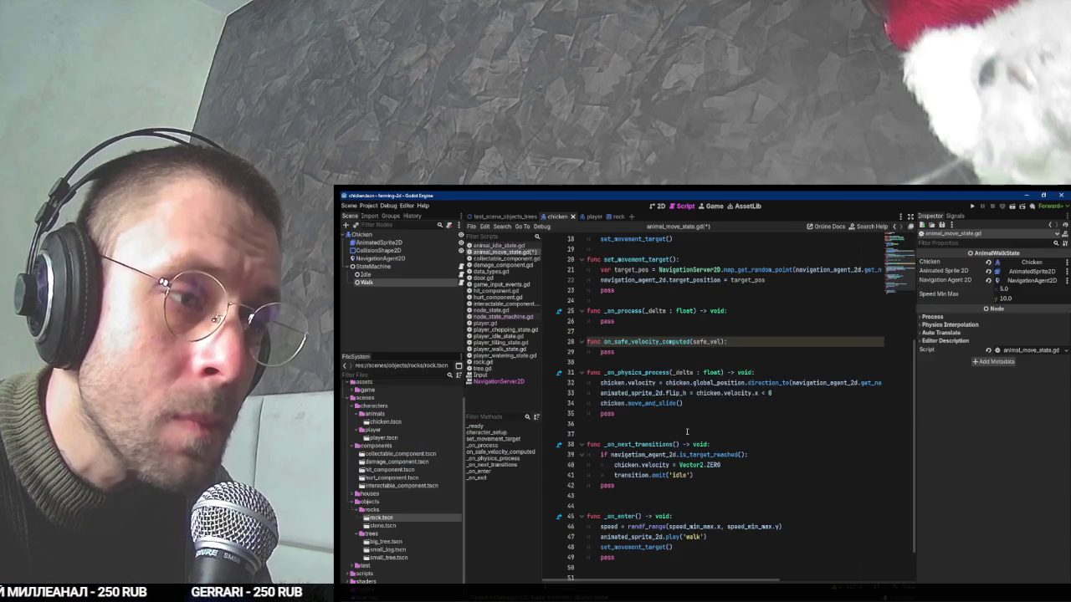
{"action": "left_click", "coordinate": [790, 376]}
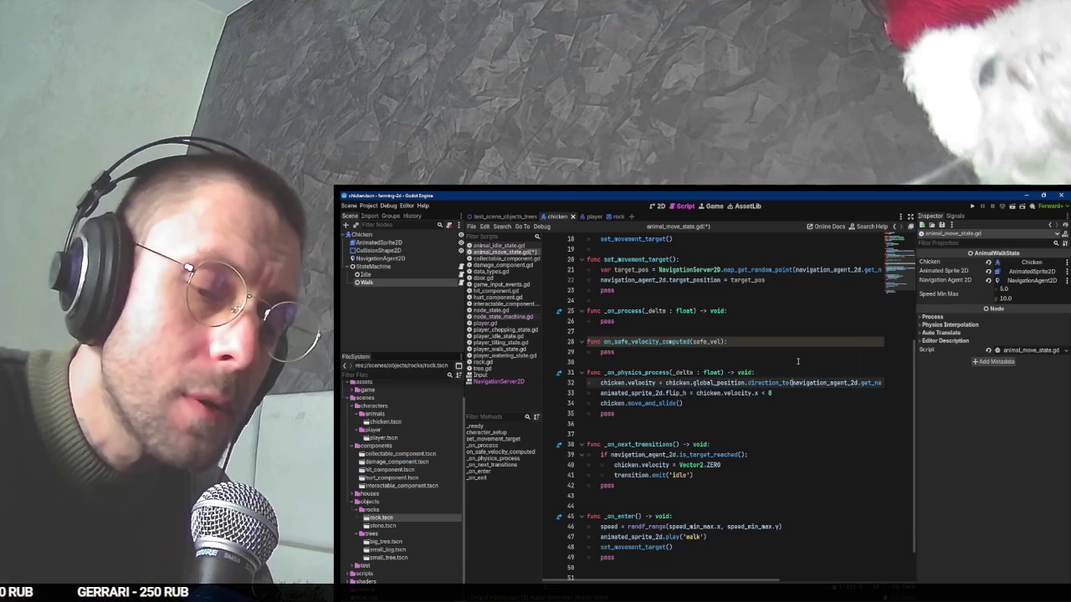
Declare 'var vel =' and move the direction-to-next-path-position expression onto that line.
{"action": "key", "text": "Return"}
{"action": "type", "text": "ve"}
{"action": "key", "text": "BackSpace"}
{"action": "type", "text": "ar vel ="}
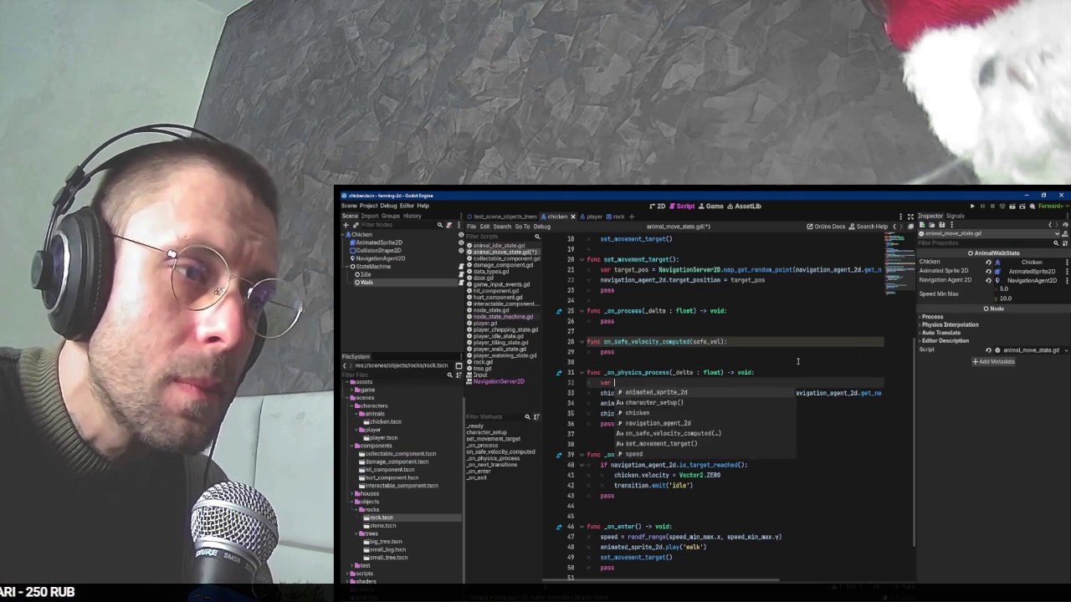
{"action": "key", "text": "Escape"}
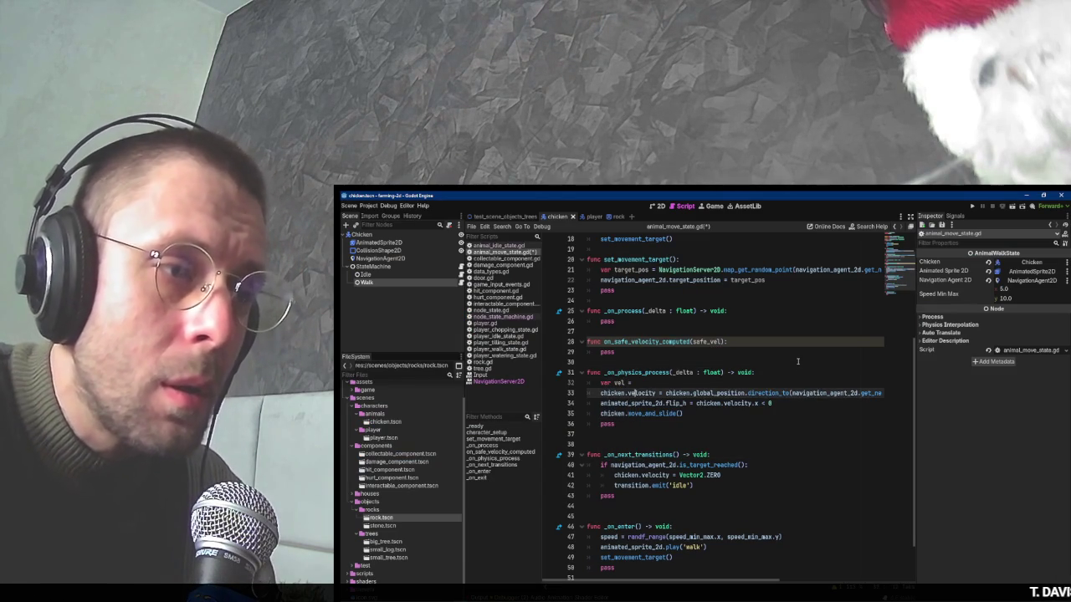
{"action": "key", "text": "shift+End"}
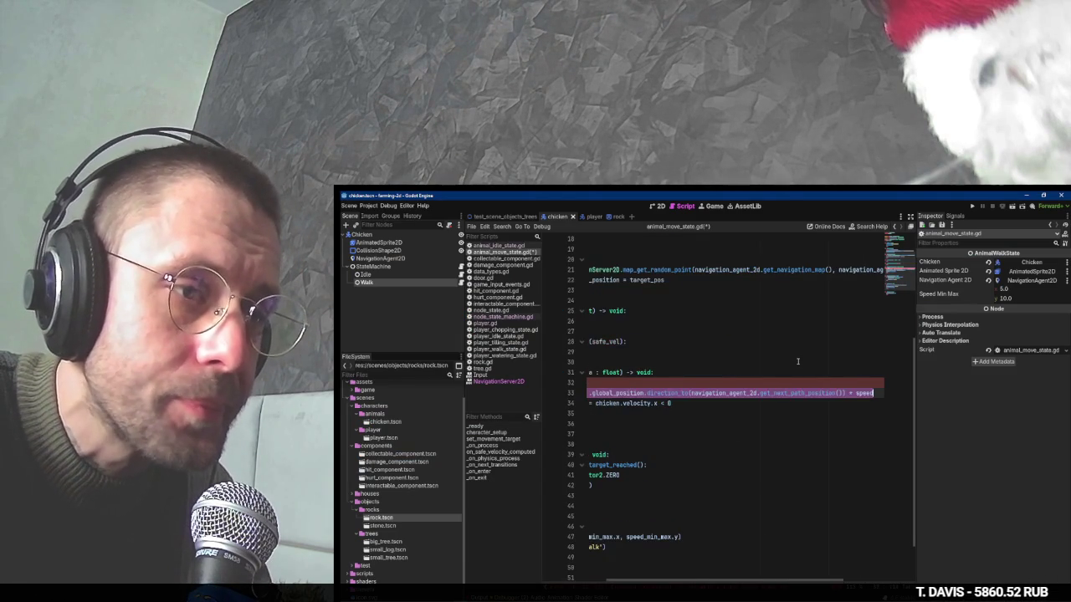
{"action": "key", "text": "ctrl+x"}
{"action": "key", "text": "Up"}
{"action": "key", "text": "End"}
{"action": "key", "text": "ctrl+v"}
{"action": "key", "text": "Home"}
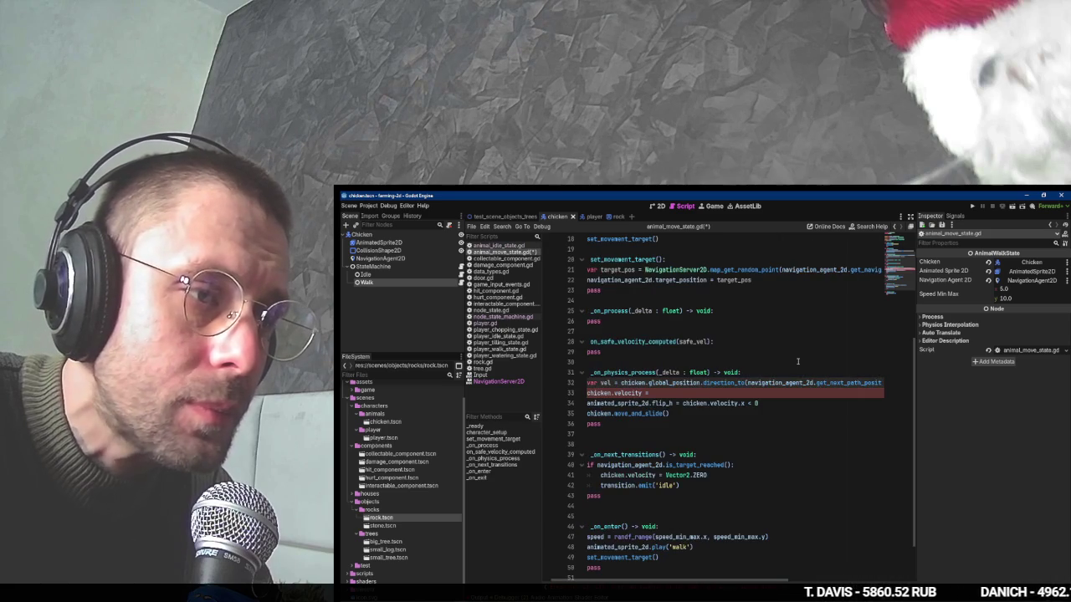
{"action": "key", "text": "End"}
{"action": "key", "text": "Return"}
Add an 'if navigation_agent_2d.avoidance_enabled:' check with an indented line beneath it.
{"action": "type", "text": "av"}
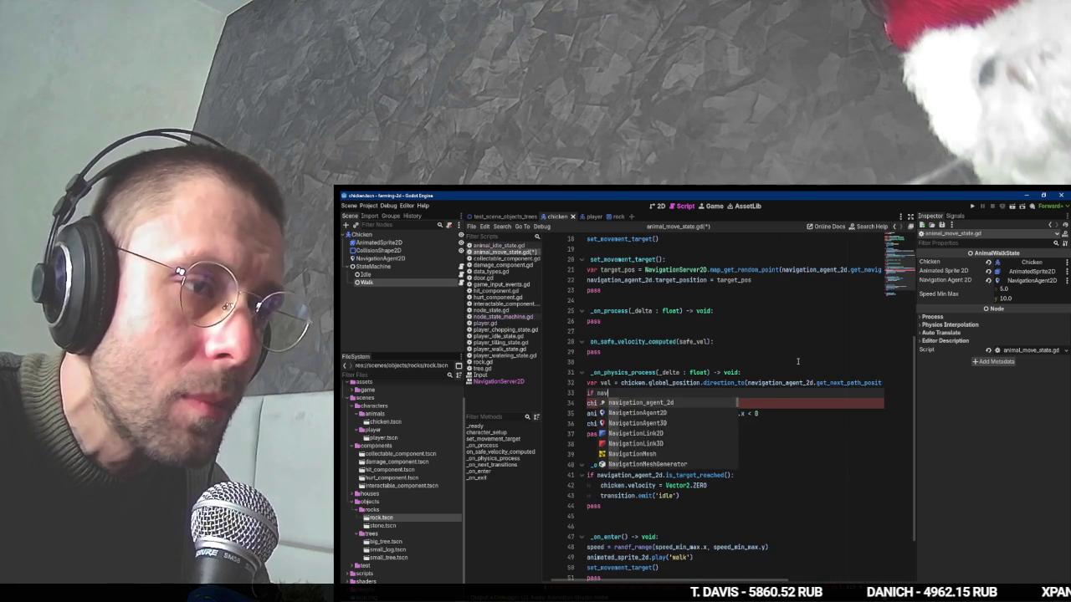
{"action": "type", "text": "igation_agent_2d.ob"}
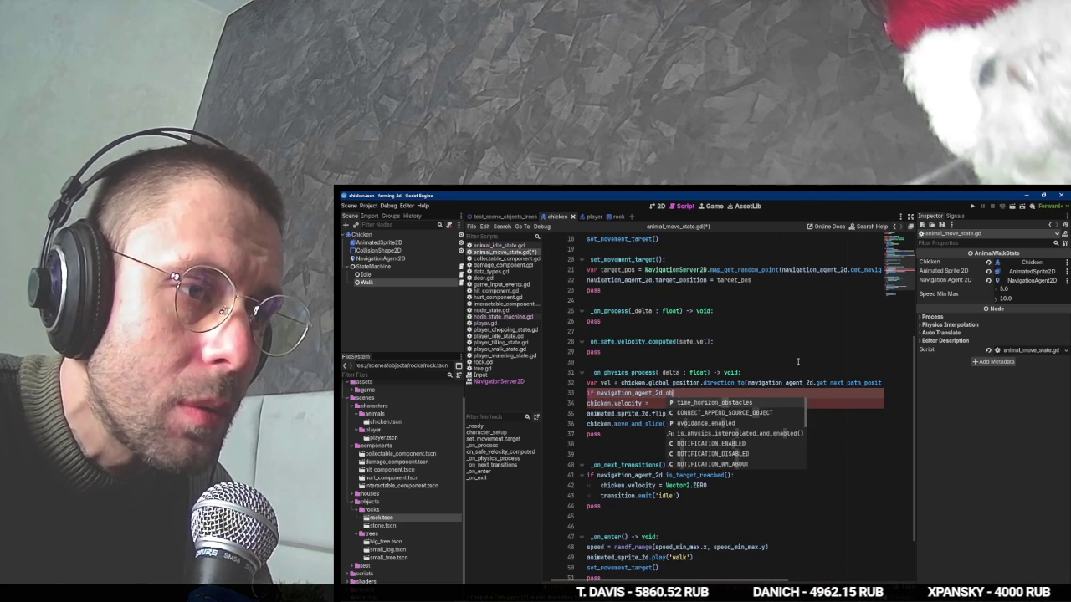
{"action": "type", "text": "st"}
{"action": "key", "text": "BackSpace"}
{"action": "key", "text": "BackSpace"}
{"action": "key", "text": "BackSpace"}
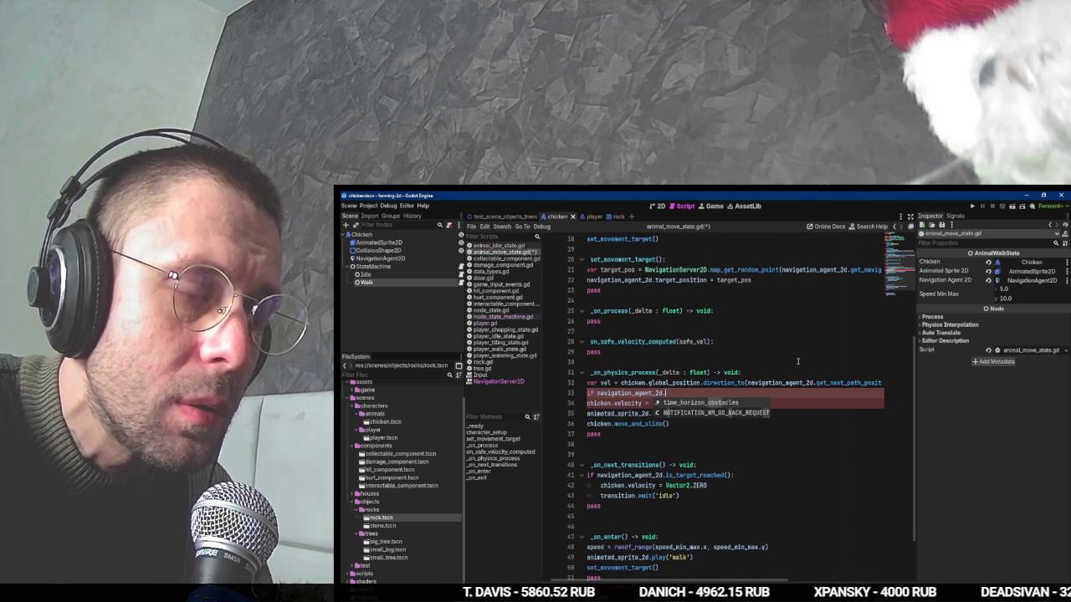
{"action": "type", "text": "avoi"}
{"action": "key", "text": "Return"}
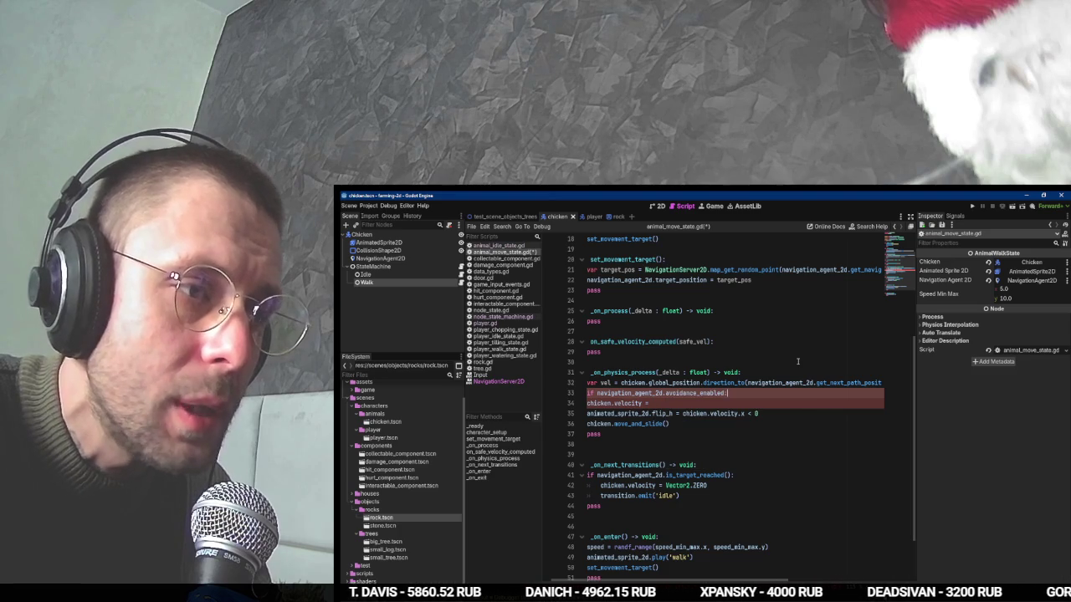
{"action": "key", "text": "Return"}
{"action": "type", "text": "vel ="}
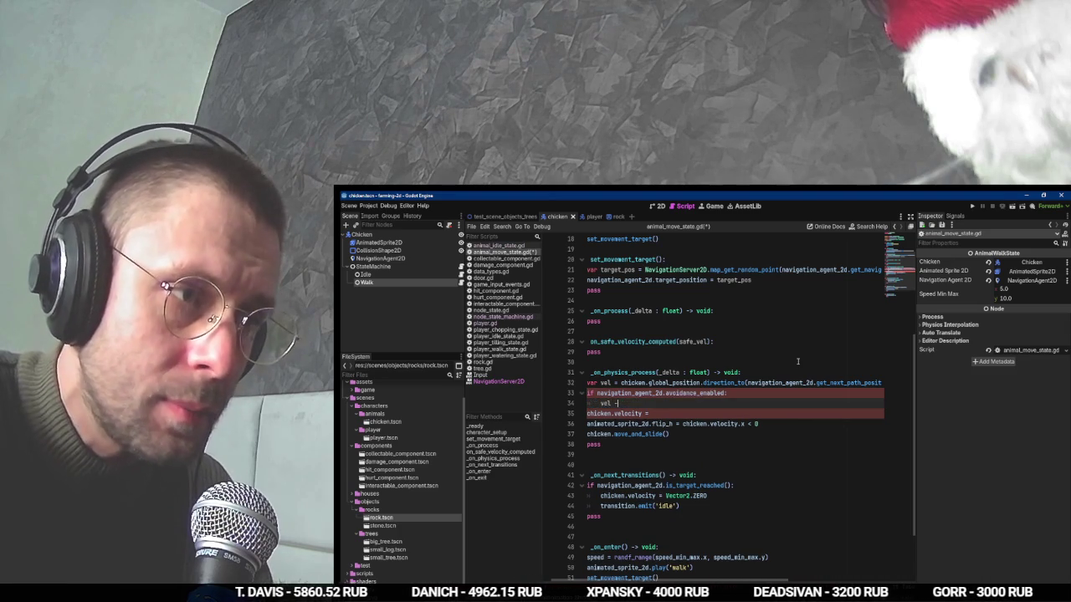
{"action": "key", "text": "alt+Tab"}
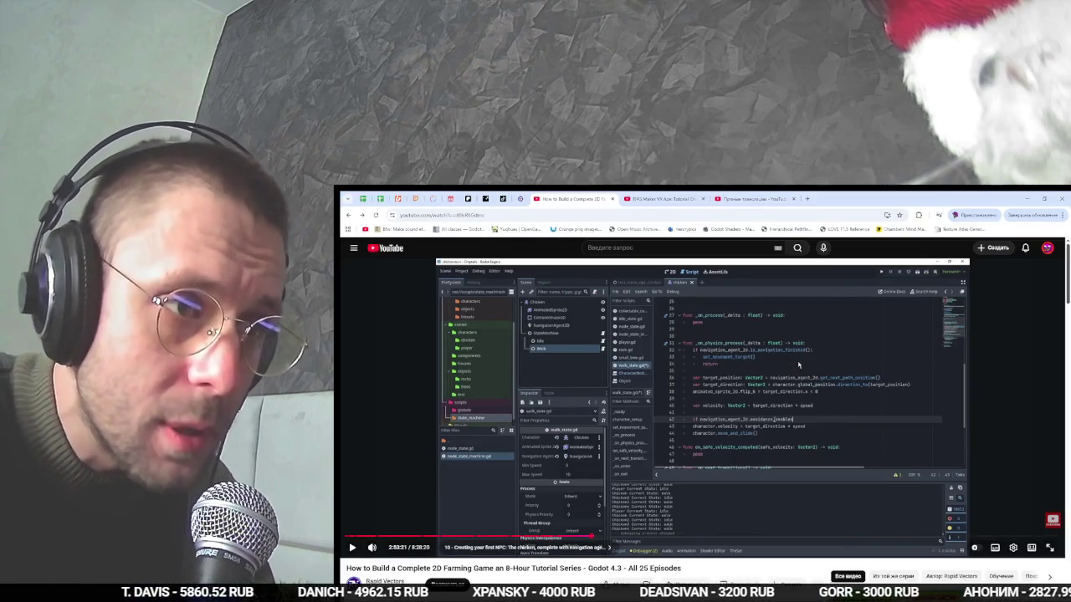
{"action": "key", "text": "alt+Tab"}
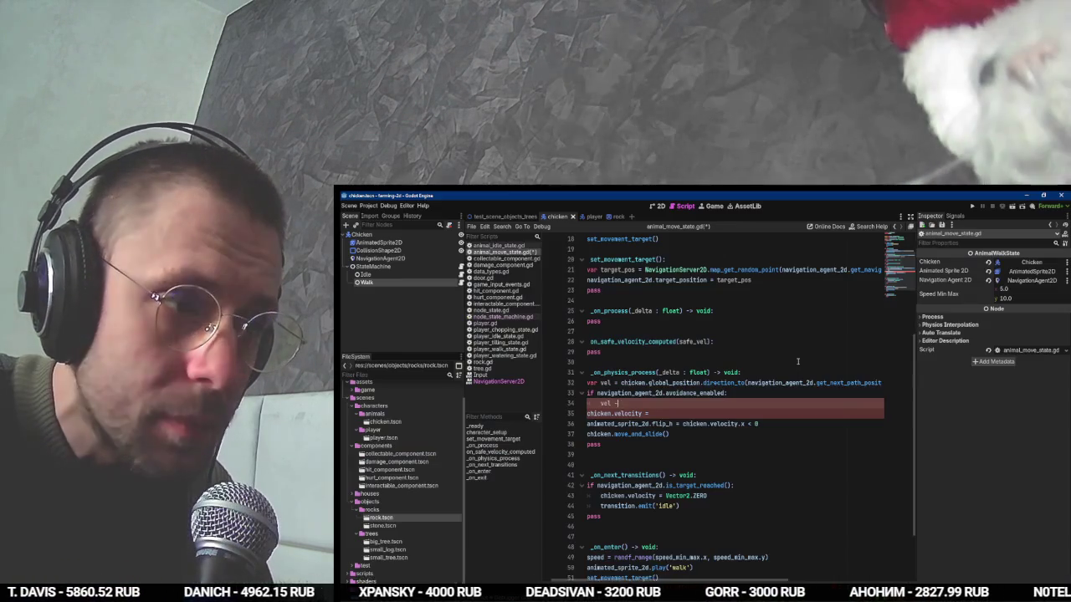
{"action": "type", "text": "e_velocity"}
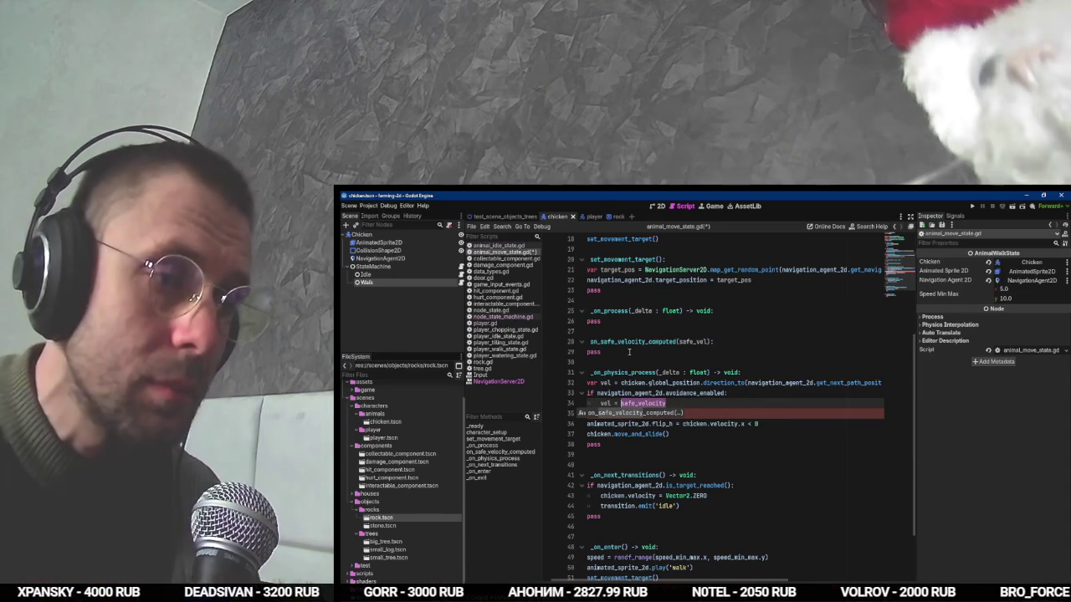
Type 'var safe_velocity : Vector2' on the empty line below speed.
{"action": "scroll", "coordinate": [629, 353], "scroll_direction": "up", "scroll_amount": 5}
{"action": "left_click", "coordinate": [622, 324]}
{"action": "type", "text": "var"}
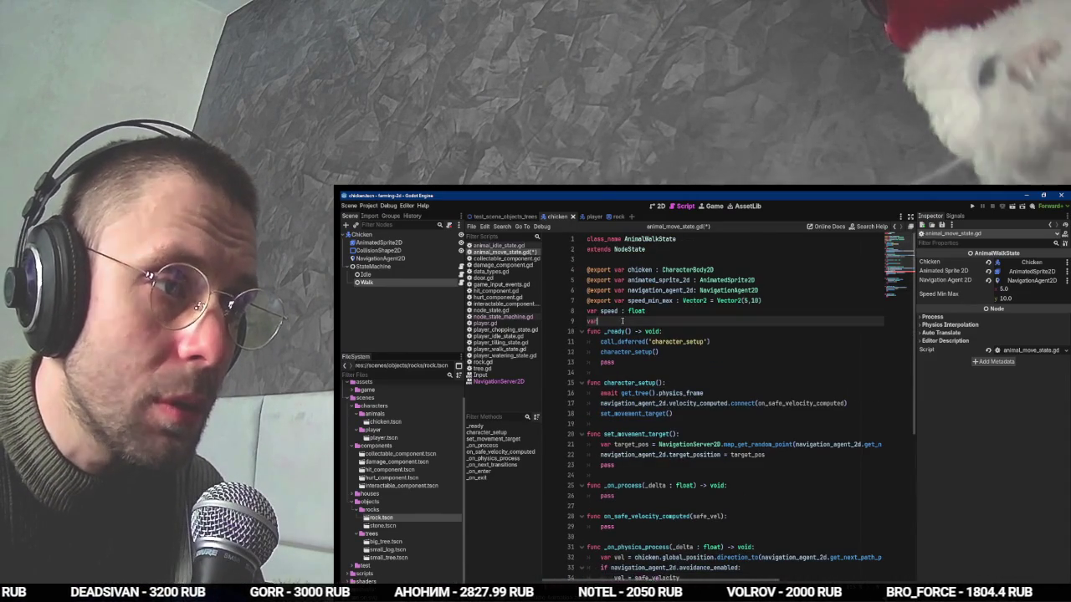
{"action": "type", "text": " safe_velocity : Ve"}
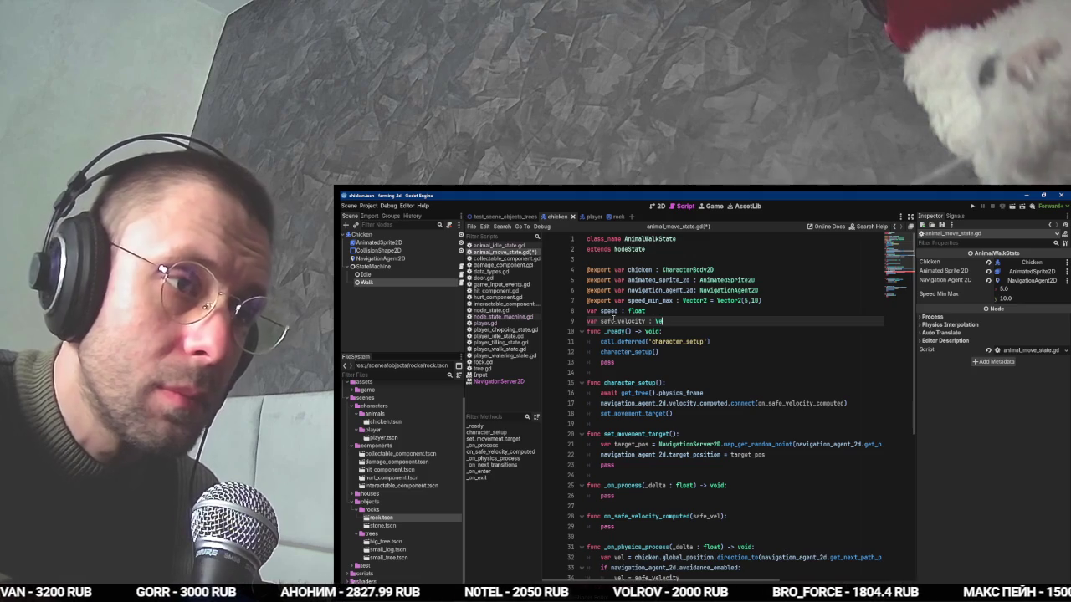
{"action": "type", "text": "ctor2"}
Complete the safe_velocity Vector2 declaration and save the script.
{"action": "key", "text": "Return"}
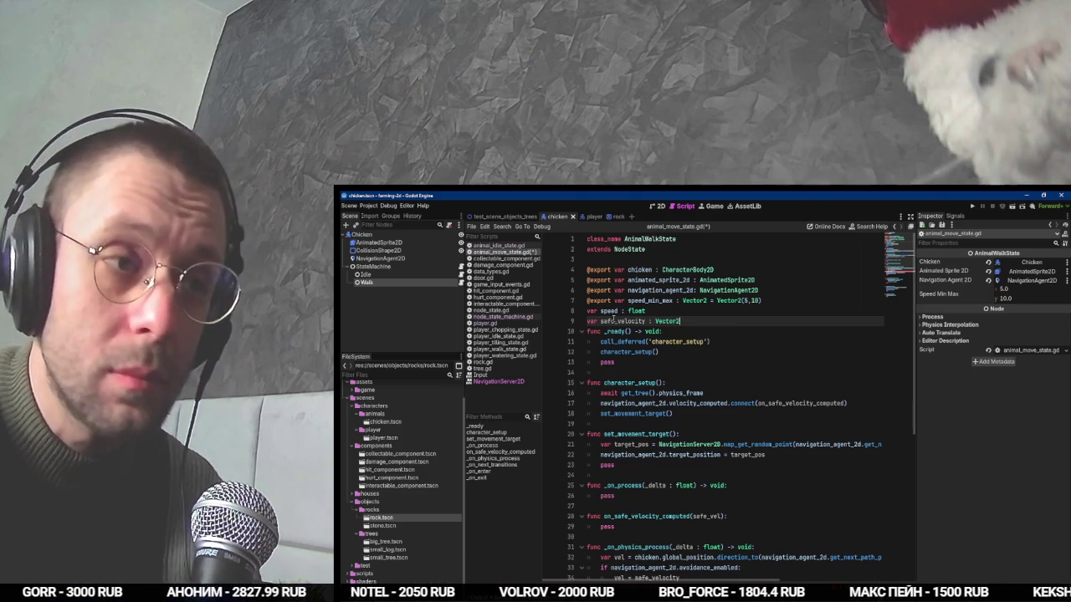
{"action": "key", "text": "Return"}
{"action": "key", "text": "ctrl+s"}
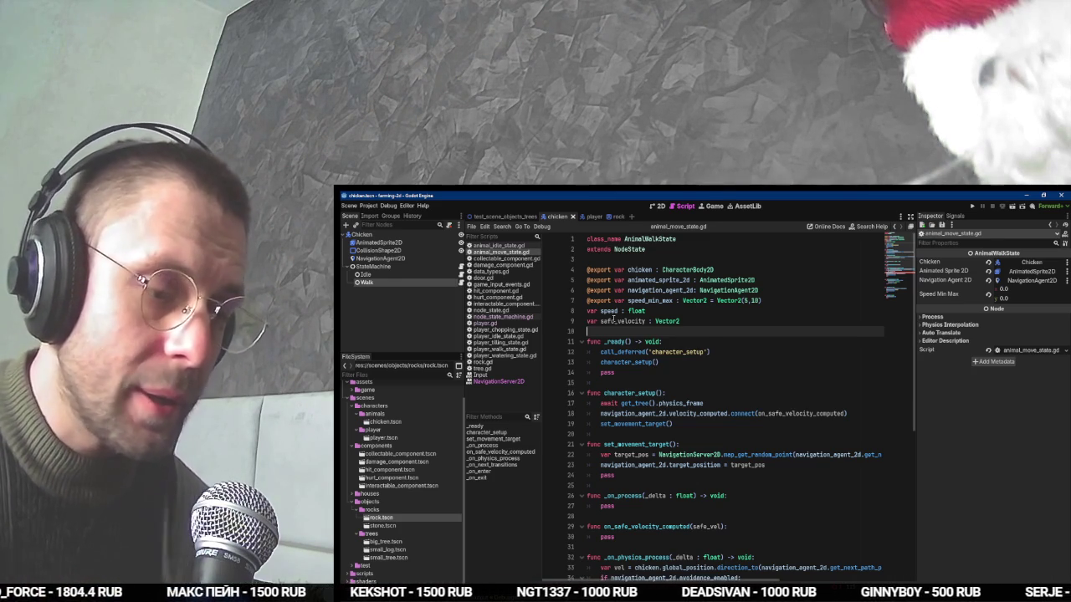
Return to Godot and place the caret after chicken.velocity = in _physics_process.
{"action": "key", "text": "alt+Tab"}
{"action": "key", "text": "alt+Tab"}
{"action": "key", "text": "alt+Tab"}
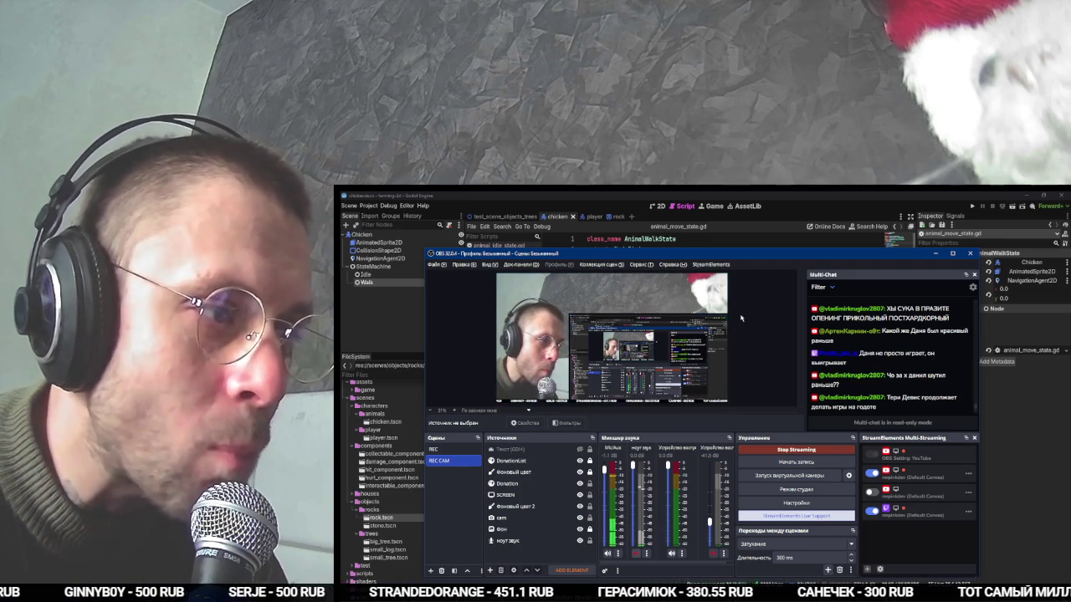
{"action": "left_click", "coordinate": [831, 195]}
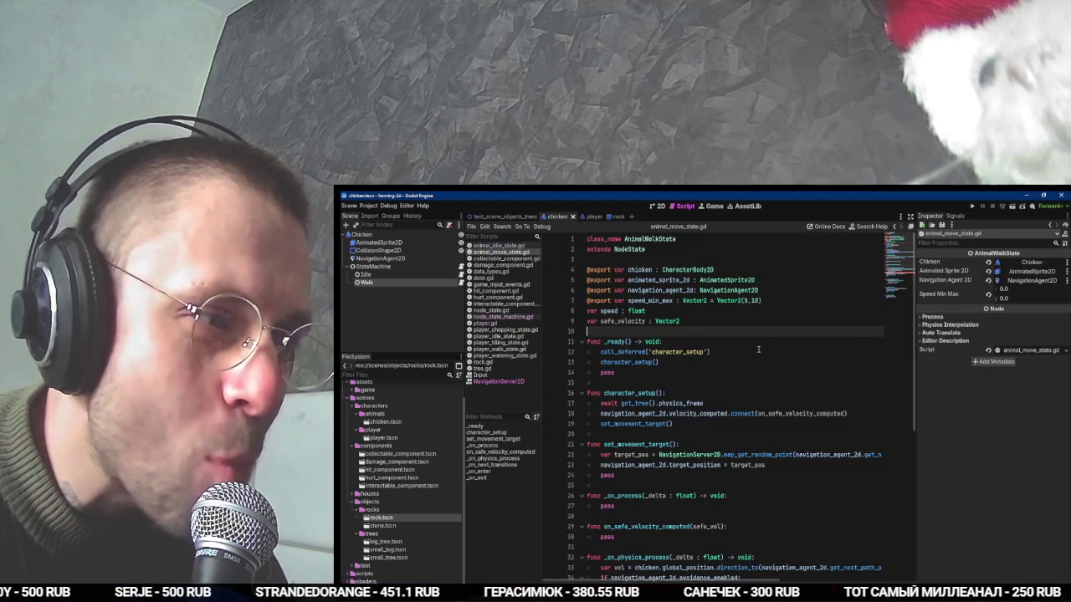
{"action": "scroll", "coordinate": [746, 341], "scroll_direction": "down", "scroll_amount": 5}
{"action": "left_click", "coordinate": [710, 447]}
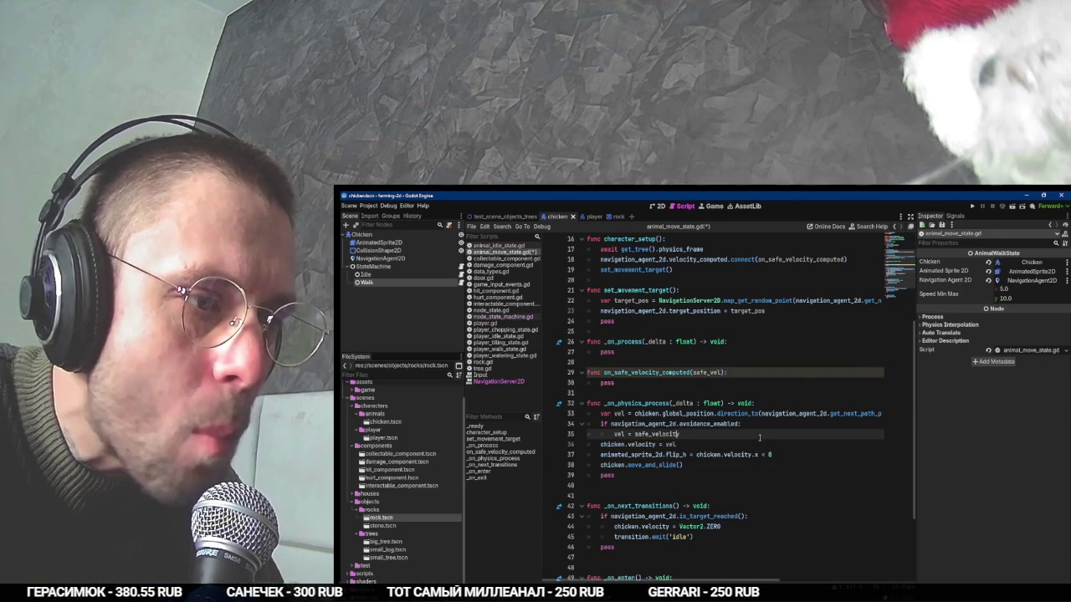
Save, then start a 'safe_velocity' assignment inside on_safe_velocity_computed.
{"action": "key", "text": "ctrl+s"}
{"action": "key", "text": "Up"}
{"action": "key", "text": "Up"}
{"action": "key", "text": "Up"}
{"action": "key", "text": "Up"}
{"action": "key", "text": "Up"}
{"action": "key", "text": "Up"}
{"action": "key", "text": "End"}
{"action": "key", "text": "Return"}
{"action": "type", "text": "safe_velocity"}
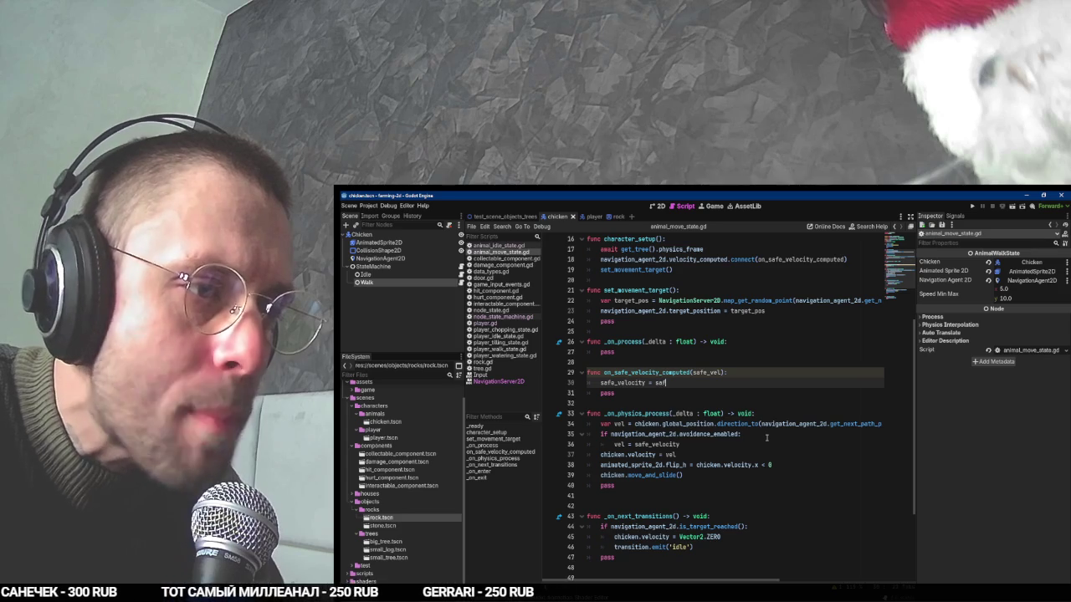
Watch more of the tutorial, then return to the avoidance check in _physics_process.
{"action": "key", "text": "alt+Tab"}
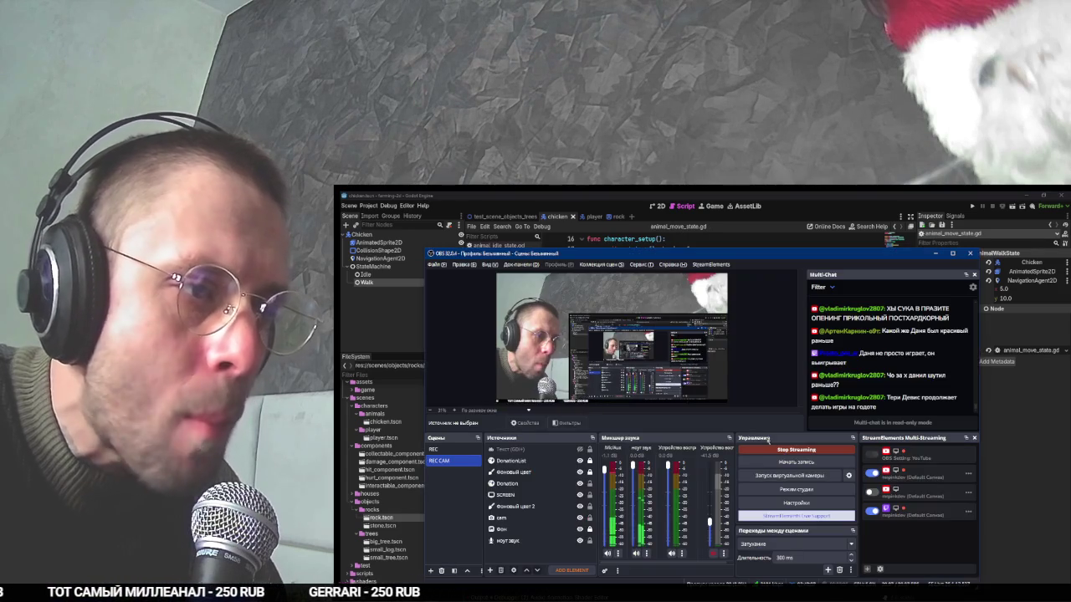
{"action": "key", "text": "alt+Tab"}
{"action": "left_click", "coordinate": [768, 440]}
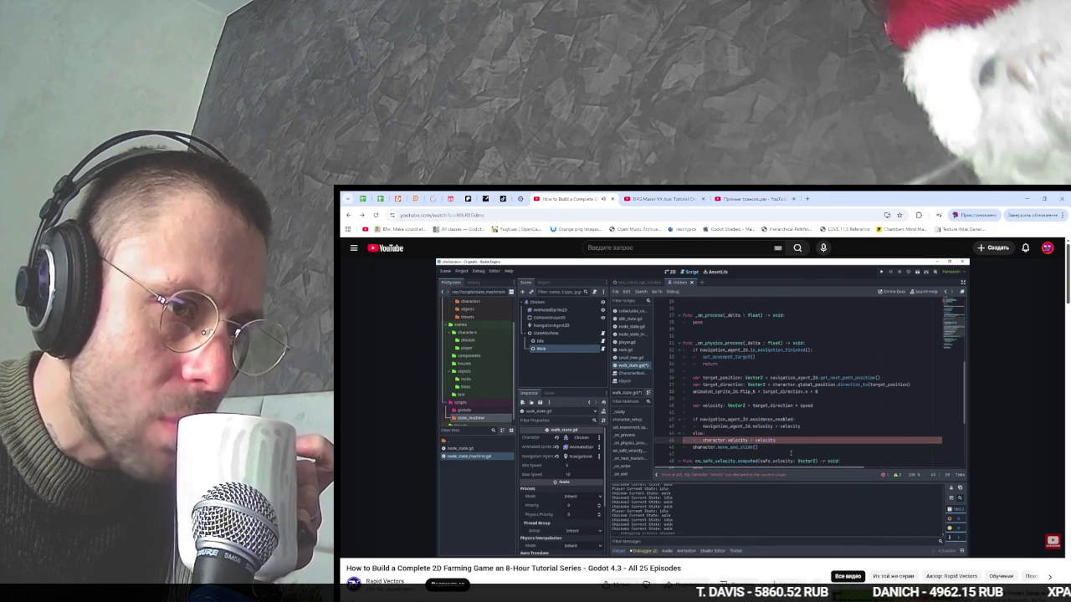
{"action": "left_click", "coordinate": [768, 441]}
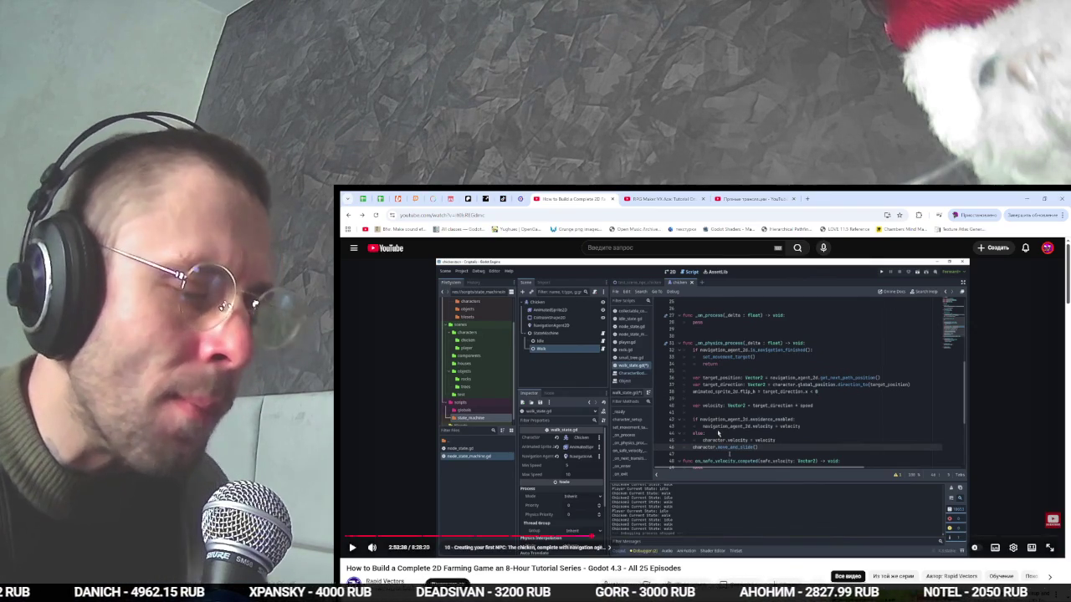
{"action": "key", "text": "alt+Tab"}
{"action": "key", "text": "alt+Tab"}
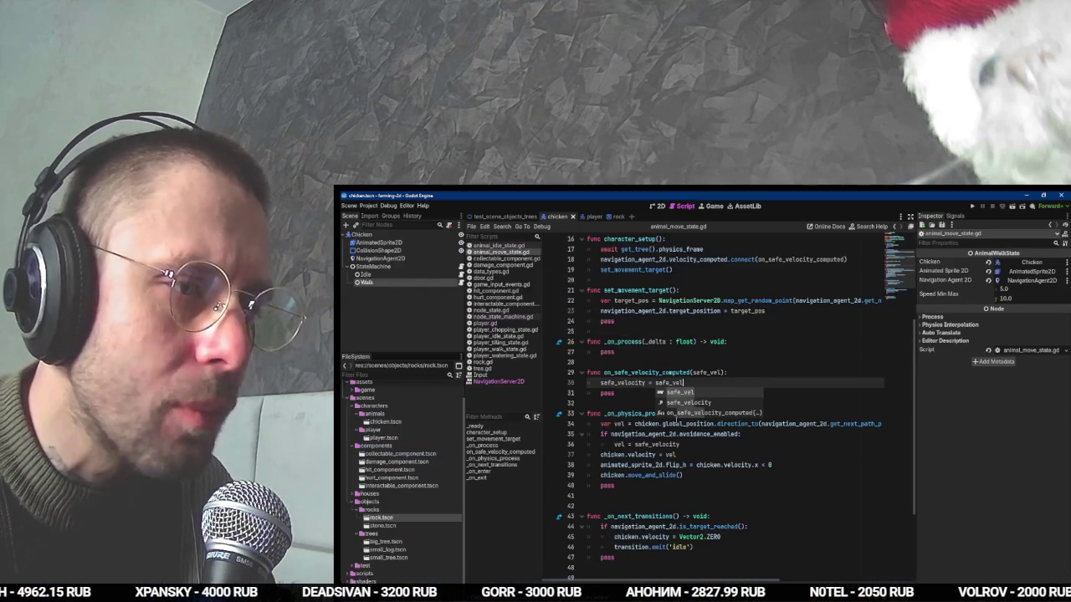
{"action": "left_click", "coordinate": [646, 383]}
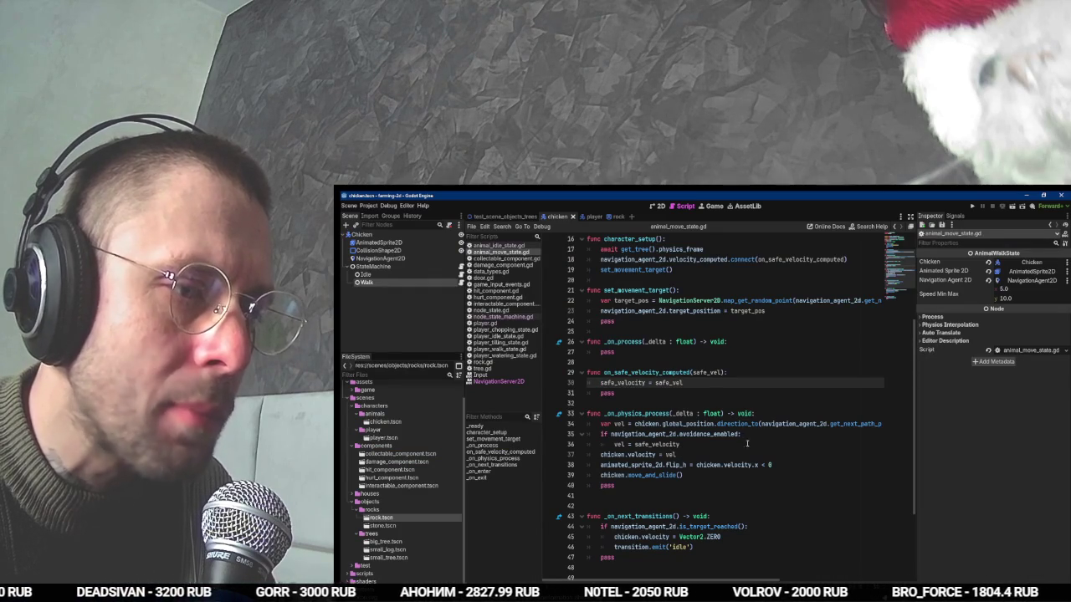
{"action": "left_click", "coordinate": [679, 434]}
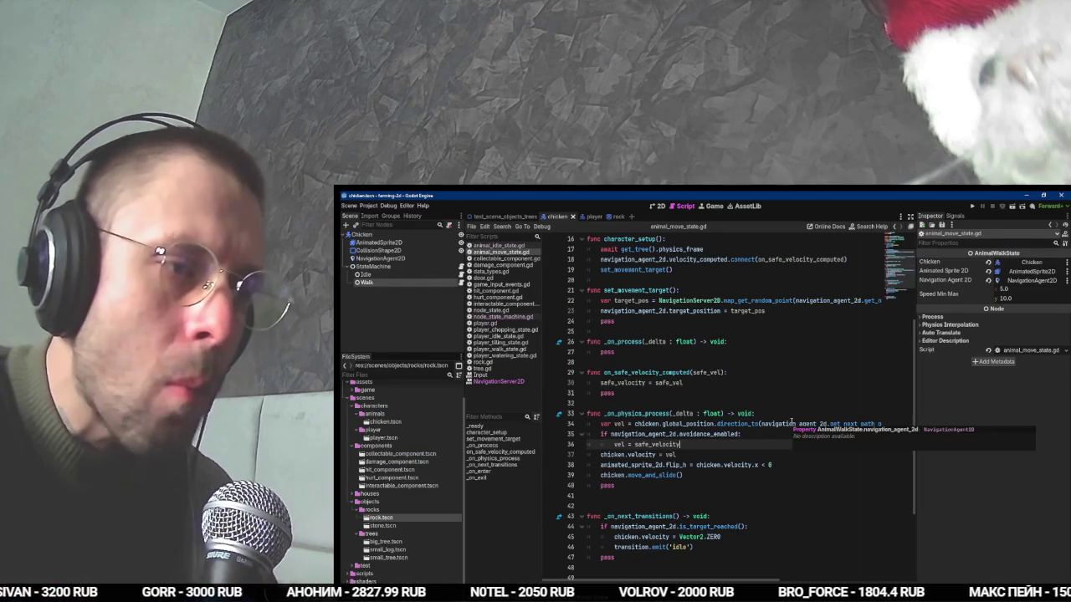
Under avoidance, set navigation_agent_2d.velocity = vel and move chicken.velocity into the else branch.
{"action": "key", "text": "Return"}
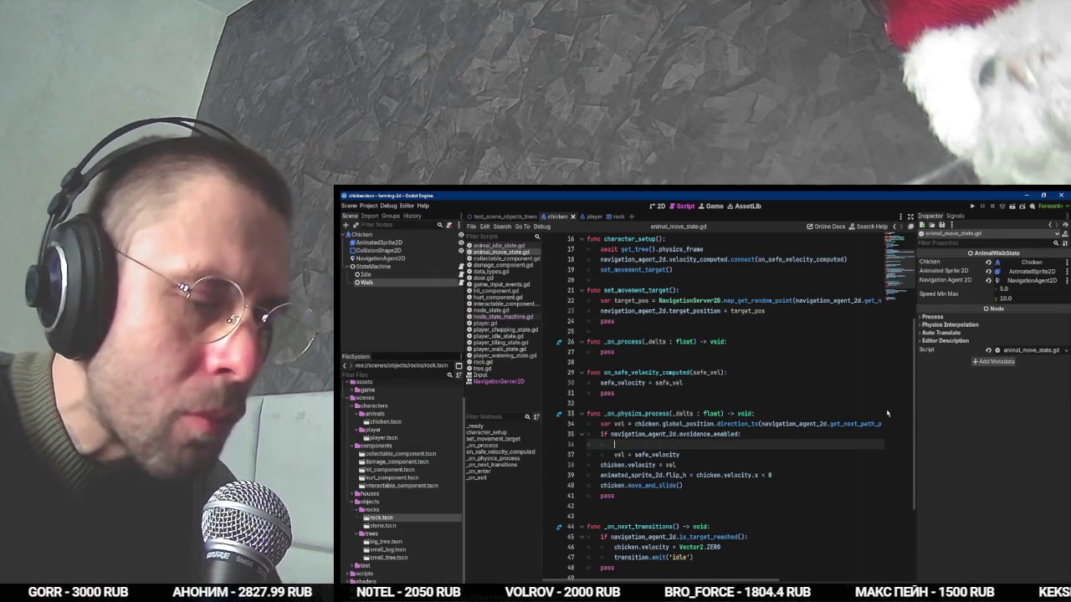
{"action": "type", "text": "navigation_agent_2d.v"}
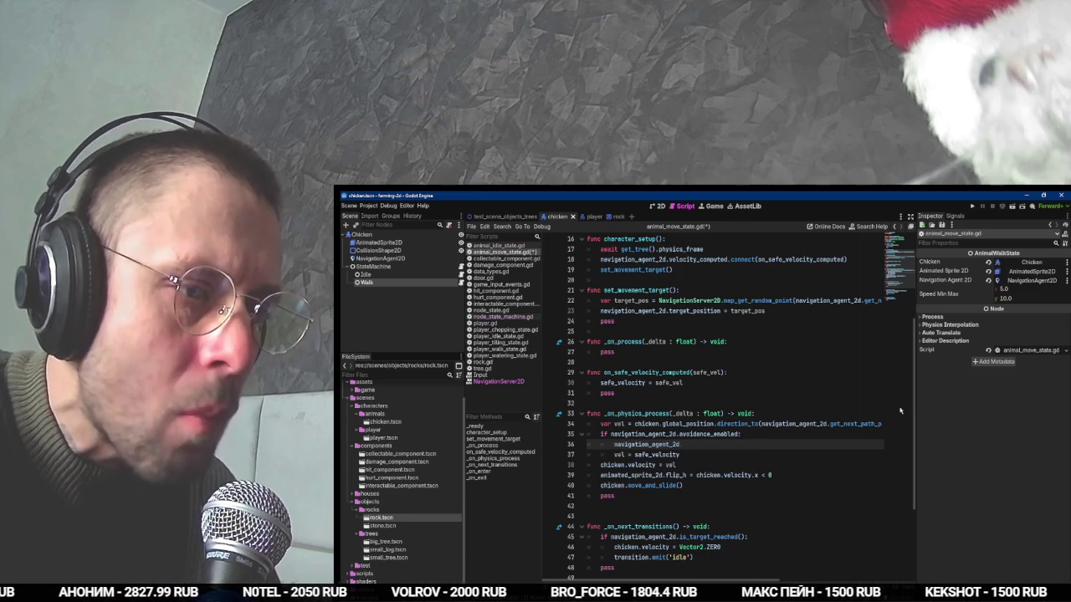
{"action": "key", "text": "Return"}
{"action": "type", "text": "velocity ="}
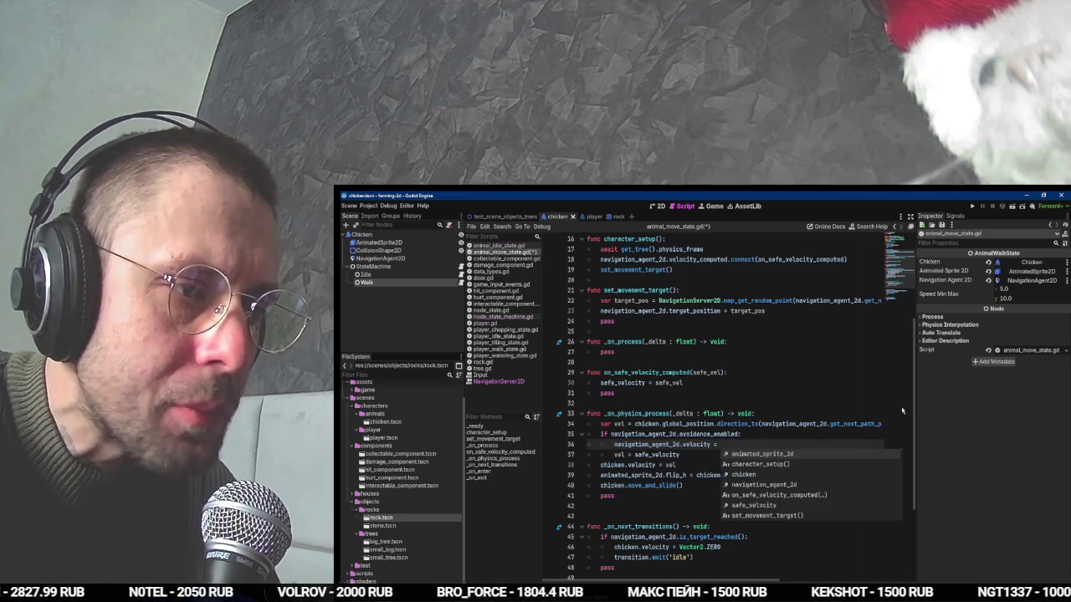
{"action": "key", "text": "Return"}
{"action": "key", "text": "Return"}
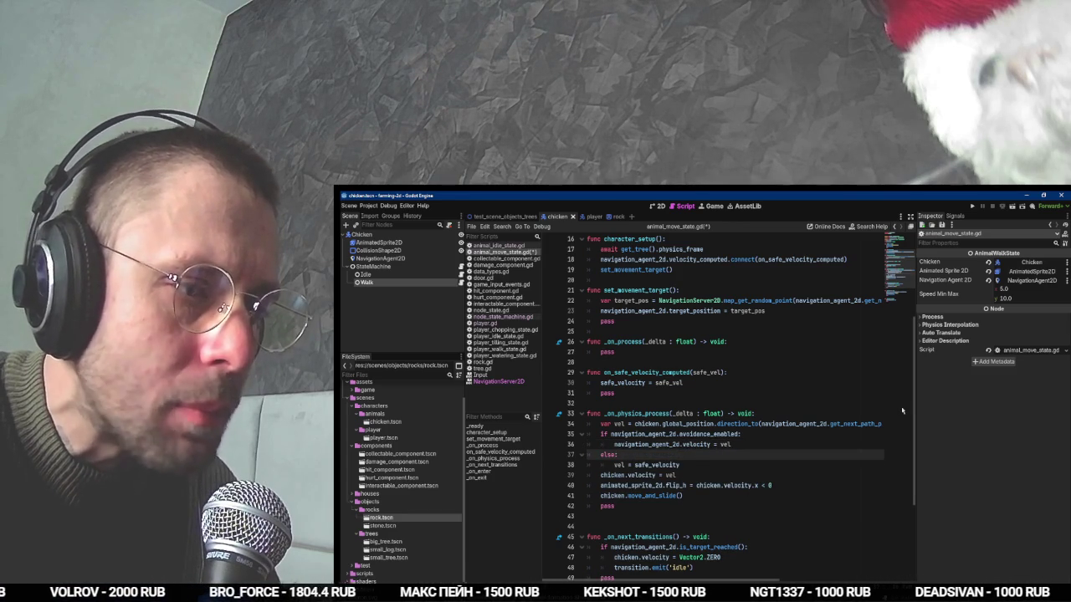
{"action": "key", "text": "Down"}
{"action": "key", "text": "ctrl+shift+k"}
{"action": "key", "text": "Tab"}
{"action": "key", "text": "ctrl+s"}
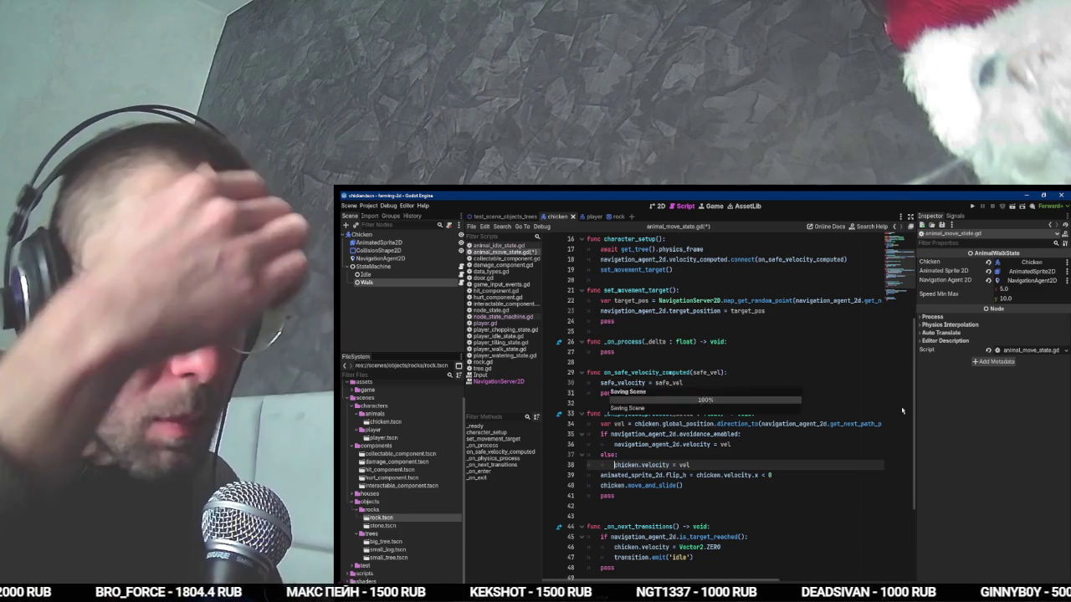
Indent move_and_slide under else, put flip_h after it, and delete the leftover pass.
{"action": "key", "text": "alt+Tab"}
{"action": "key", "text": "alt+Tab"}
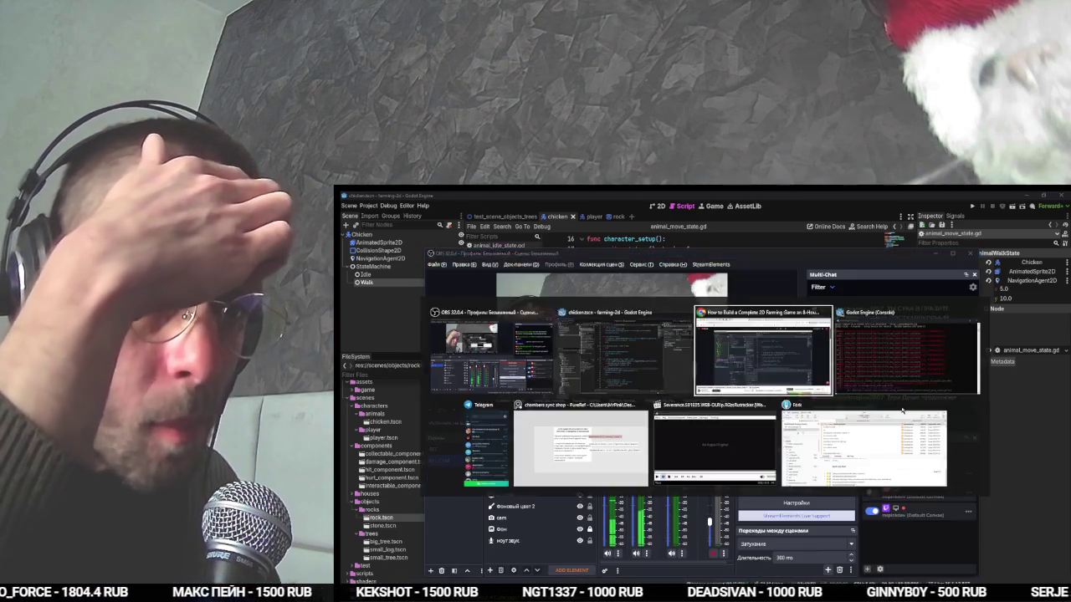
{"action": "key", "text": "alt+Tab"}
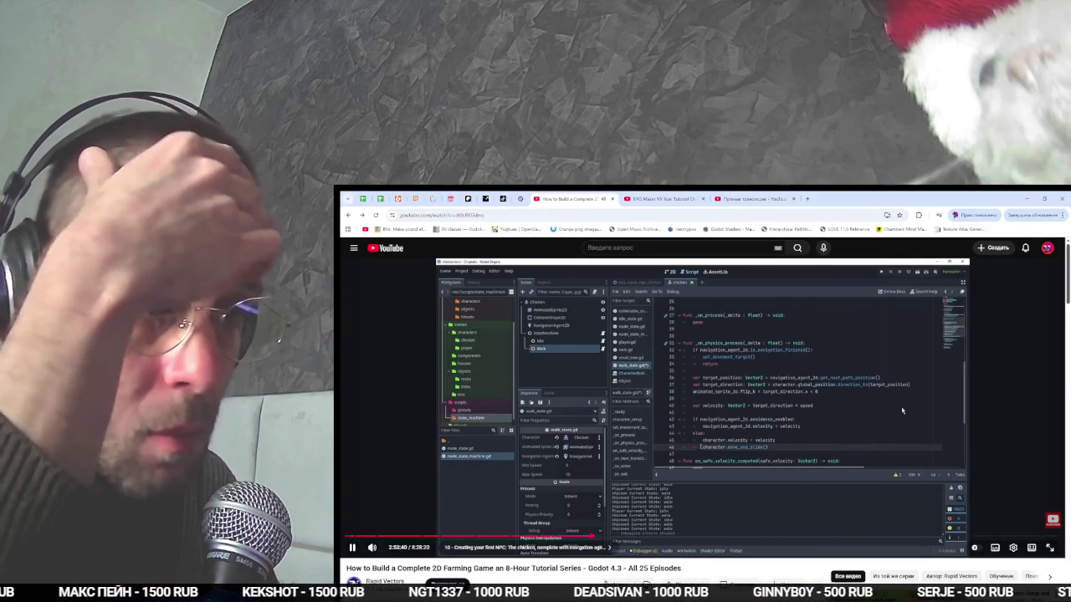
{"action": "key", "text": "alt+Tab"}
{"action": "key", "text": "alt+Tab"}
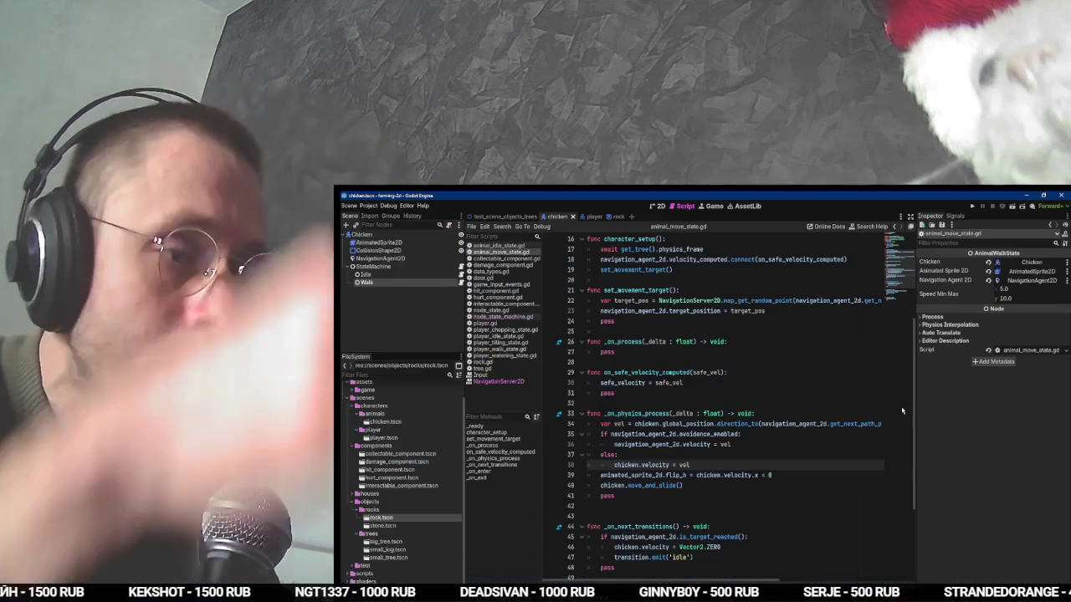
{"action": "key", "text": "Down"}
{"action": "key", "text": "Down"}
{"action": "key", "text": "Tab"}
{"action": "key", "text": "Up"}
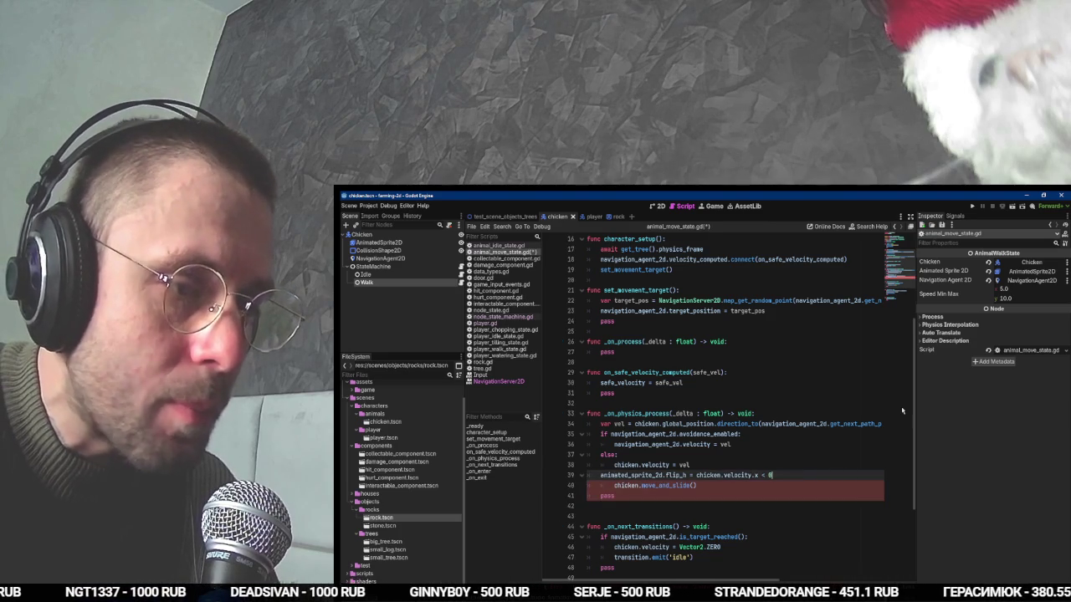
{"action": "key", "text": "ctrl+shift+k"}
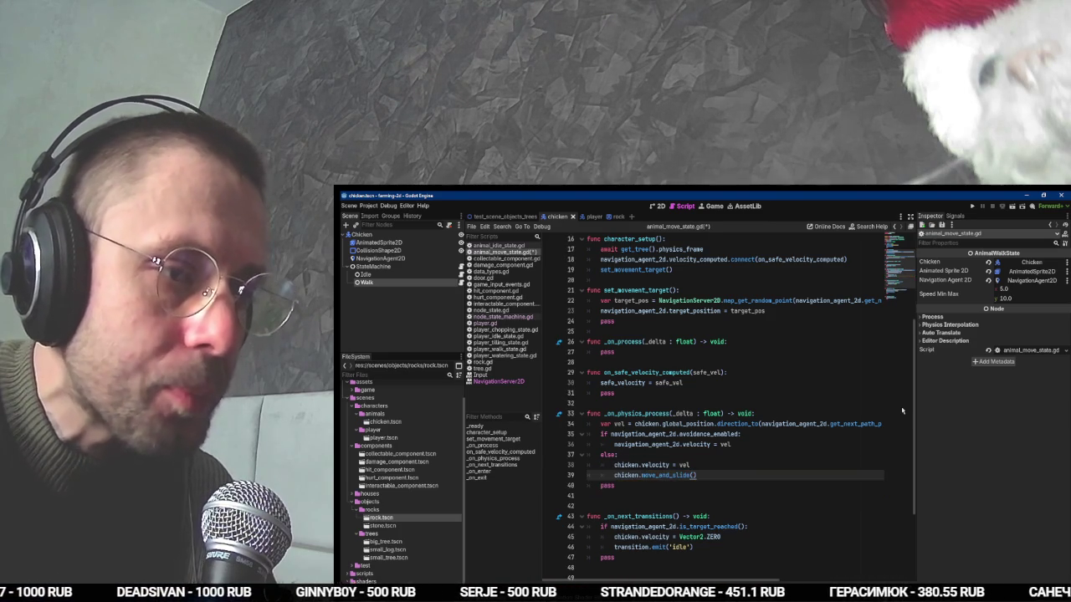
{"action": "key", "text": "ctrl+z"}
{"action": "key", "text": "Down"}
{"action": "key", "text": "Down"}
{"action": "key", "text": "ctrl+shift+k"}
{"action": "key", "text": "Up"}
{"action": "key", "text": "Up"}
{"action": "key", "text": "Up"}
{"action": "key", "text": "Up"}
{"action": "key", "text": "Up"}
{"action": "key", "text": "Up"}
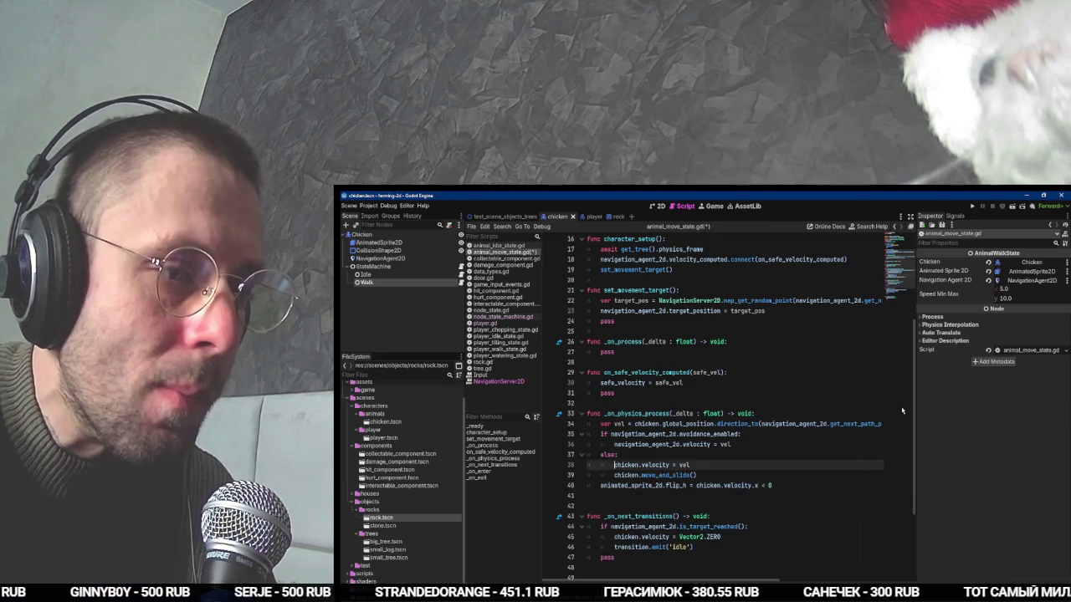
{"action": "key", "text": "Up"}
{"action": "key", "text": "Up"}
{"action": "key", "text": "Up"}
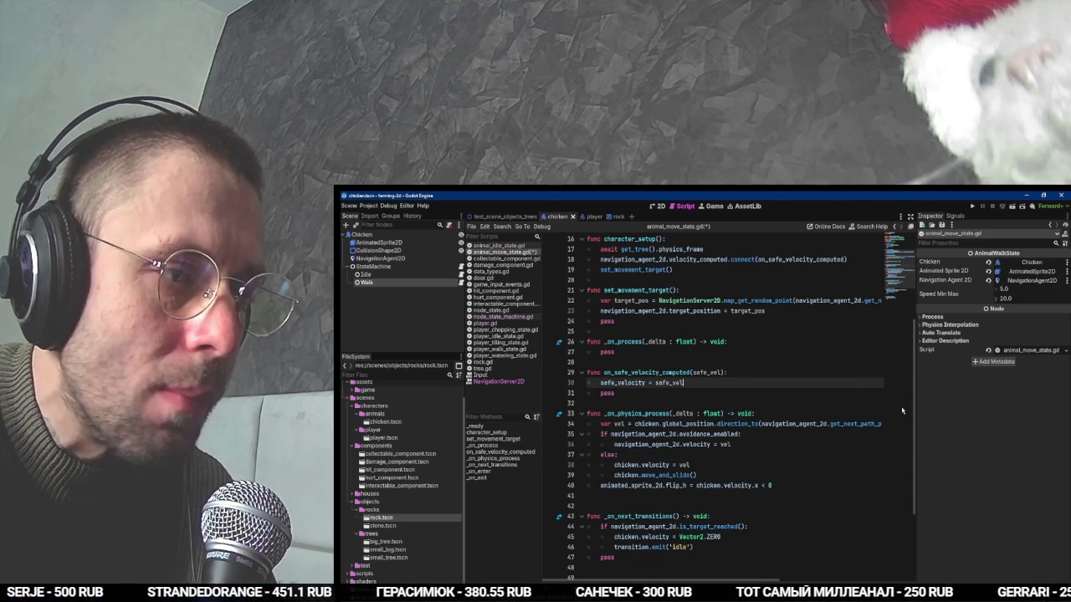
In the safe-velocity callback, write 'chicken.velocity = safe_vel'.
{"action": "key", "text": "Return"}
{"action": "type", "text": "ch"}
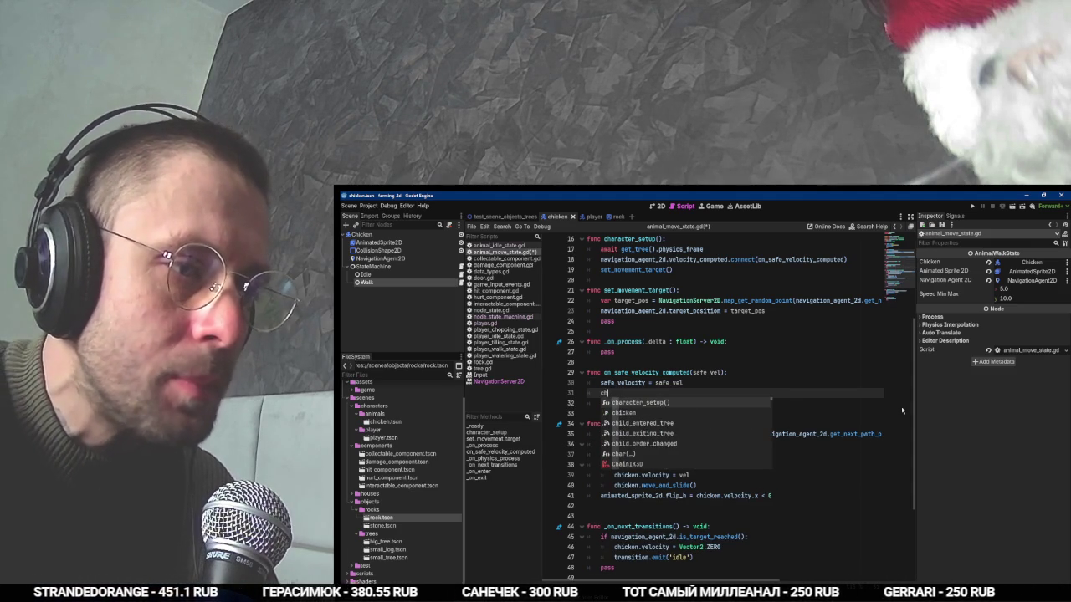
{"action": "key", "text": "Down"}
{"action": "key", "text": "Return"}
{"action": "type", "text": "."}
{"action": "key", "text": "Return"}
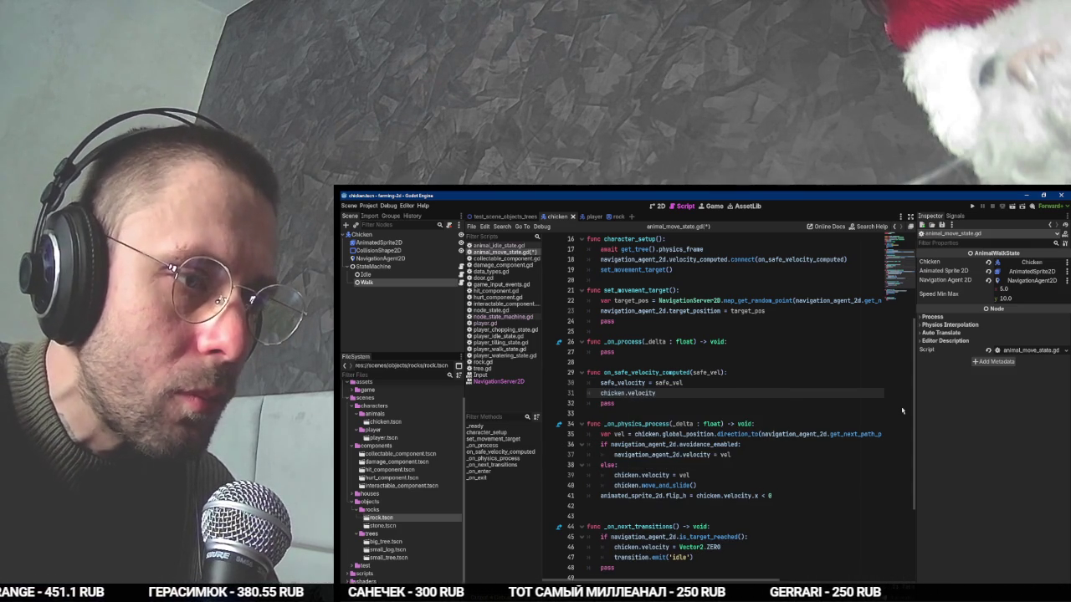
{"action": "type", "text": "safe_vel"}
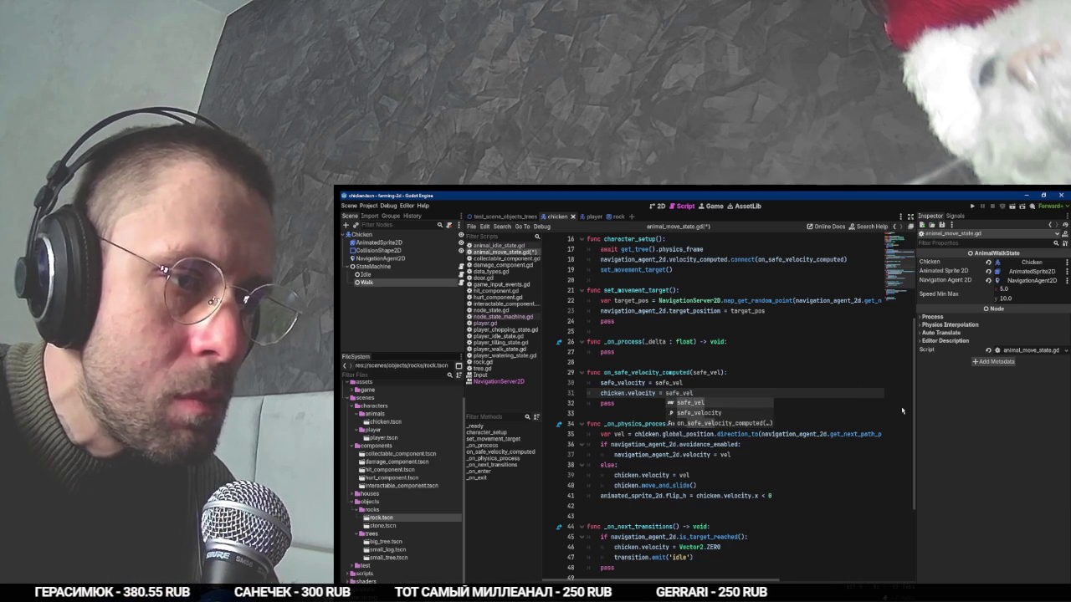
Copy the chicken.move_and_slide() line into the safe-velocity callback.
{"action": "key", "text": "alt+Tab"}
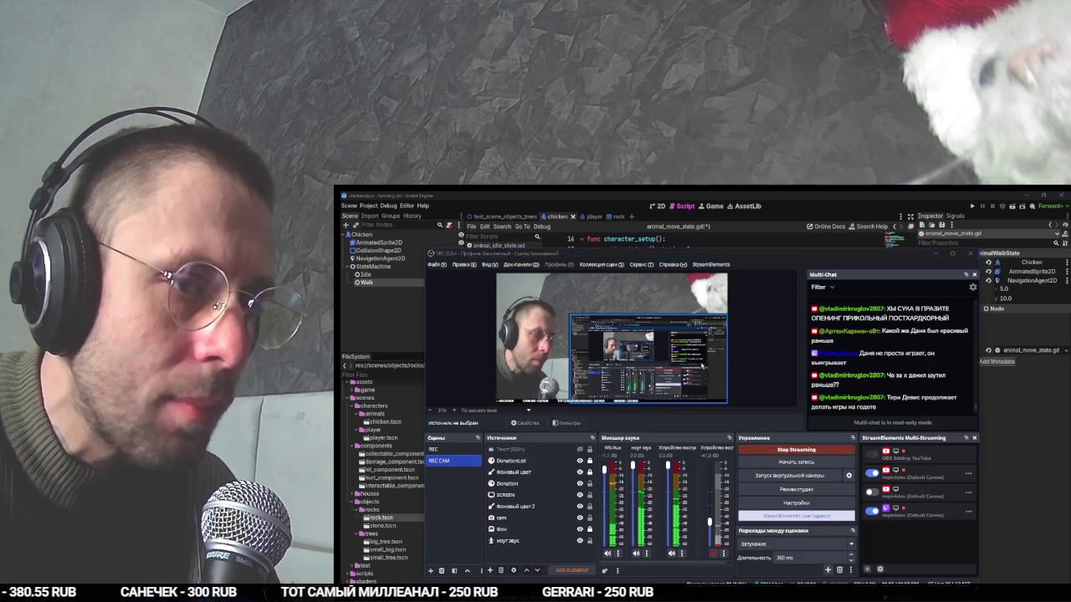
{"action": "key", "text": "alt+Tab"}
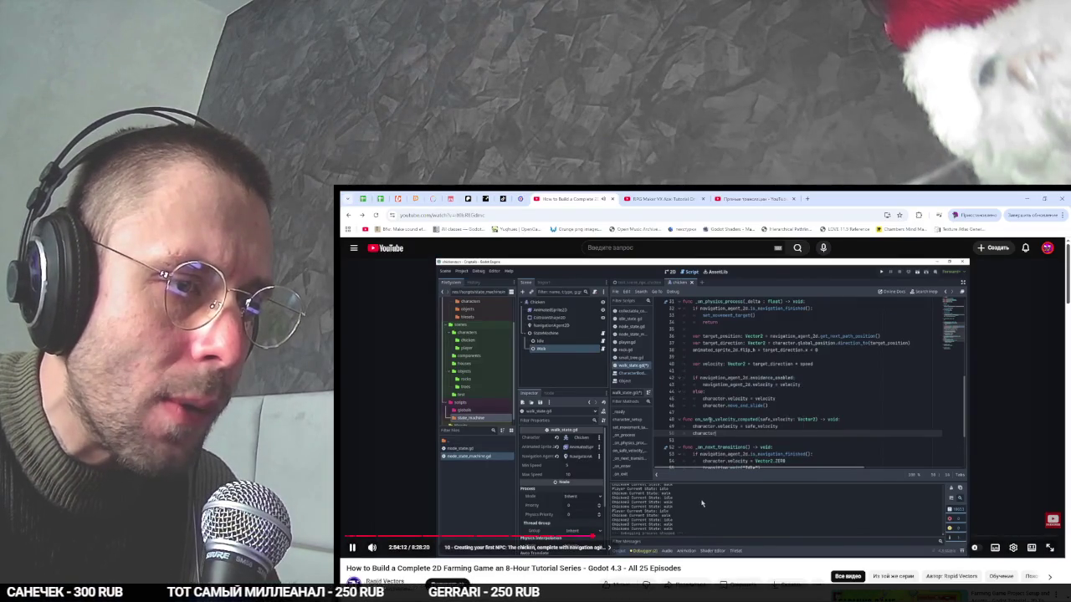
{"action": "key", "text": "alt+Tab"}
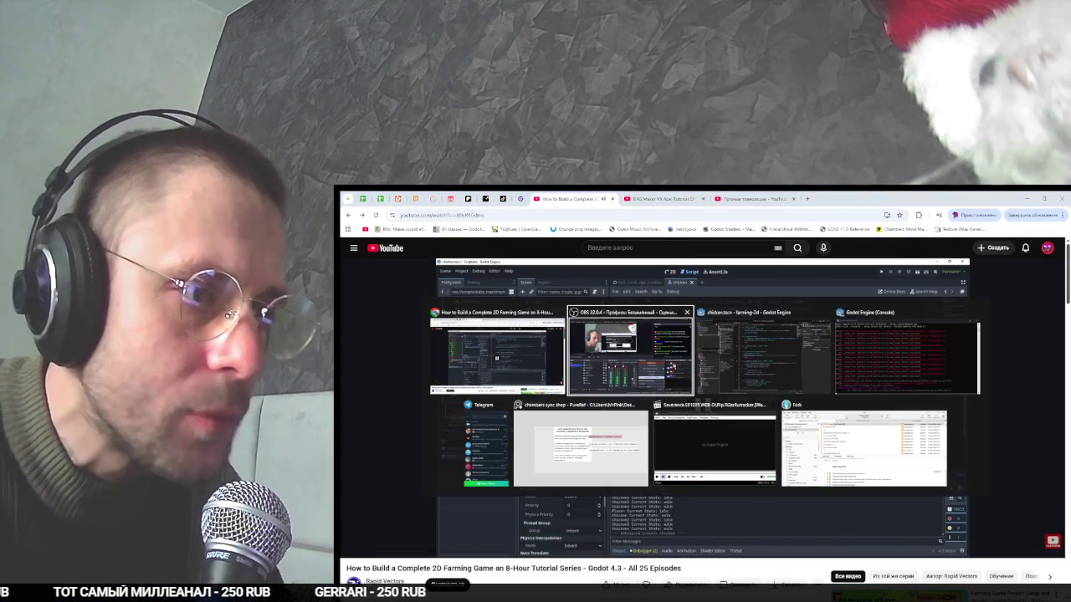
{"action": "key", "text": "alt+Tab"}
{"action": "left_click", "coordinate": [716, 484]}
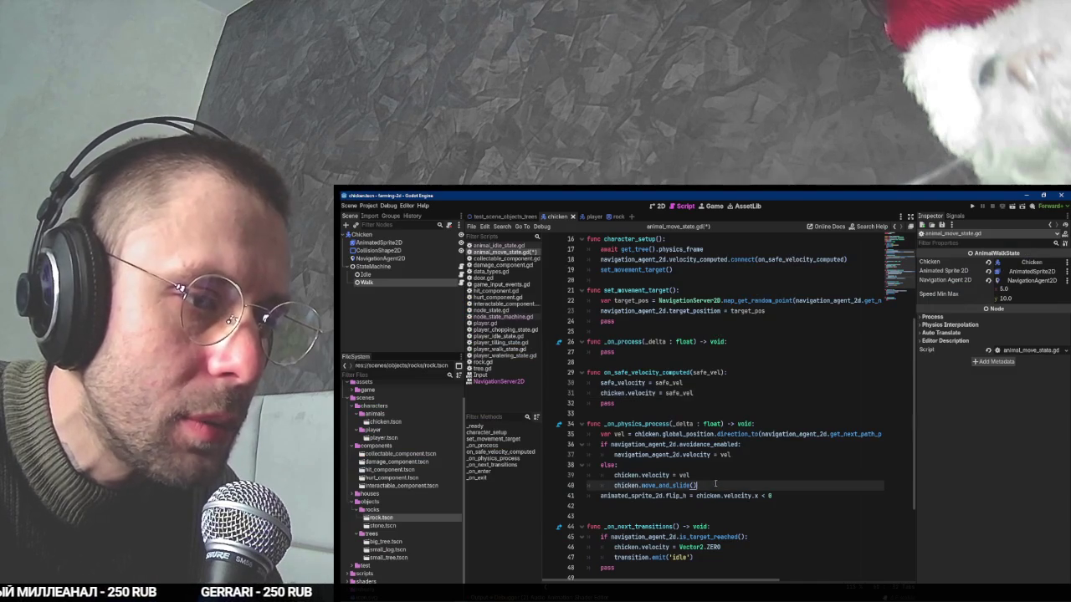
{"action": "left_click_drag", "start_coordinate": [715, 484], "coordinate": [709, 475]}
{"action": "key", "text": "ctrl+c"}
{"action": "left_click", "coordinate": [703, 392]}
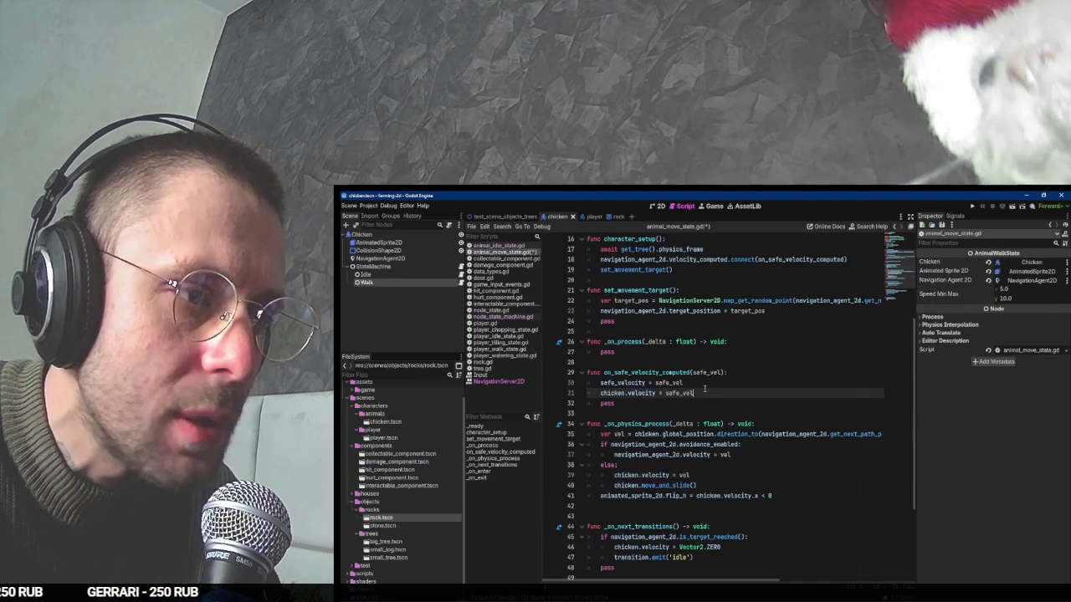
{"action": "key", "text": "ctrl+v"}
Delete the redundant 'safe_velocity = safe_vel' line and save the script.
{"action": "left_click", "coordinate": [690, 383]}
{"action": "left_click", "coordinate": [621, 384], "text": "ctrl"}
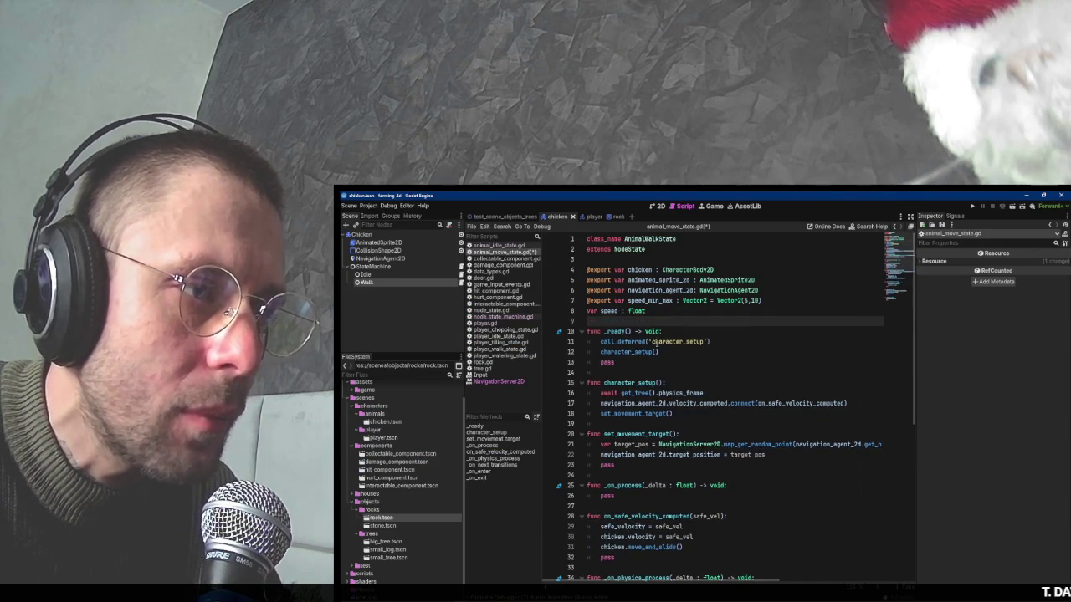
{"action": "scroll", "coordinate": [682, 382], "scroll_direction": "down", "scroll_amount": 4}
{"action": "triple_click", "coordinate": [662, 405]}
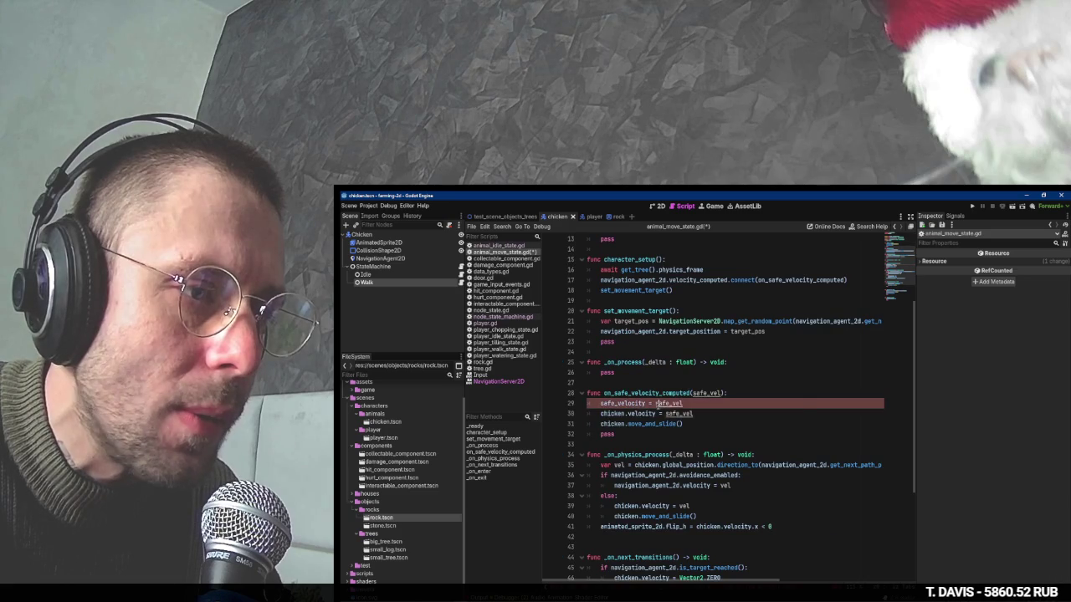
{"action": "key", "text": "Delete"}
{"action": "key", "text": "ctrl+s"}
{"action": "left_click", "coordinate": [658, 424]}
{"action": "key", "text": "alt+Tab"}
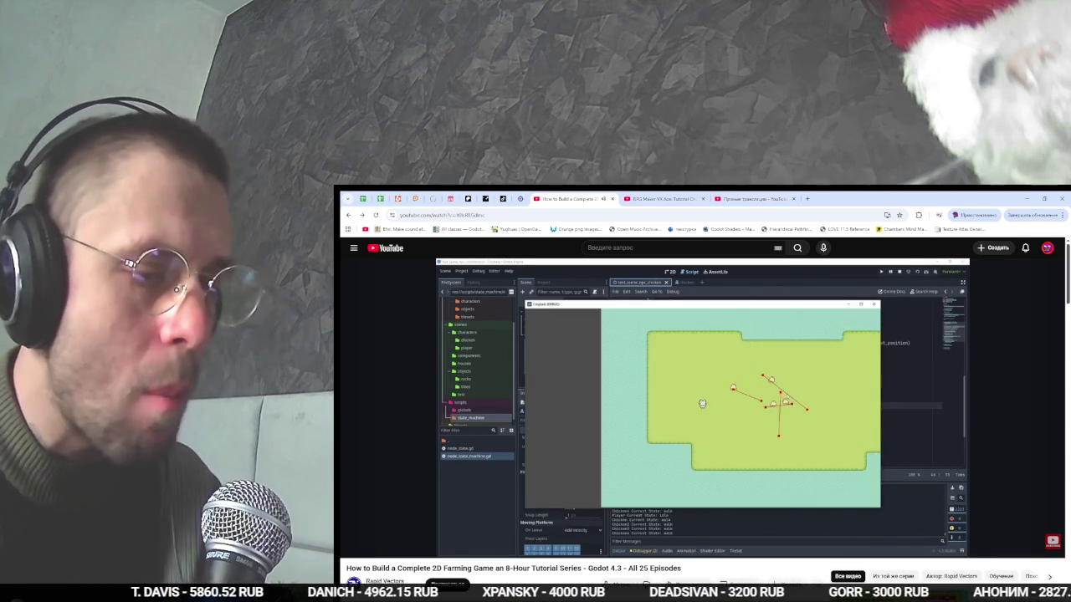
Run the project with F5, walk the player with A and S, then stop with F8.
{"action": "left_click", "coordinate": [701, 403]}
{"action": "key", "text": "alt+Tab"}
{"action": "key", "text": "F5"}
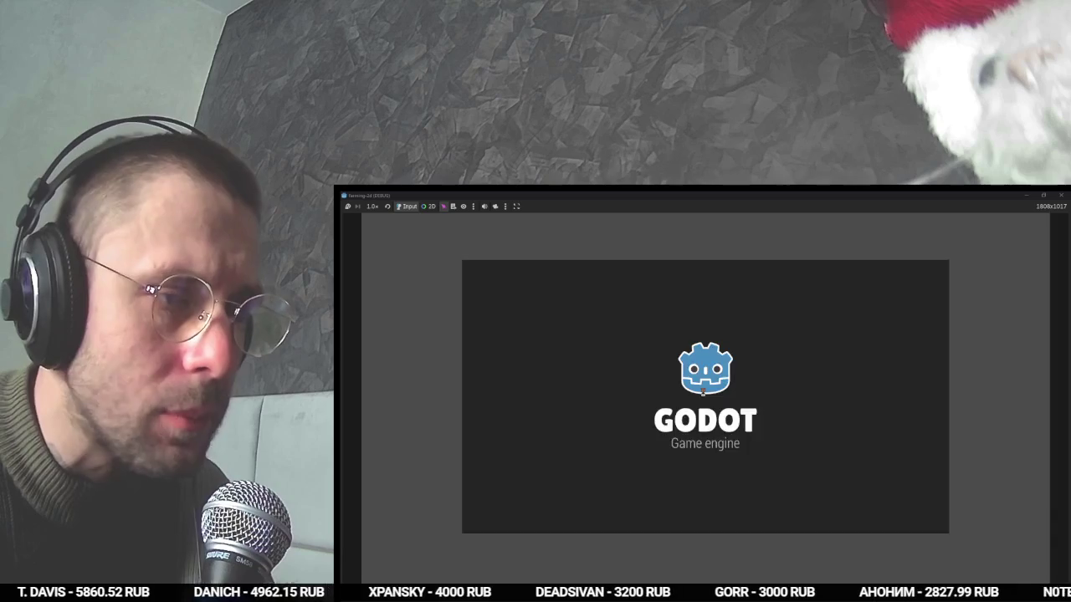
{"action": "key", "text": "a"}
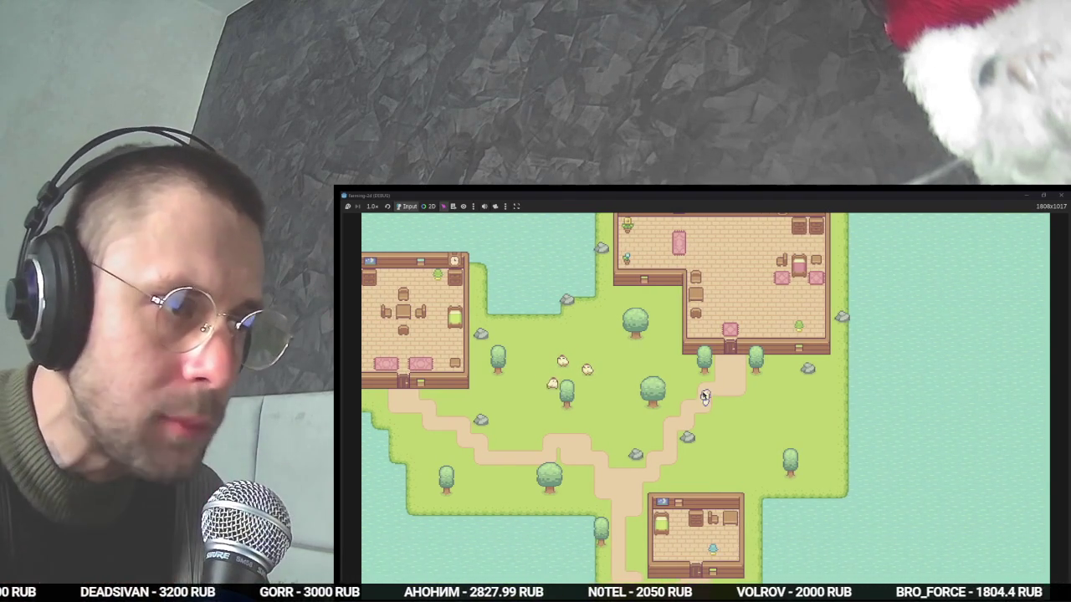
{"action": "key", "text": "a"}
{"action": "key", "text": "s"}
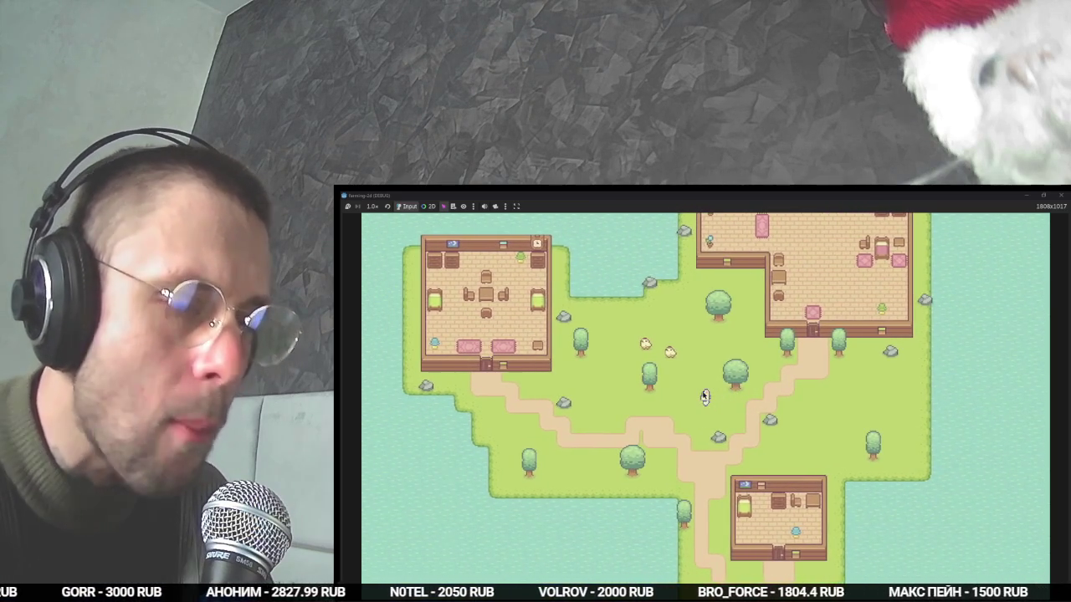
{"action": "key", "text": "F8"}
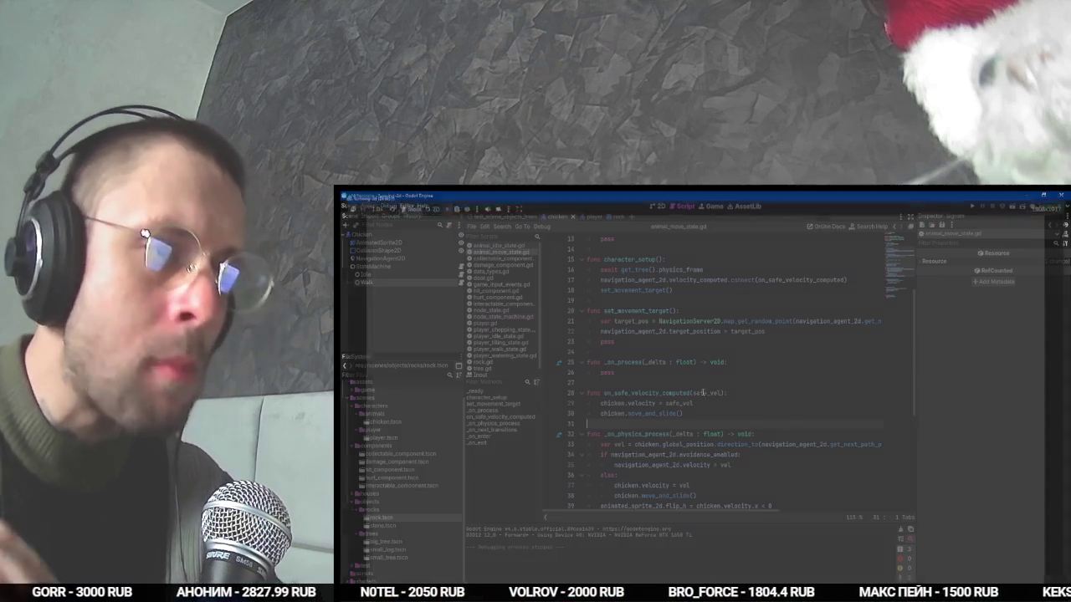
Enable Debug drawing on the chicken's NavigationAgent2D, then run the game with F5 and stop it.
{"action": "left_click", "coordinate": [417, 265]}
{"action": "left_click", "coordinate": [416, 257]}
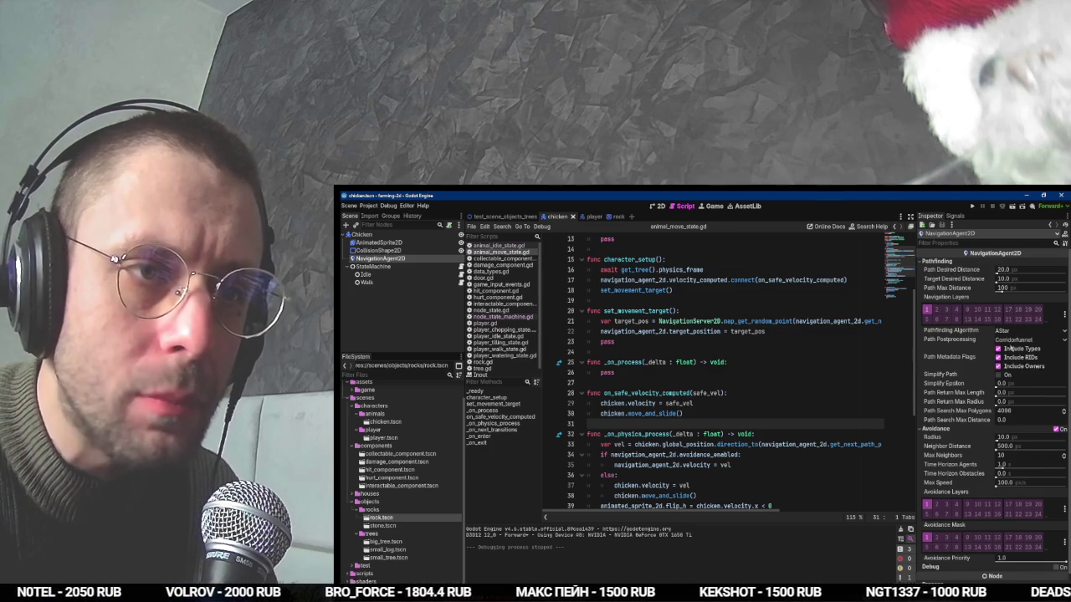
{"action": "scroll", "coordinate": [1037, 518], "scroll_direction": "down", "scroll_amount": 1}
{"action": "left_click", "coordinate": [1060, 535]}
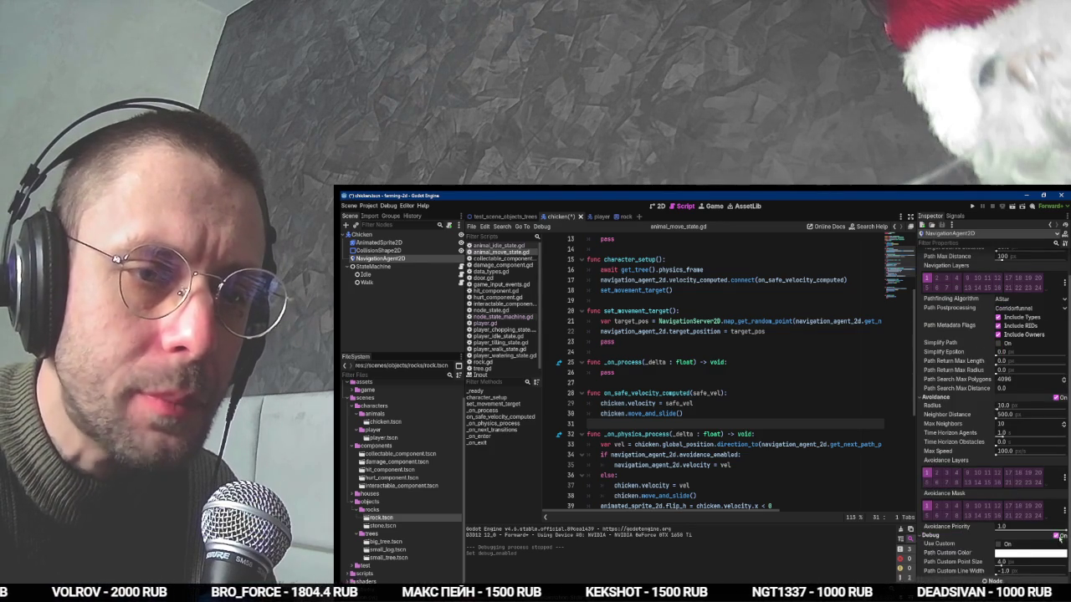
{"action": "key", "text": "F5"}
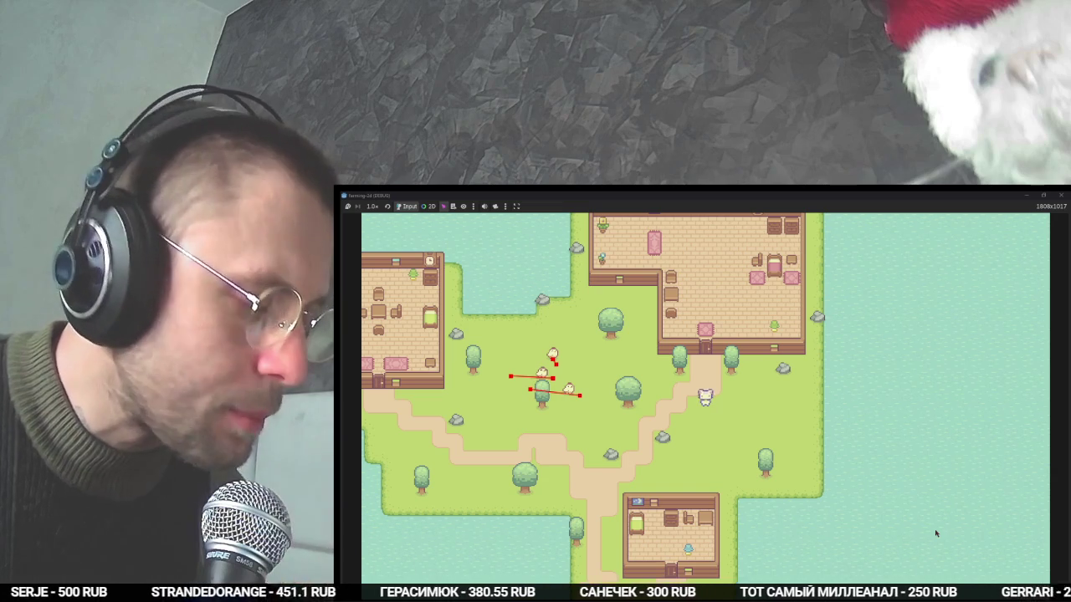
{"action": "key", "text": "F8"}
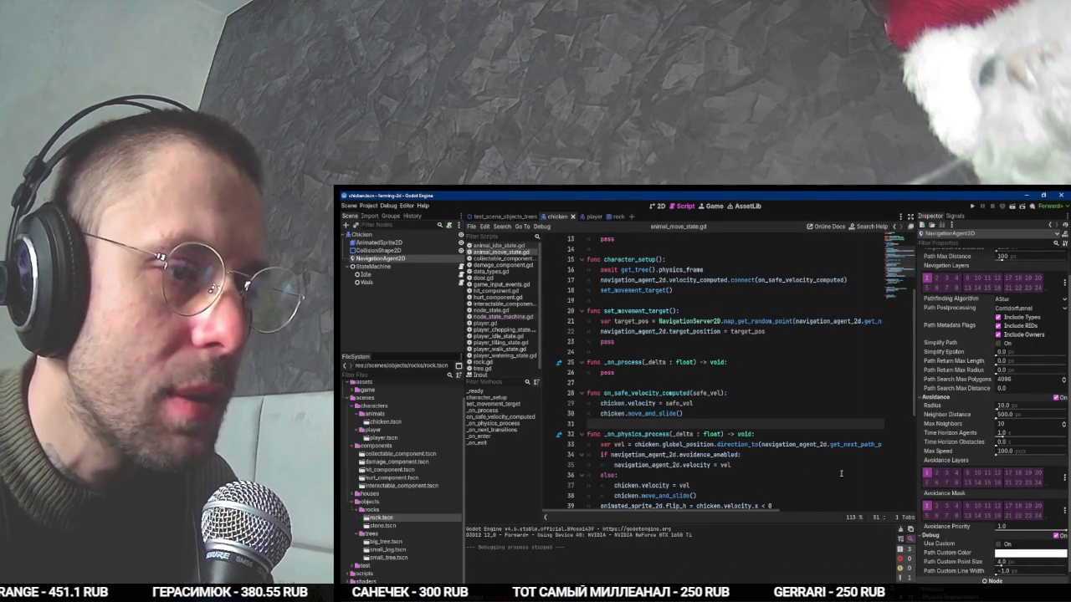
Check the tutorial video, then bring the NavigationAgent2D Avoidance settings back into view.
{"action": "scroll", "coordinate": [857, 475], "scroll_direction": "down", "scroll_amount": 4}
{"action": "scroll", "coordinate": [788, 467], "scroll_direction": "down", "scroll_amount": 3}
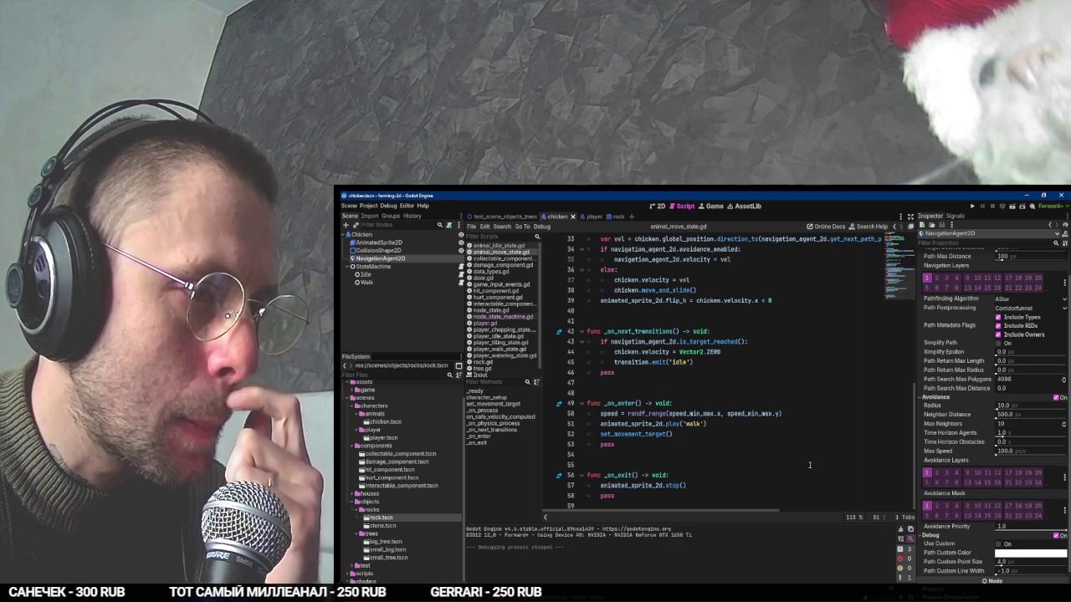
{"action": "key", "text": "alt+Tab"}
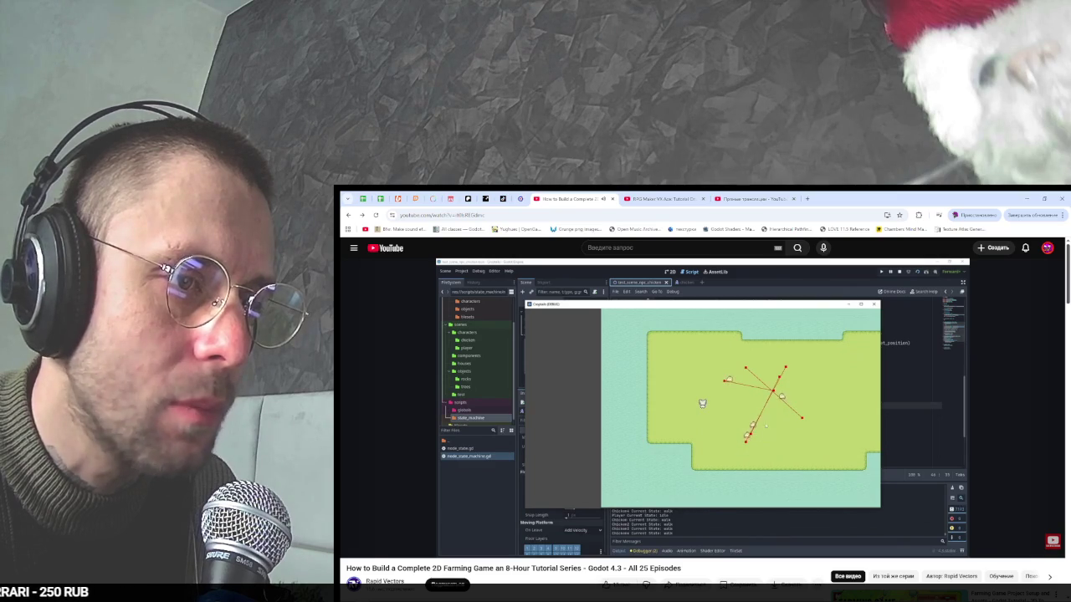
{"action": "mouse_move", "coordinate": [773, 324]}
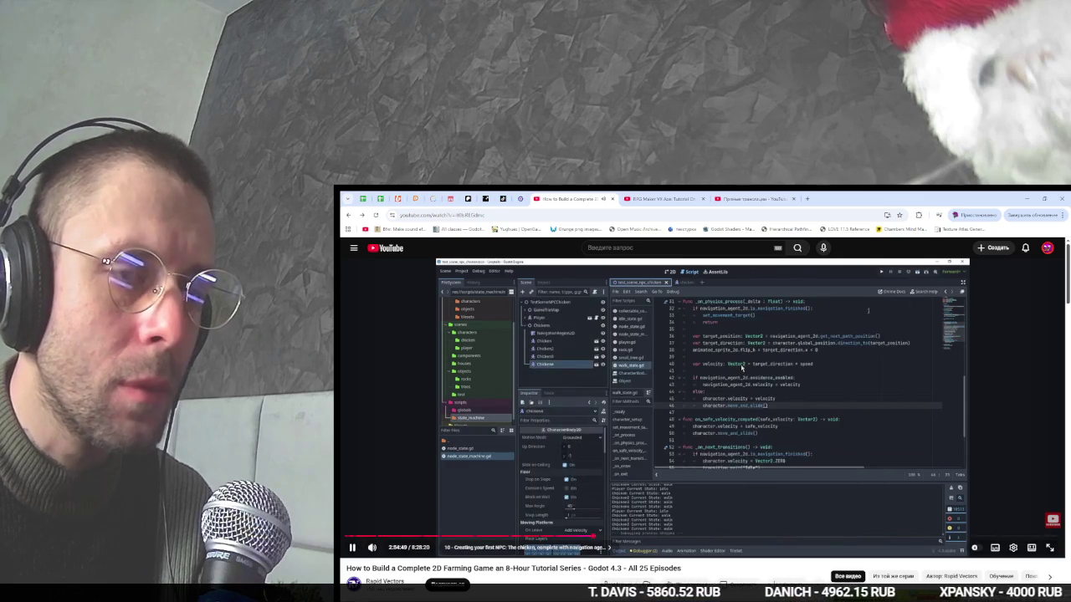
{"action": "key", "text": "alt+Tab"}
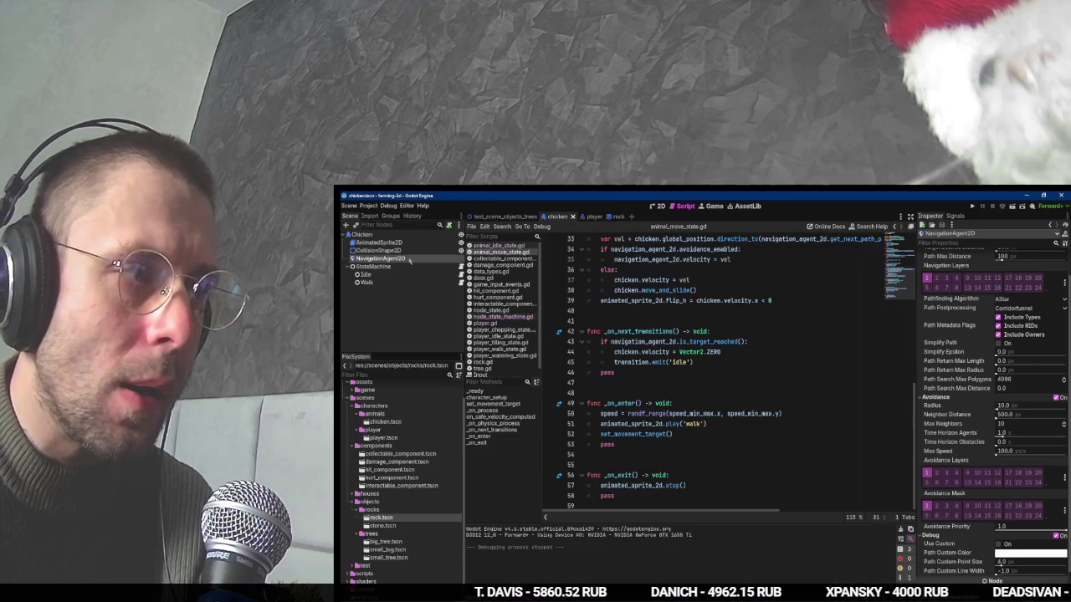
{"action": "scroll", "coordinate": [950, 303], "scroll_direction": "up", "scroll_amount": 1}
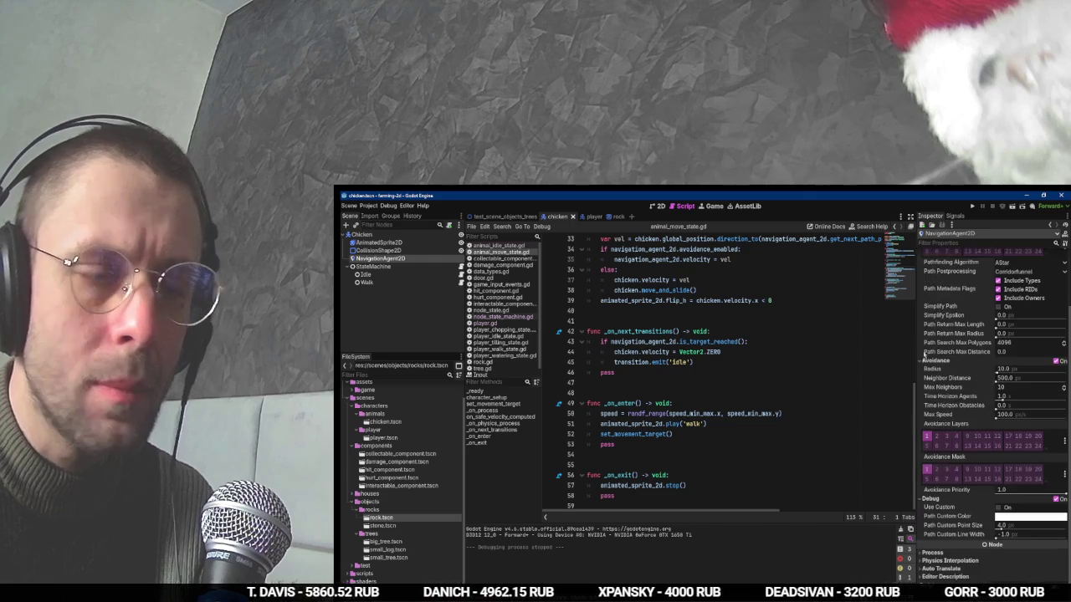
Set the navigation agent's avoidance radius to 5 and neighbor distance to 256.
{"action": "key", "text": "alt+Tab"}
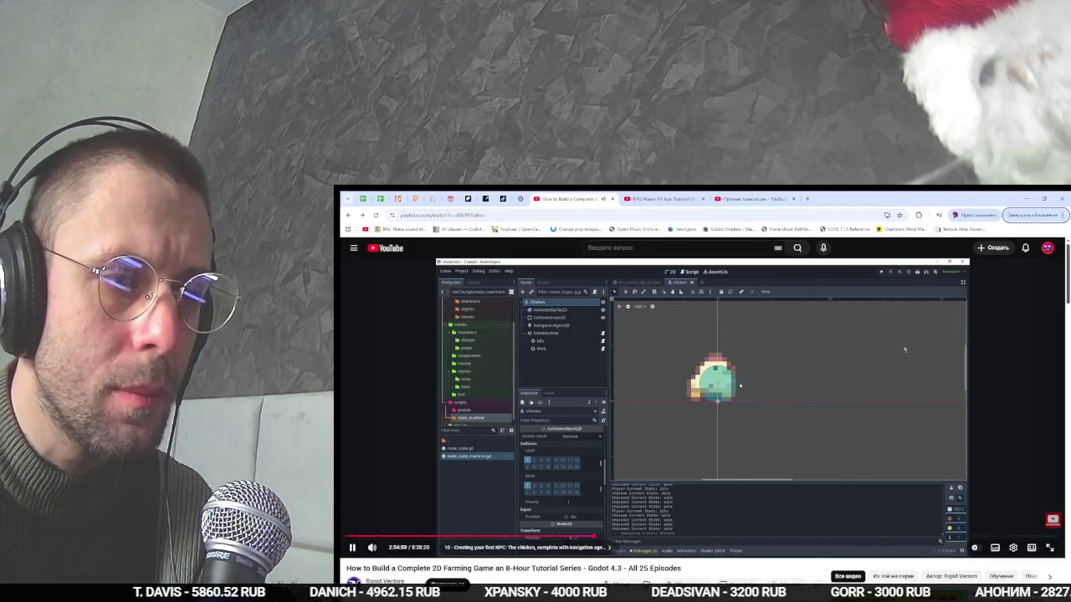
{"action": "key", "text": "alt+Tab"}
{"action": "left_click", "coordinate": [1015, 371]}
{"action": "key", "text": "Tab"}
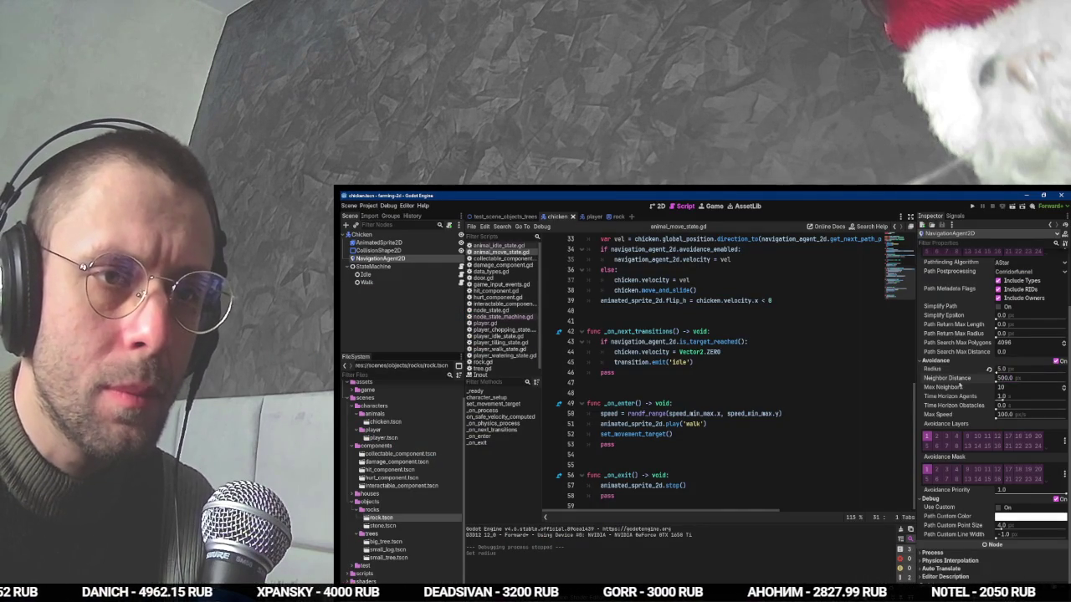
{"action": "left_click", "coordinate": [1010, 380]}
{"action": "type", "text": "128"}
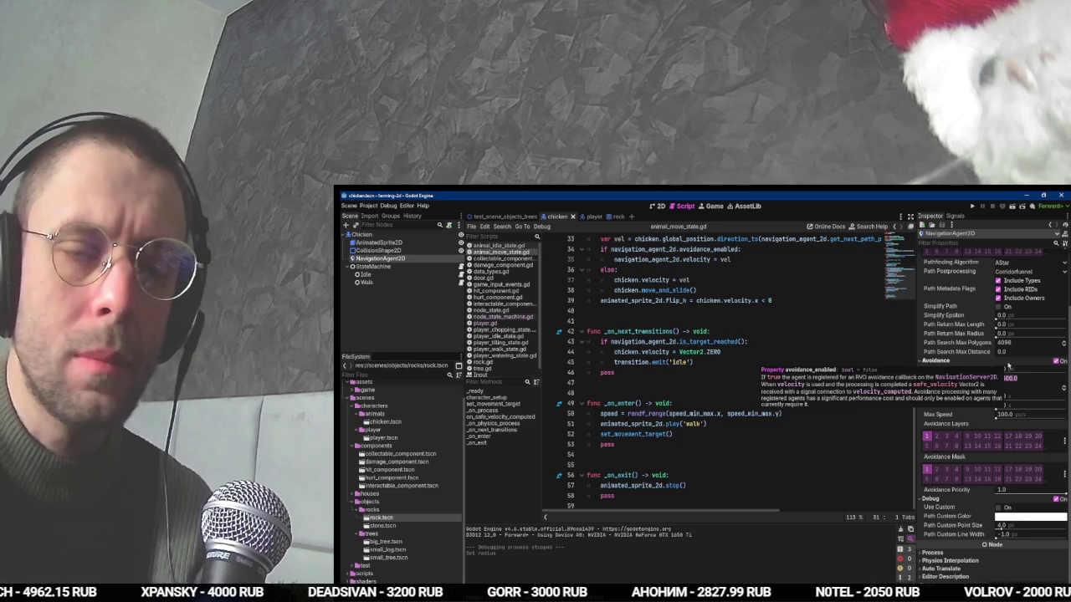
{"action": "key", "text": "Return"}
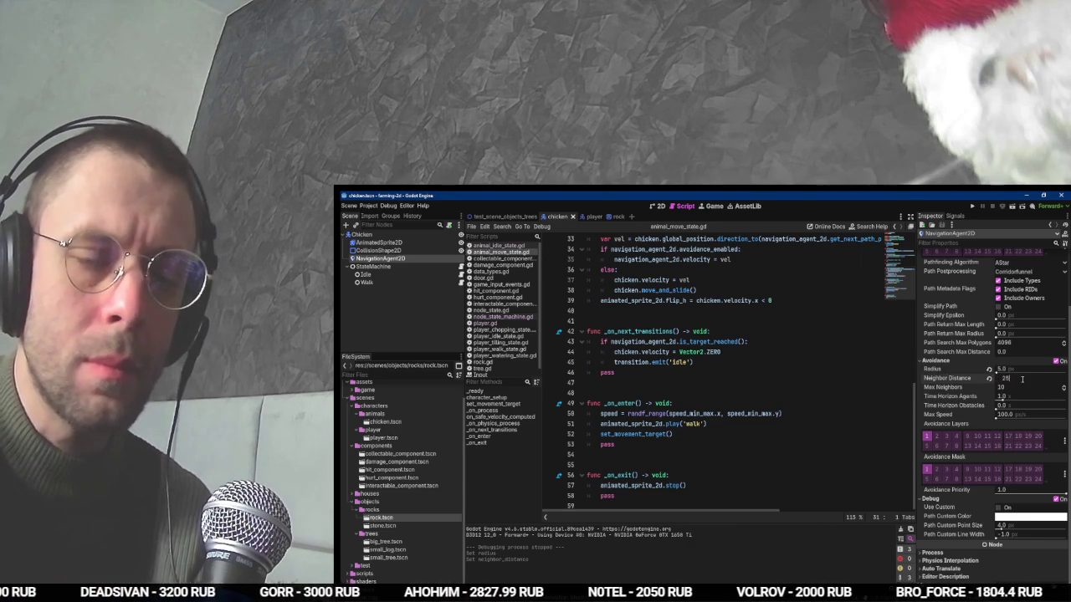
Compare with the tutorial, then open the test_scene_objects_trees scene with the chickens.
{"action": "key", "text": "alt+Tab"}
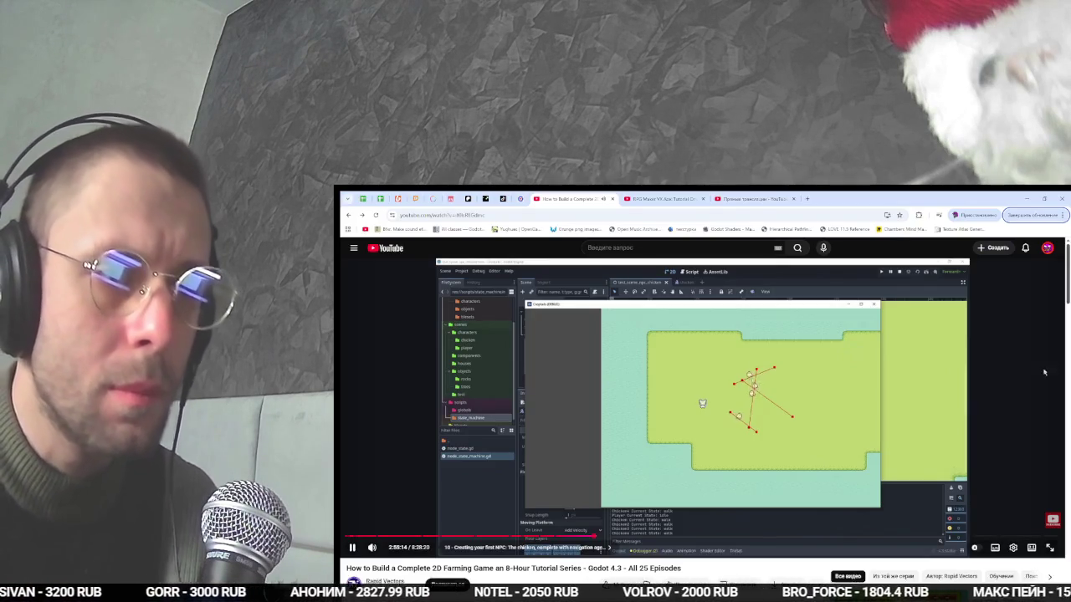
{"action": "key", "text": "alt+Tab"}
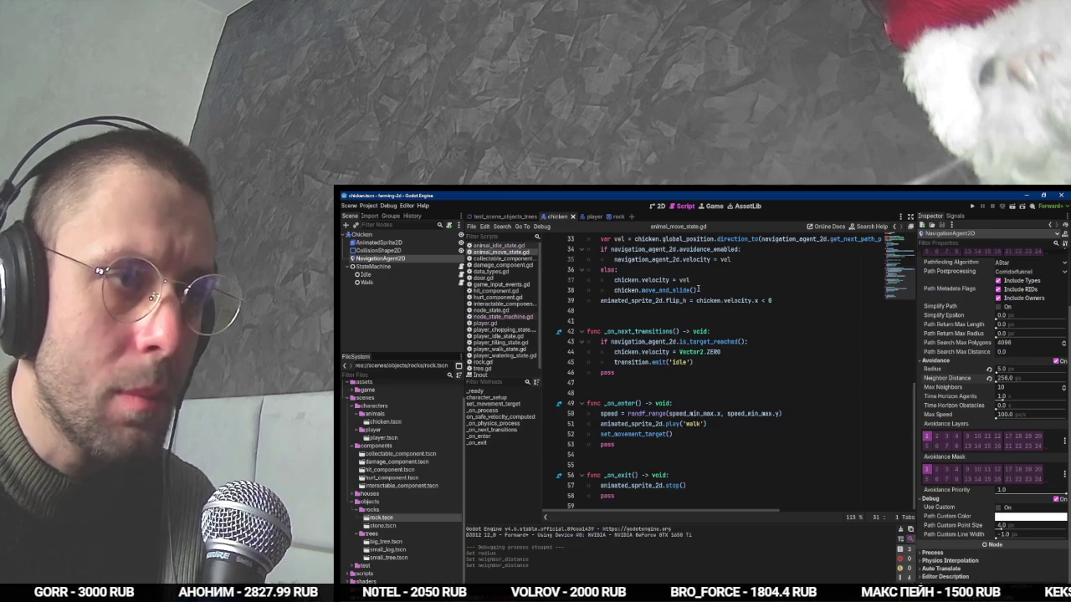
{"action": "left_click", "coordinate": [502, 216]}
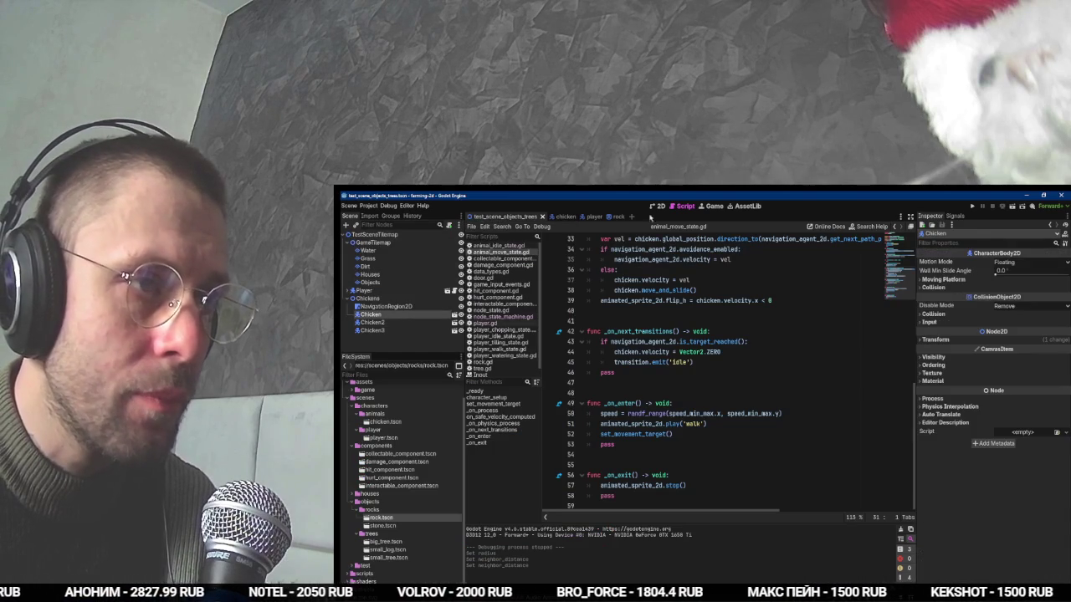
In the 2D view, undo a stray paste and duplicate Chicken, Chicken2 and Chicken3.
{"action": "left_click", "coordinate": [658, 205]}
{"action": "key", "text": "ctrl+v"}
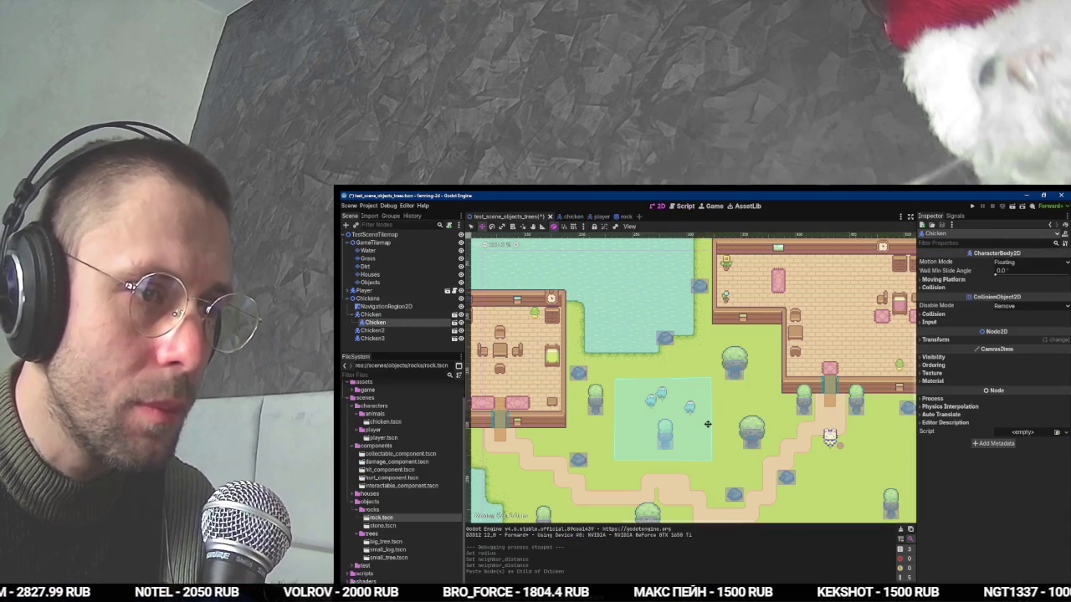
{"action": "key", "text": "ctrl+z"}
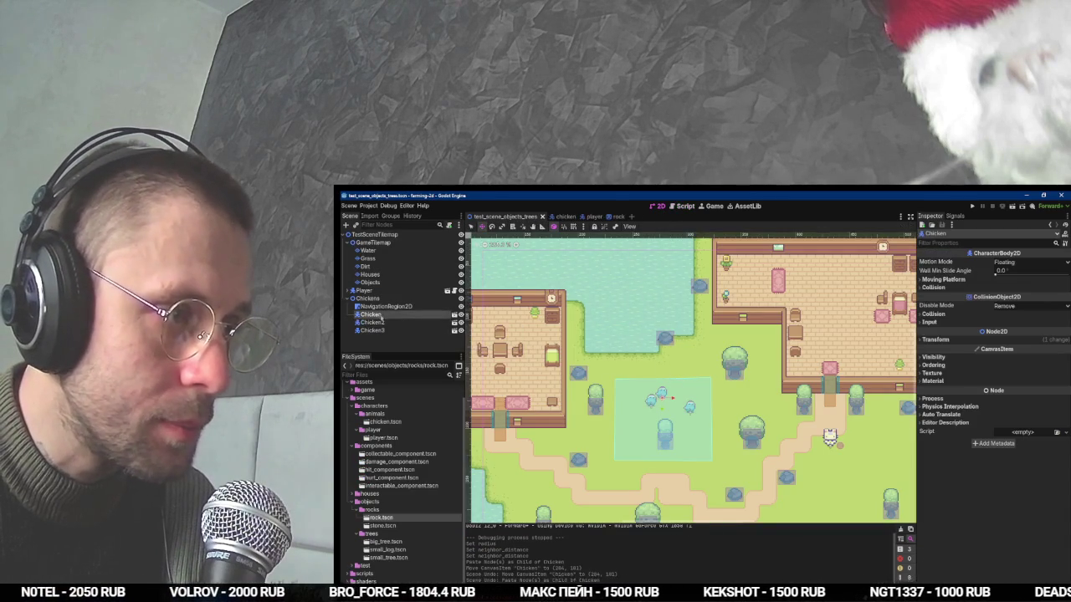
{"action": "left_click", "coordinate": [385, 331], "text": "shift"}
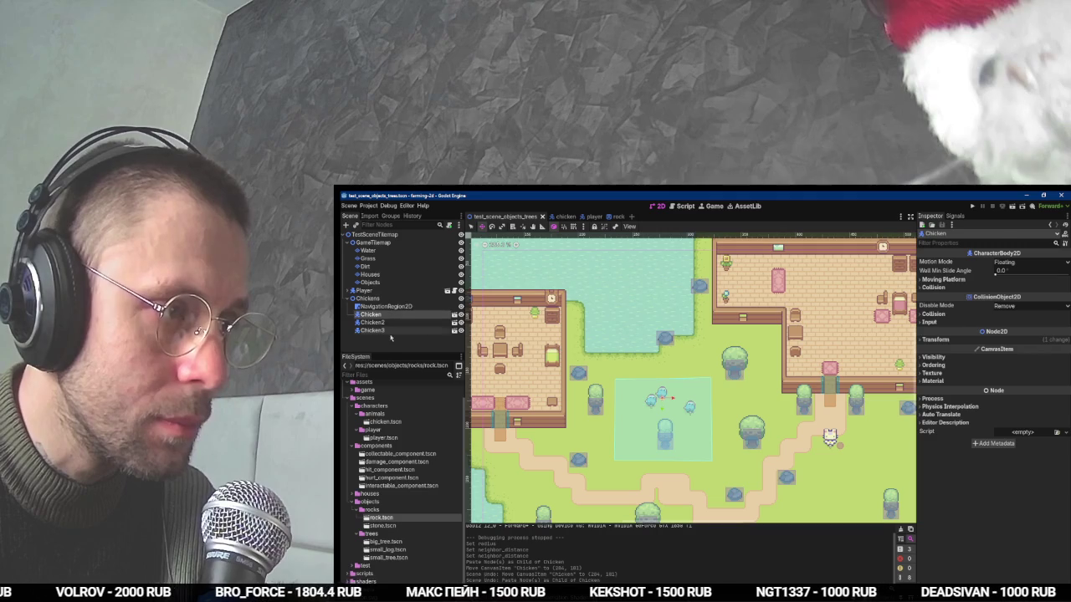
{"action": "key", "text": "ctrl+d"}
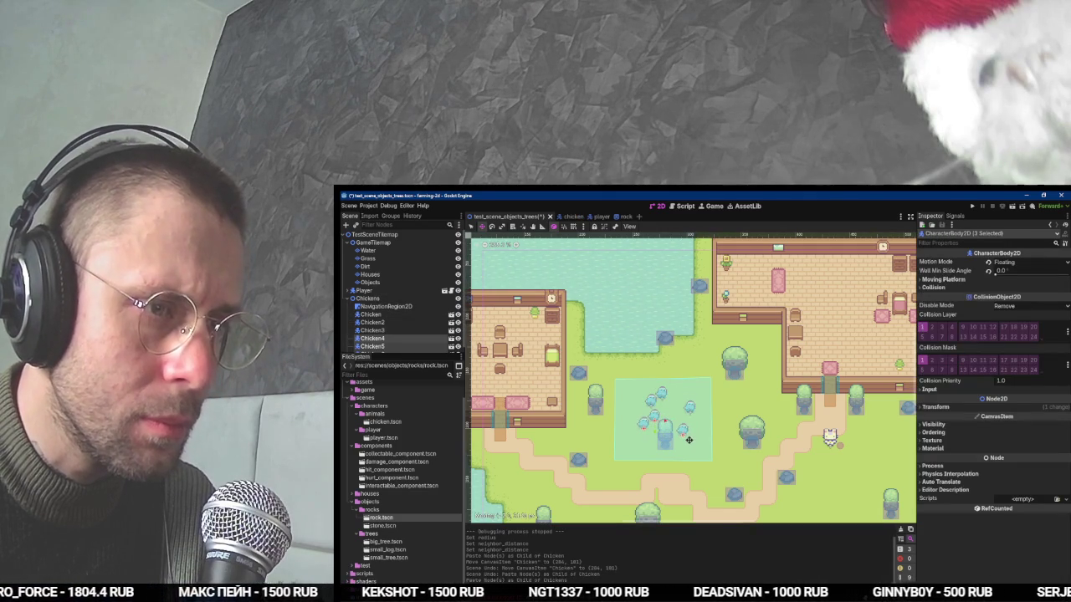
{"action": "key", "text": "alt+Tab"}
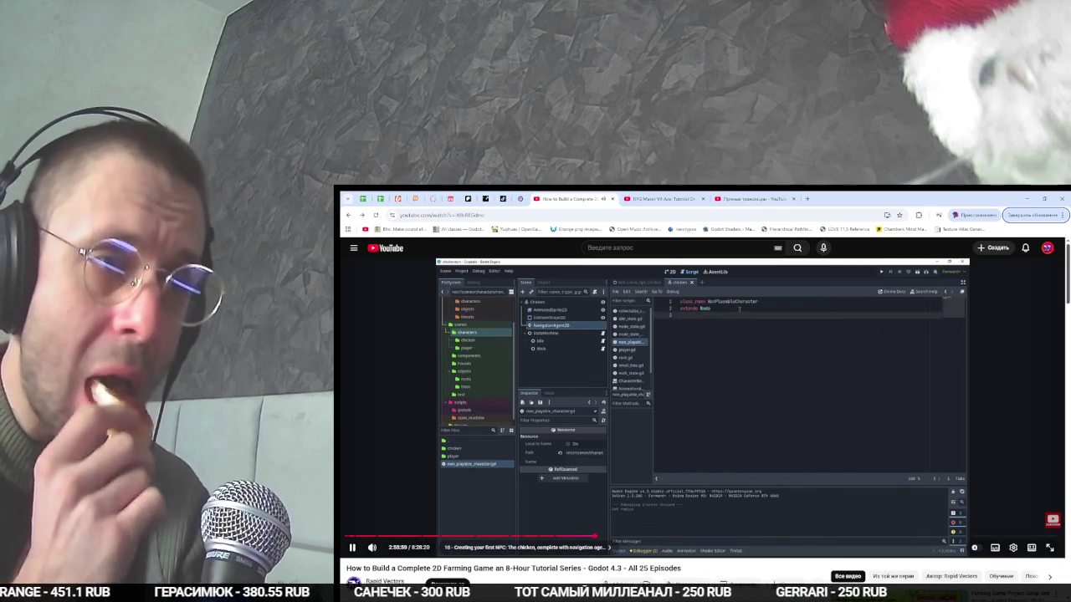
{"action": "key", "text": "alt+Tab"}
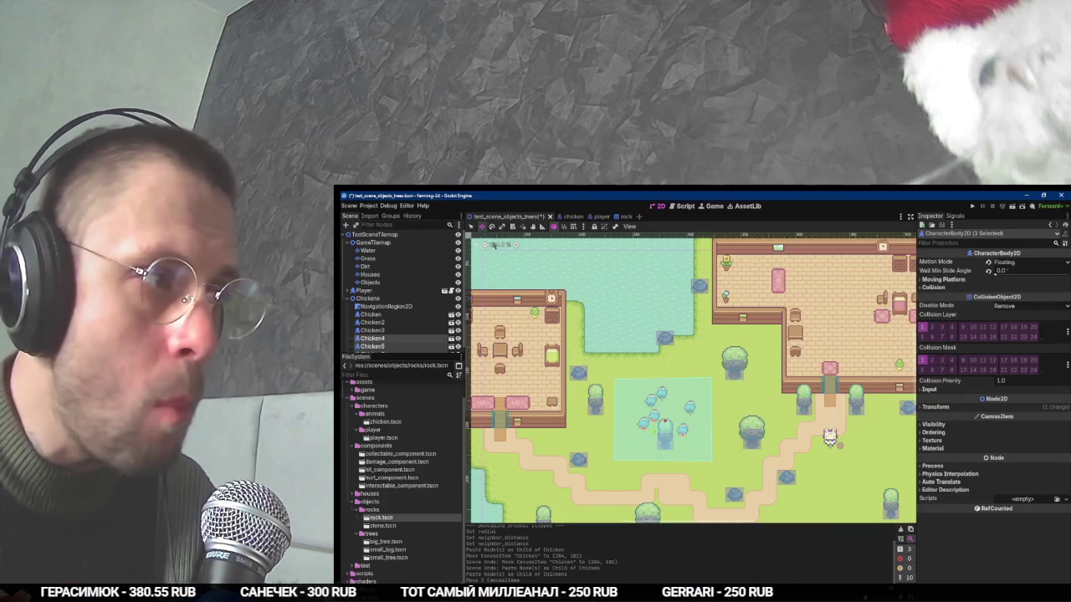
Attach a new non_player_character.gd script, saved in res://scripts, to the Chicken root node.
{"action": "left_click", "coordinate": [567, 219]}
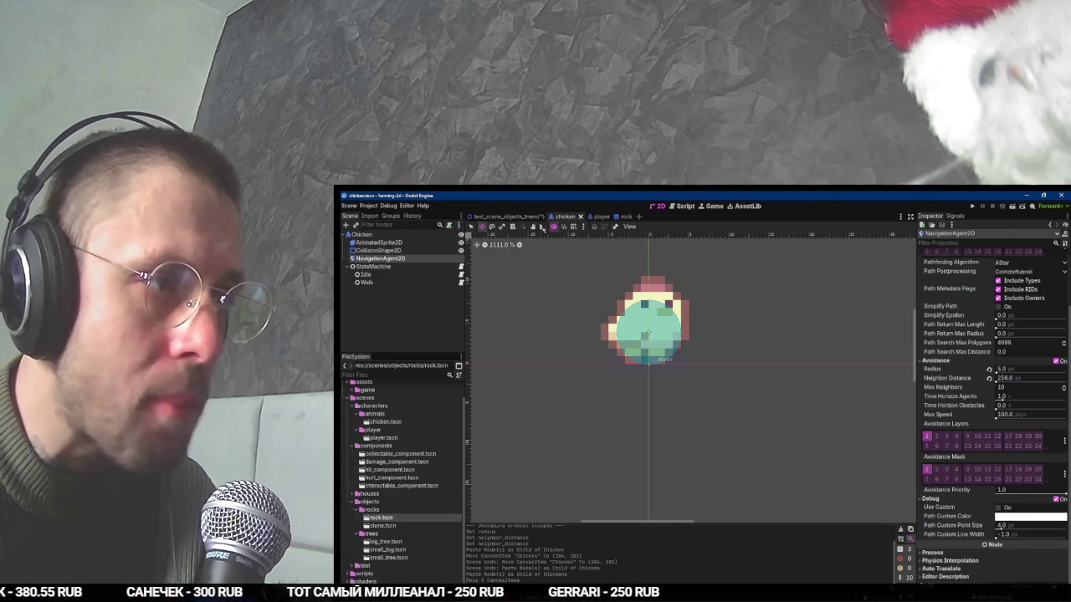
{"action": "left_click", "coordinate": [447, 234]}
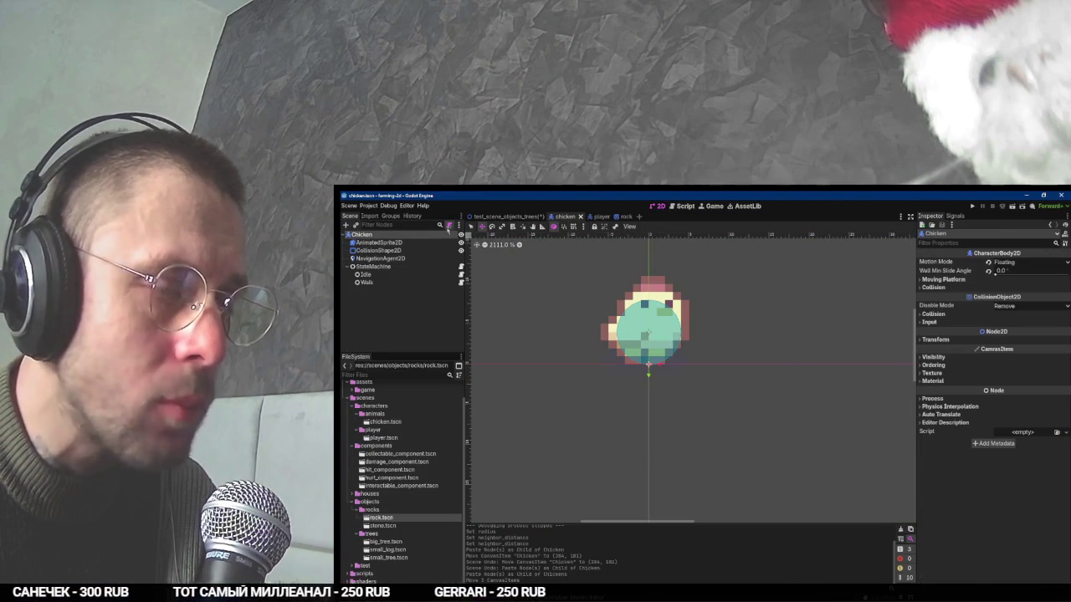
{"action": "left_click", "coordinate": [449, 226]}
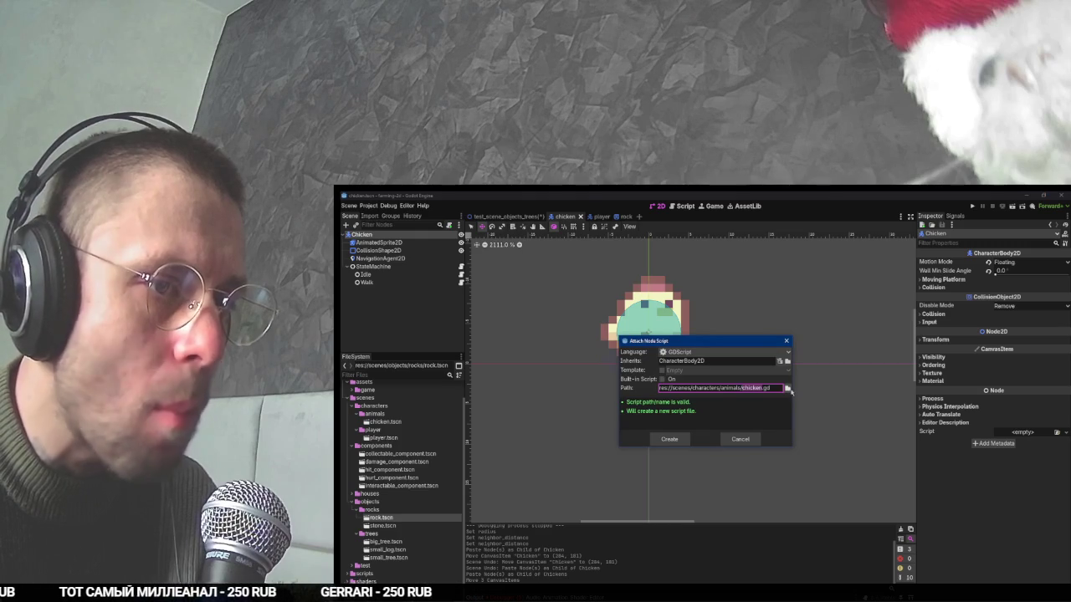
{"action": "left_click", "coordinate": [787, 388]}
{"action": "key", "text": "alt+Tab"}
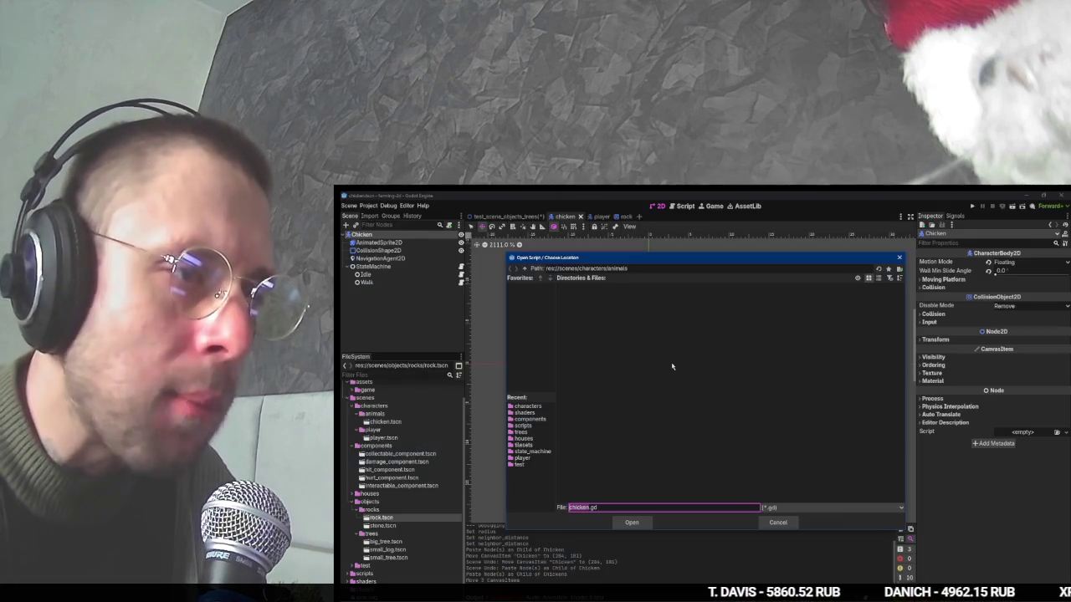
{"action": "key", "text": "alt+Tab"}
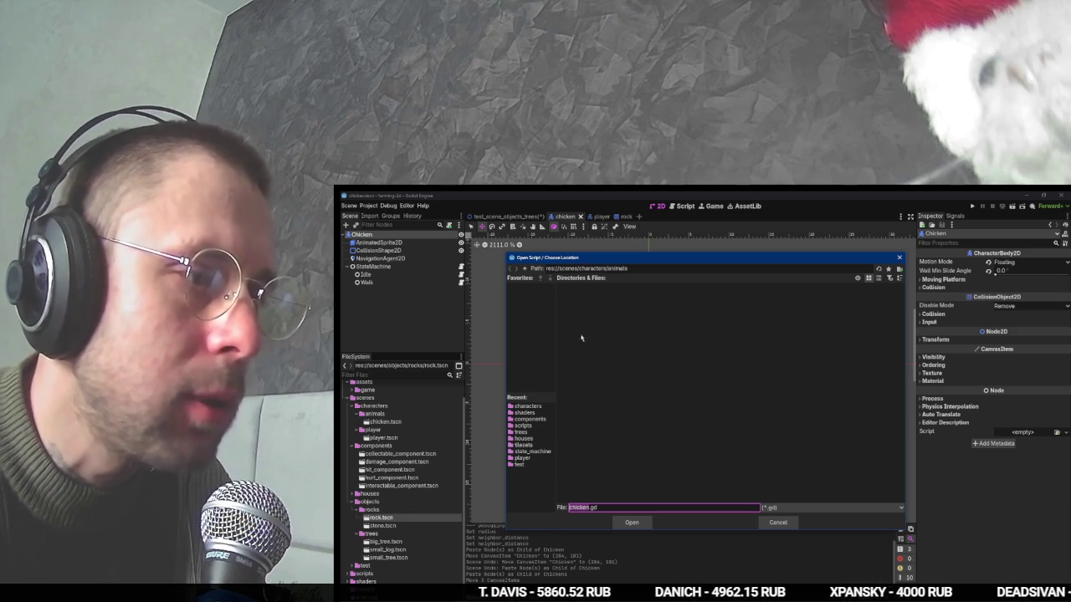
{"action": "left_click", "coordinate": [525, 425]}
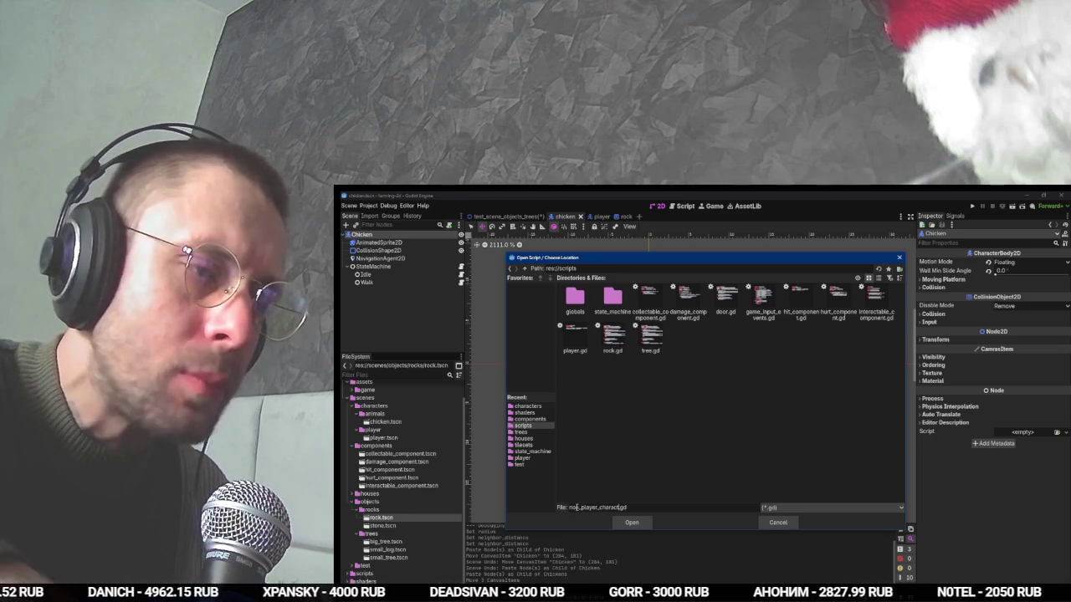
{"action": "type", "text": "er"}
{"action": "key", "text": "Return"}
{"action": "left_click", "coordinate": [687, 445]}
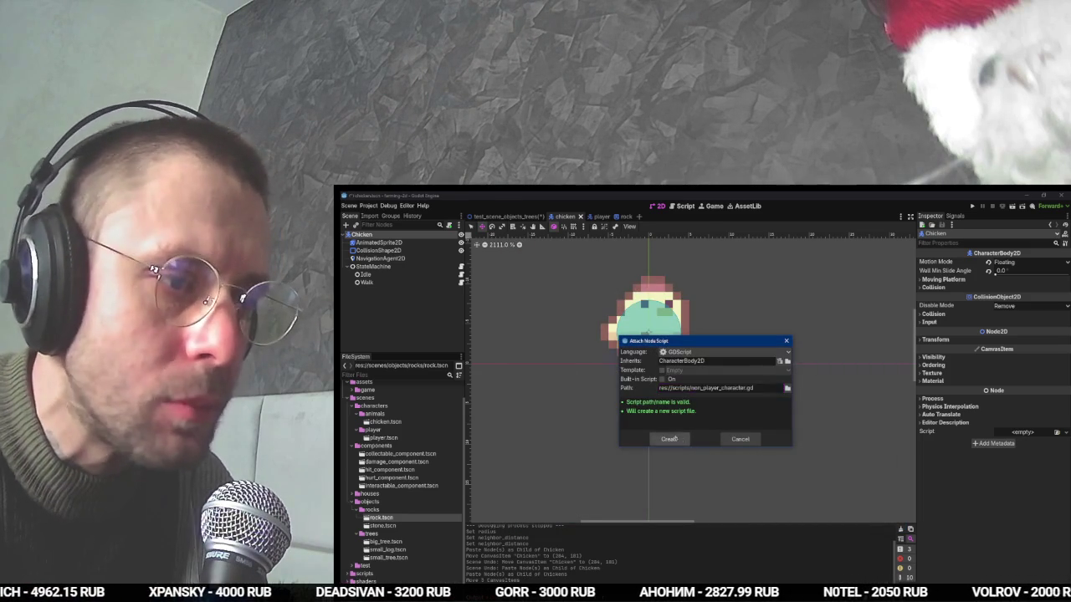
Start the script's class_name line, then play the tutorial video.
{"action": "type", "text": "classn"}
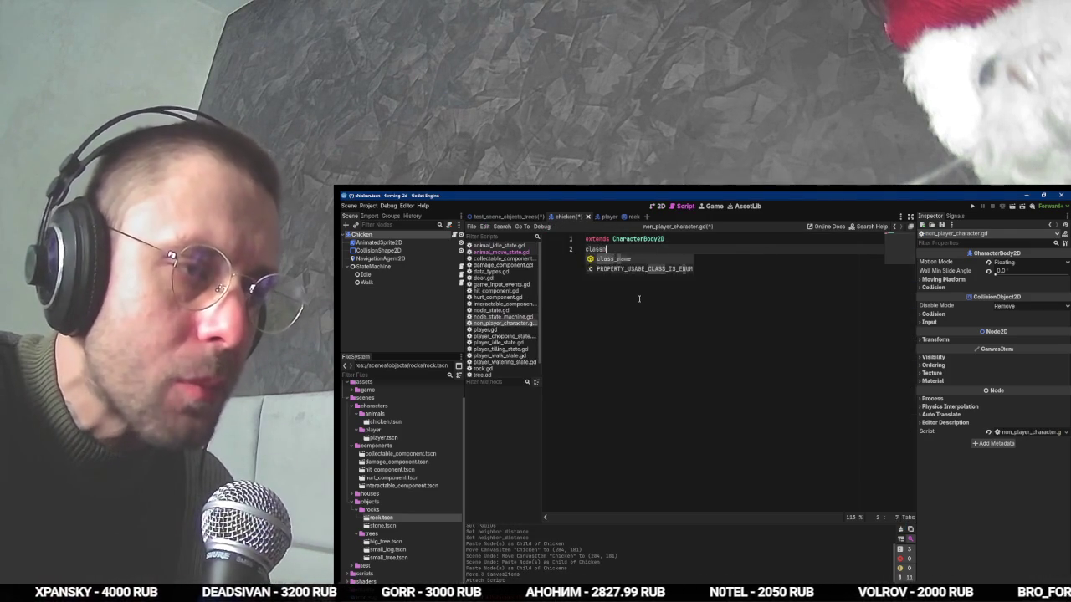
{"action": "key", "text": "Return"}
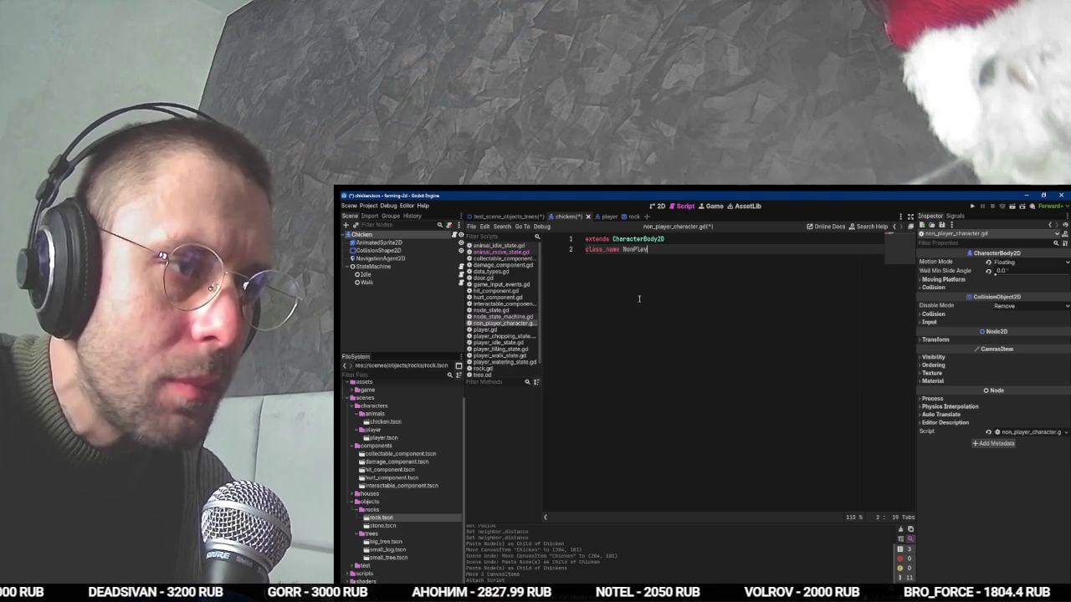
{"action": "key", "text": "alt+Tab"}
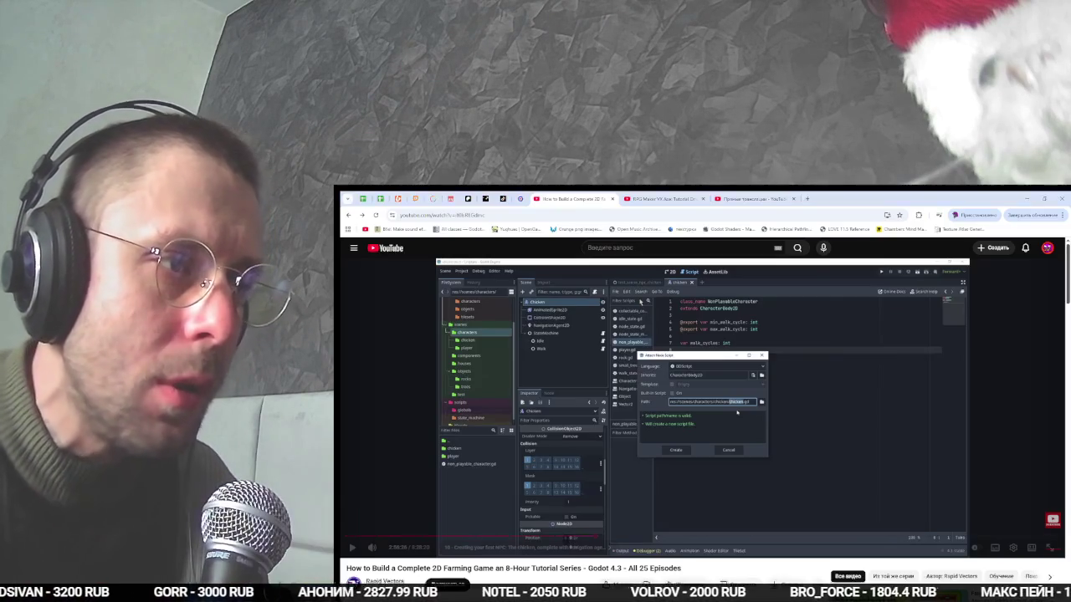
{"action": "left_click", "coordinate": [737, 412]}
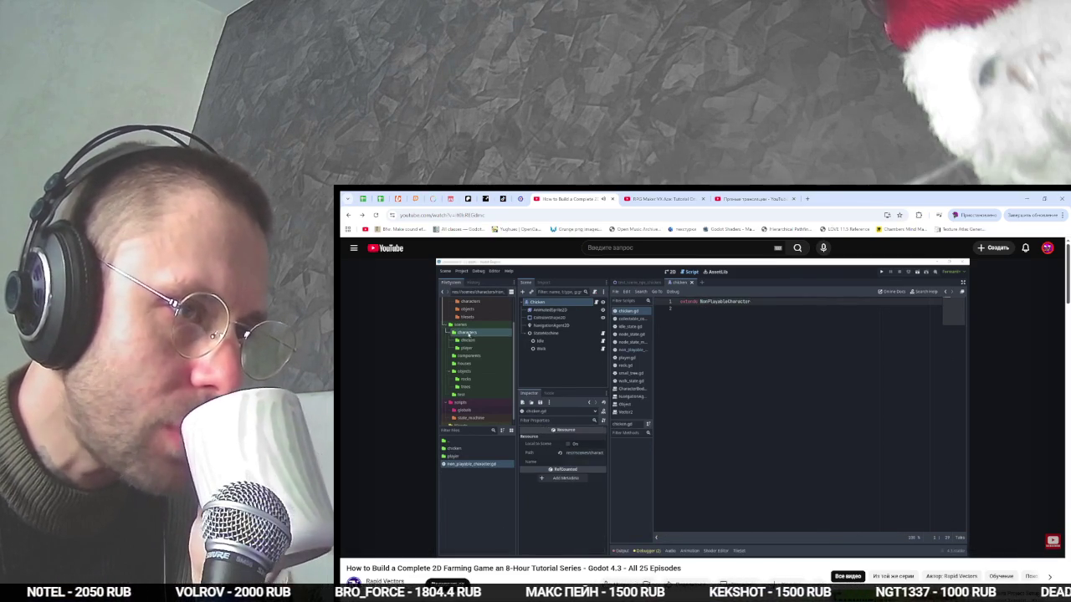
Skip ahead to the tutorial's walk-cycle exports, pause it, and return to Godot.
{"action": "mouse_move", "coordinate": [690, 371]}
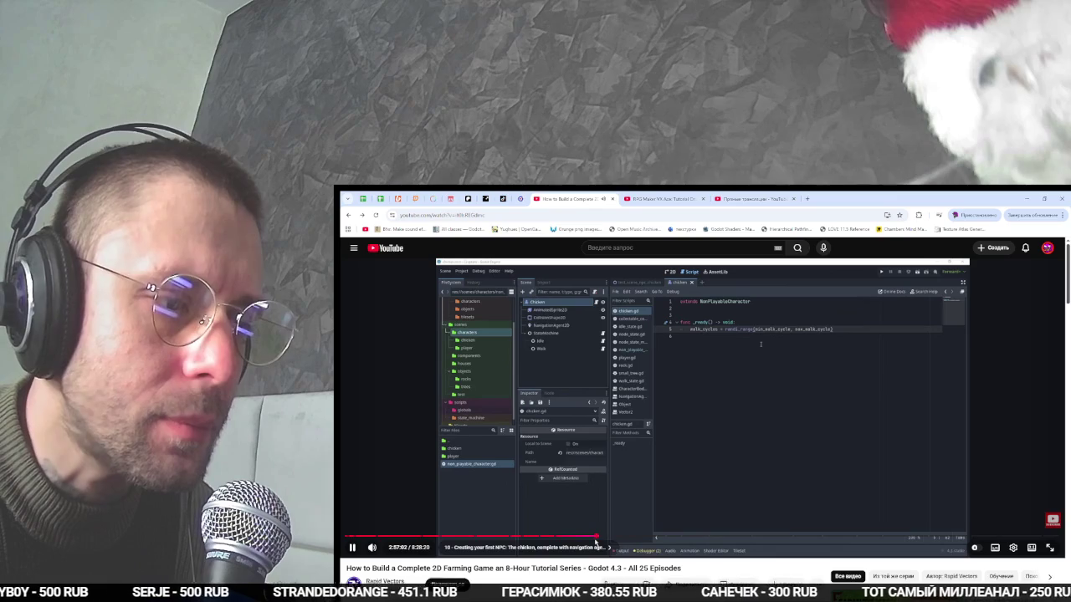
{"action": "left_click_drag", "start_coordinate": [597, 540], "coordinate": [607, 539]}
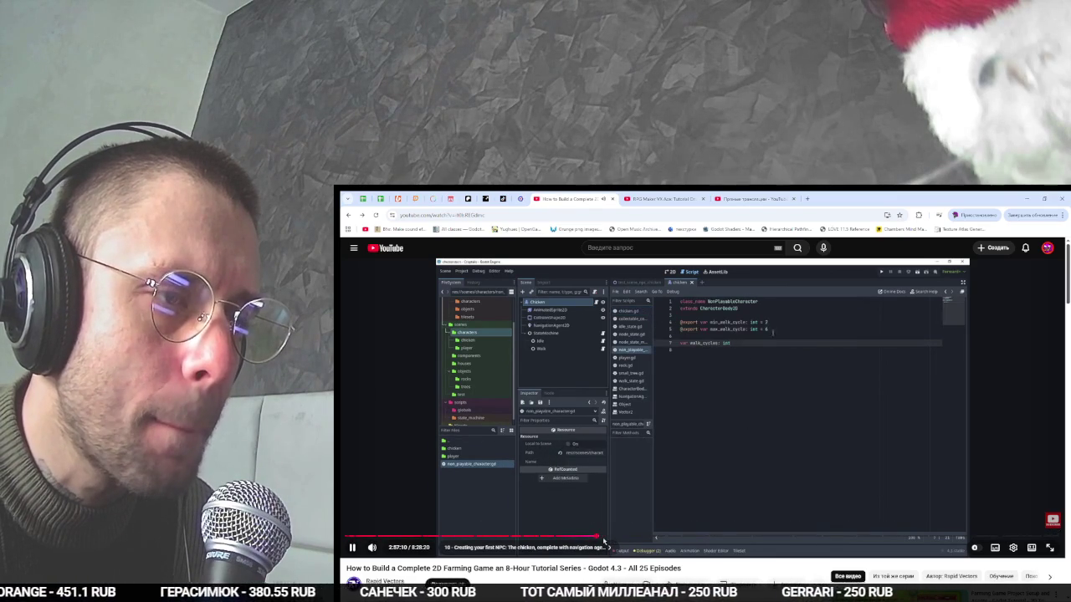
{"action": "left_click", "coordinate": [678, 446]}
{"action": "key", "text": "alt+Tab"}
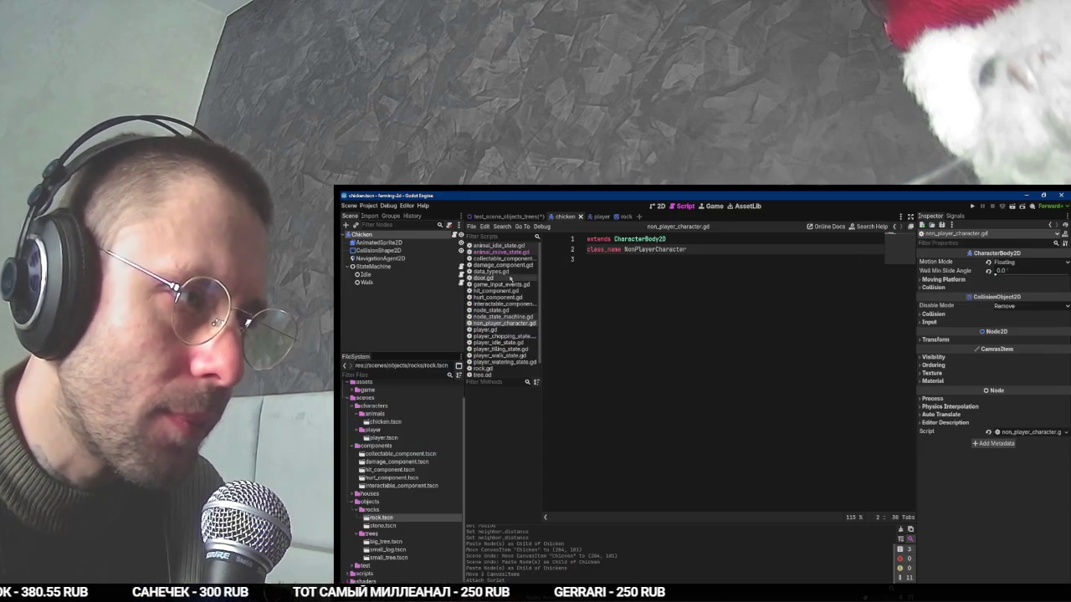
{"action": "key", "text": "alt+Tab"}
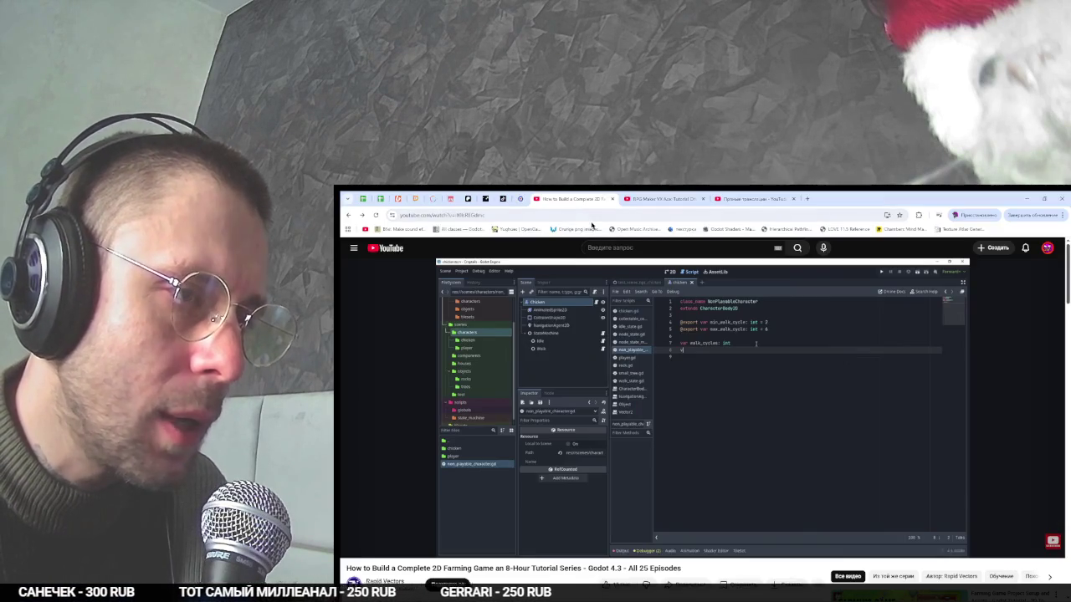
{"action": "key", "text": "alt+Tab"}
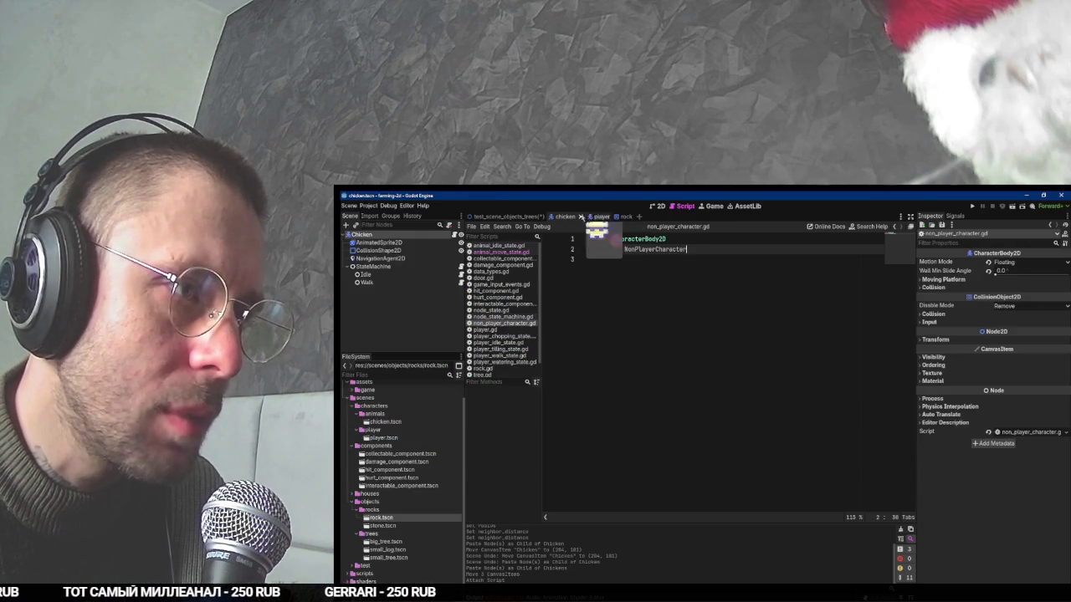
{"action": "left_click", "coordinate": [527, 216]}
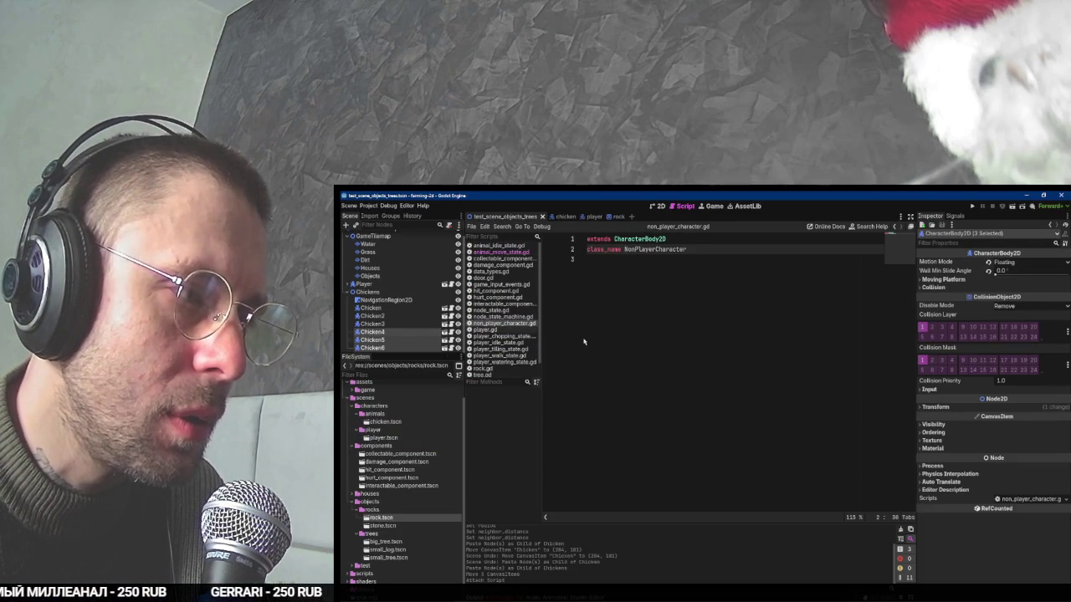
{"action": "left_click", "coordinate": [571, 218]}
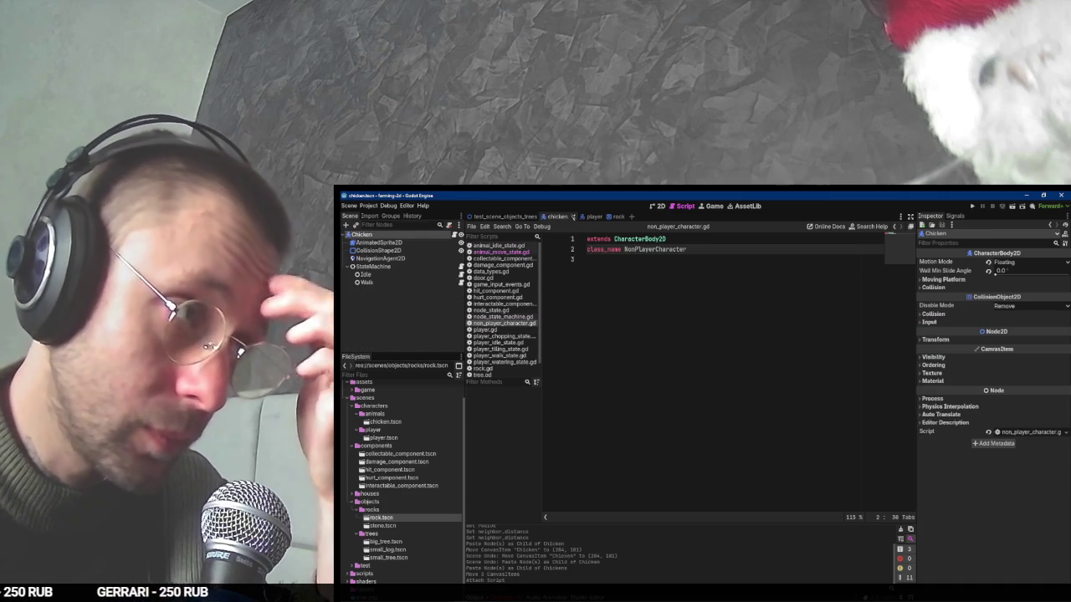
{"action": "left_click", "coordinate": [587, 217]}
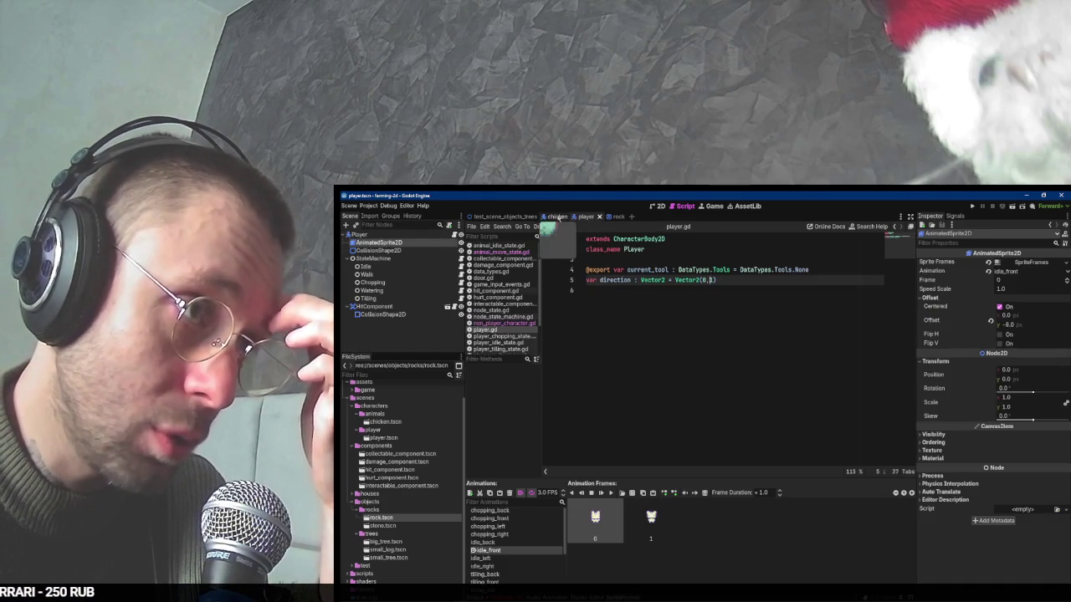
{"action": "left_click", "coordinate": [555, 217]}
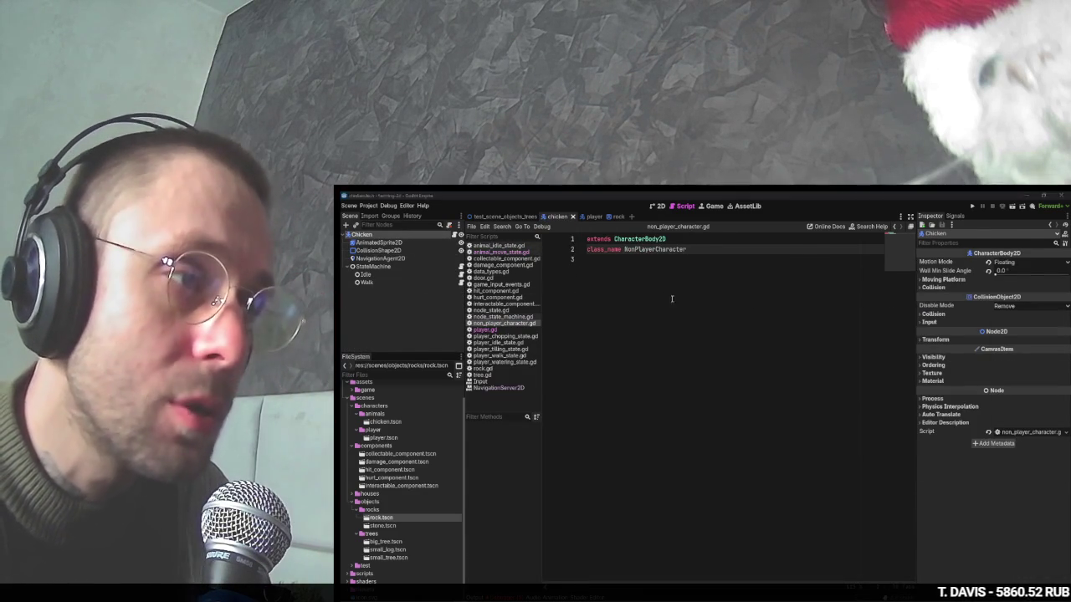
{"action": "key", "text": "alt+Tab"}
{"action": "key", "text": "space"}
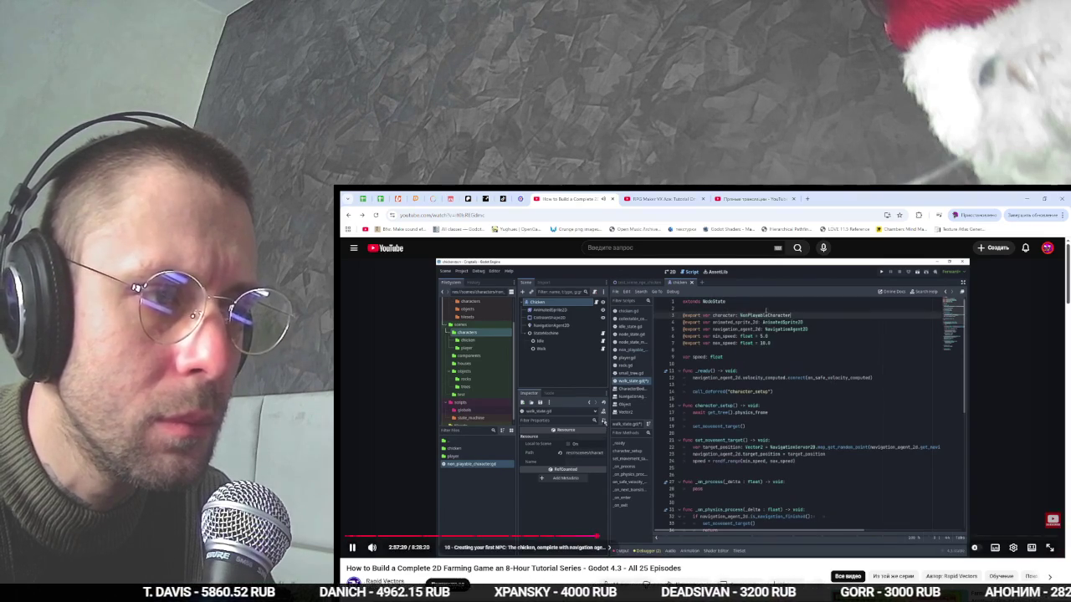
{"action": "key", "text": "alt+Tab"}
{"action": "double_click", "coordinate": [657, 250]}
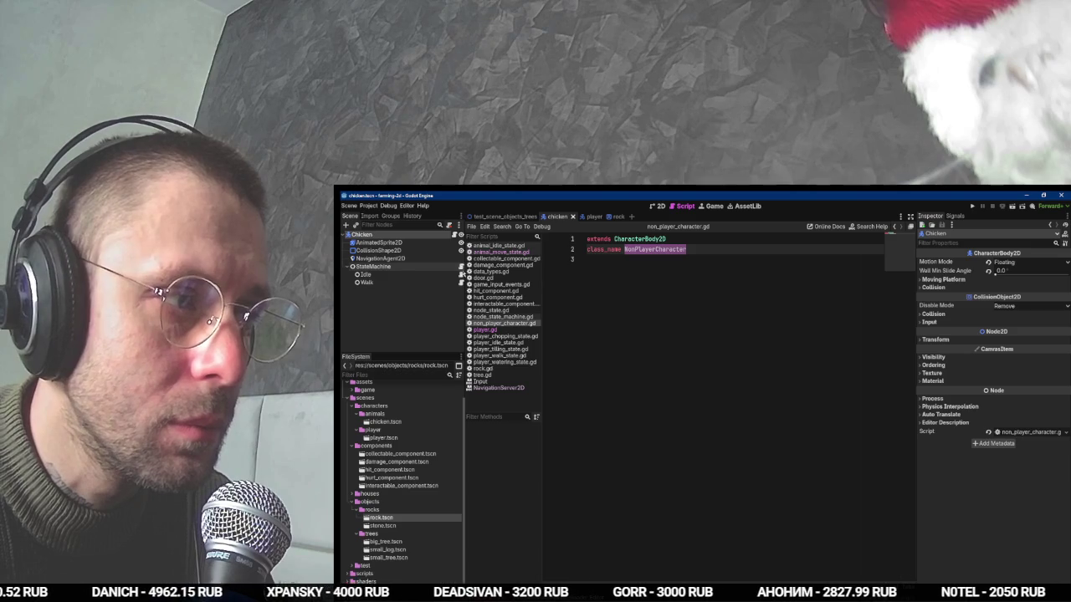
{"action": "left_click", "coordinate": [460, 275]}
Retype the exported variable as NonPlayerCharacter and rename chicken to animal on line 4.
{"action": "scroll", "coordinate": [689, 311], "scroll_direction": "up", "scroll_amount": 4}
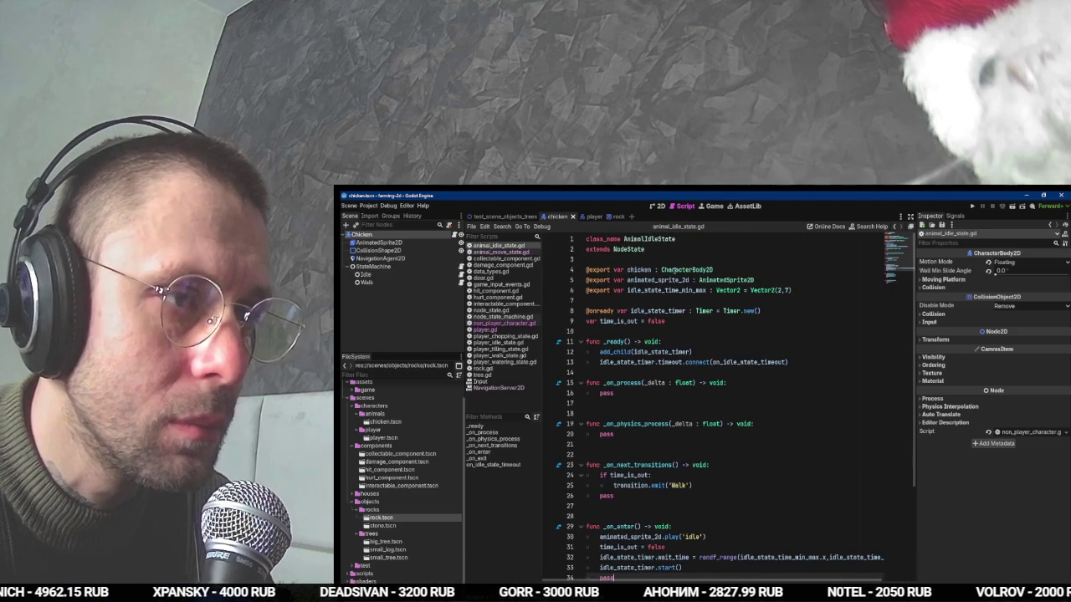
{"action": "double_click", "coordinate": [687, 270]}
{"action": "type", "text": "NonPlayerCharacter"}
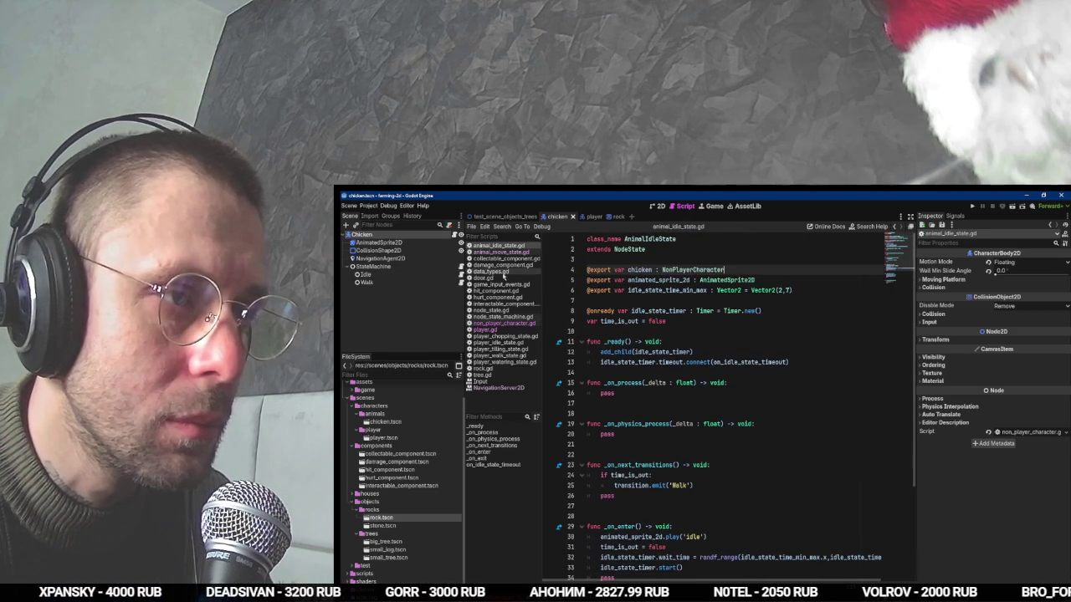
{"action": "left_click", "coordinate": [461, 284]}
{"action": "scroll", "coordinate": [694, 351], "scroll_direction": "up", "scroll_amount": 5}
{"action": "left_click", "coordinate": [655, 269]}
{"action": "double_click", "coordinate": [645, 269]}
{"action": "type", "text": "animal"}
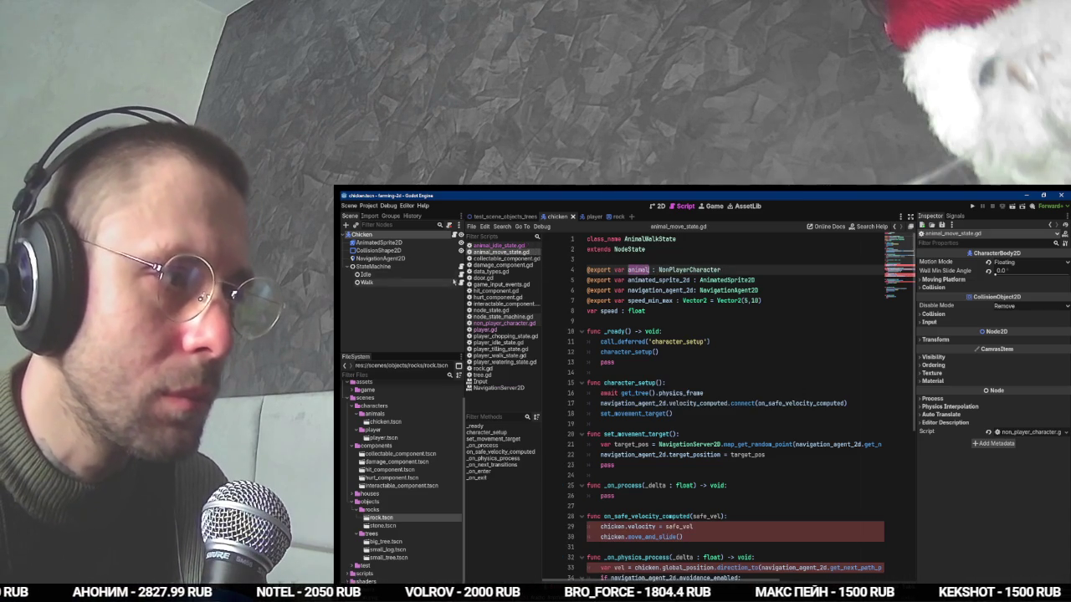
Check the tutorial and save animal_idle_state.gd.
{"action": "left_click", "coordinate": [461, 274]}
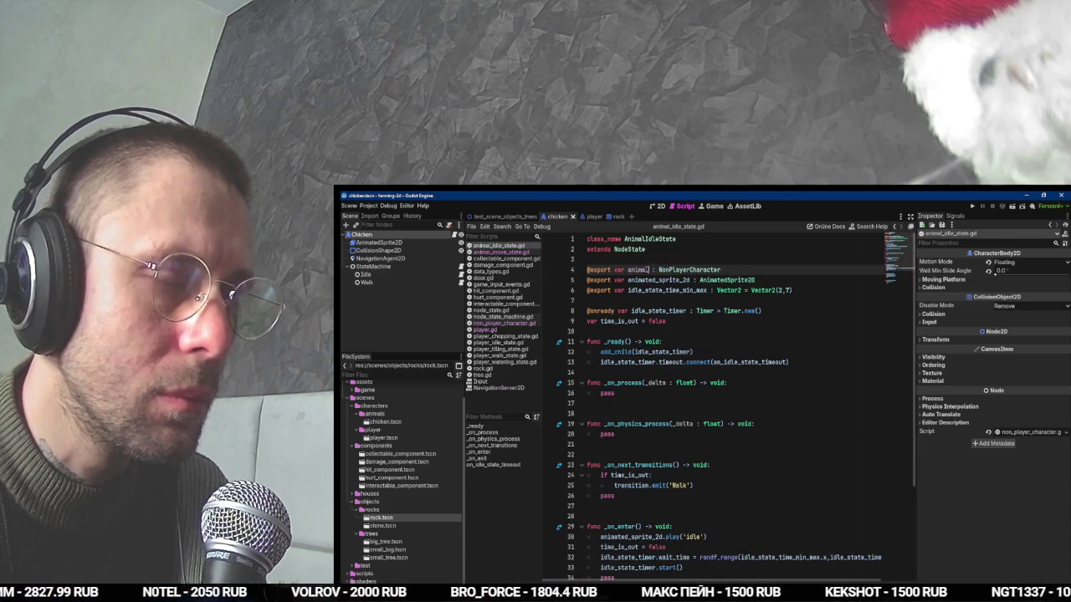
{"action": "key", "text": "alt+Tab"}
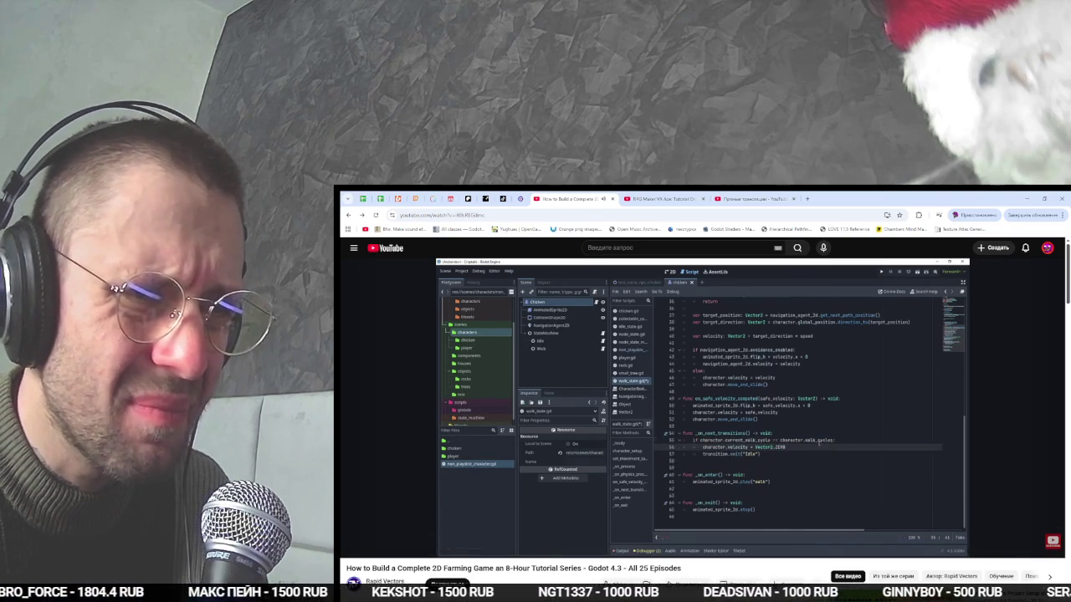
{"action": "key", "text": "alt+Tab"}
{"action": "key", "text": "ctrl+s"}
In animal_move_state.gd, multi-select the chicken references and rename them to animal.
{"action": "scroll", "coordinate": [614, 412], "scroll_direction": "down", "scroll_amount": 3}
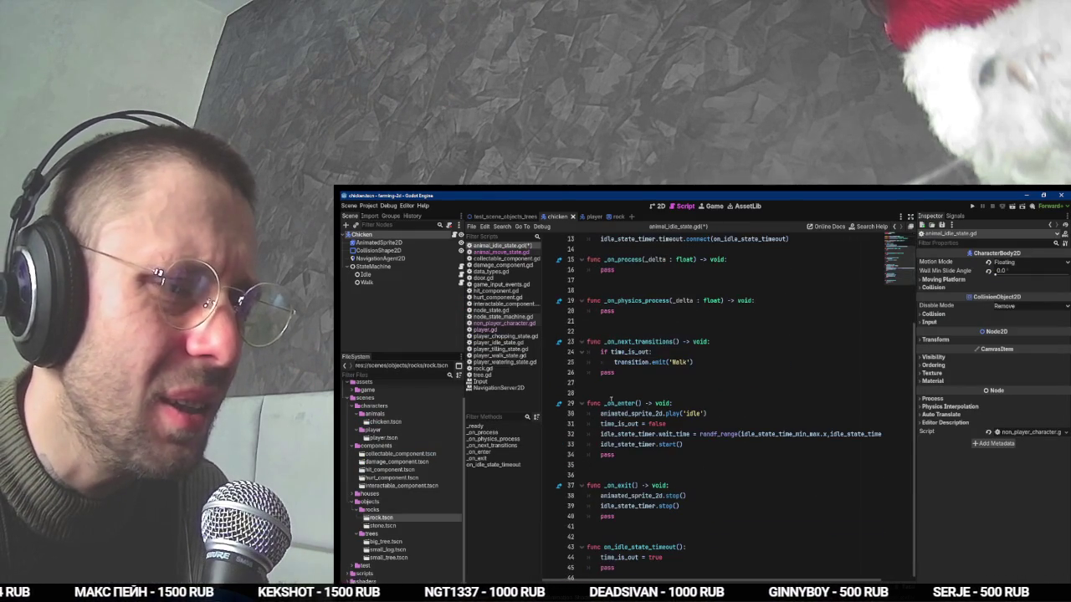
{"action": "left_click", "coordinate": [502, 251]}
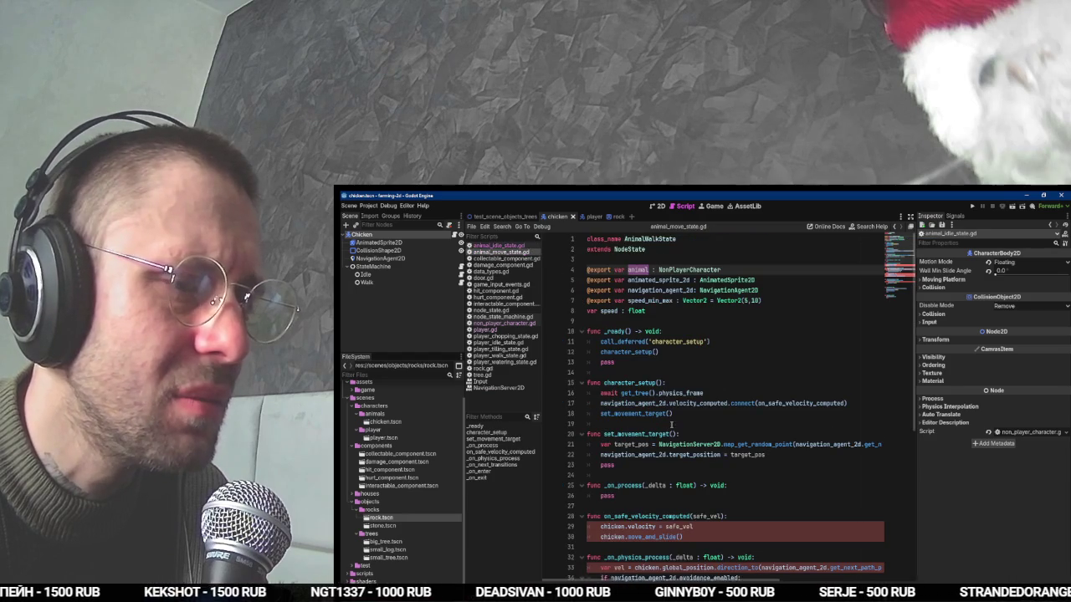
{"action": "double_click", "coordinate": [625, 526]}
{"action": "key", "text": "ctrl+d"}
{"action": "key", "text": "ctrl+d"}
{"action": "type", "text": "animal"}
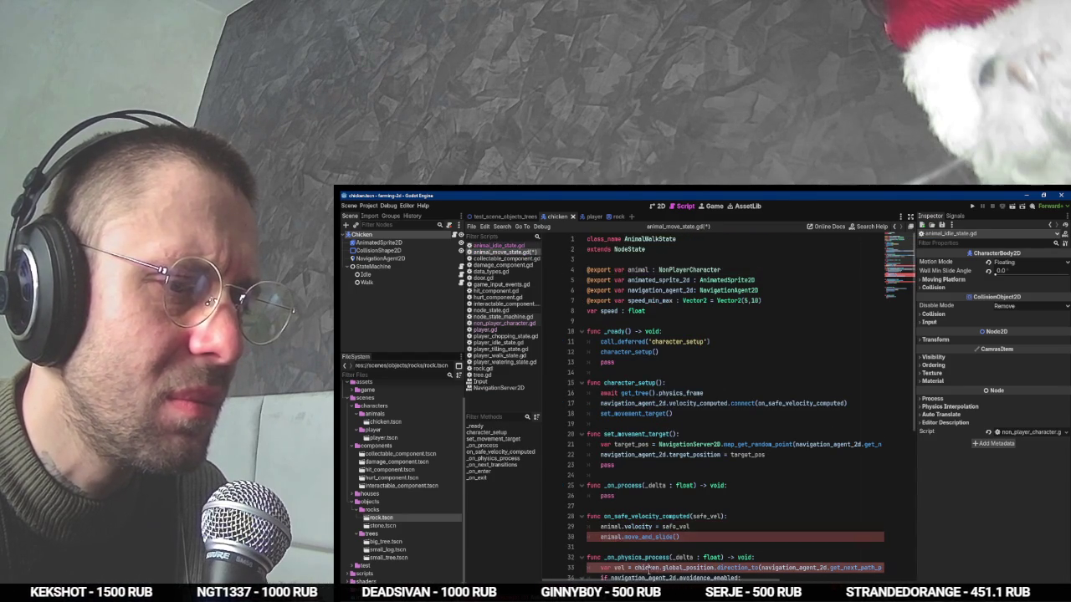
{"action": "scroll", "coordinate": [660, 527], "scroll_direction": "down", "scroll_amount": 3}
{"action": "double_click", "coordinate": [627, 517]}
{"action": "key", "text": "ctrl+d"}
{"action": "type", "text": "animal"}
Rename the remaining chicken references on lines 39 and 44 to animal and save.
{"action": "double_click", "coordinate": [709, 537]}
{"action": "type", "text": "animal"}
{"action": "scroll", "coordinate": [727, 402], "scroll_direction": "down", "scroll_amount": 5}
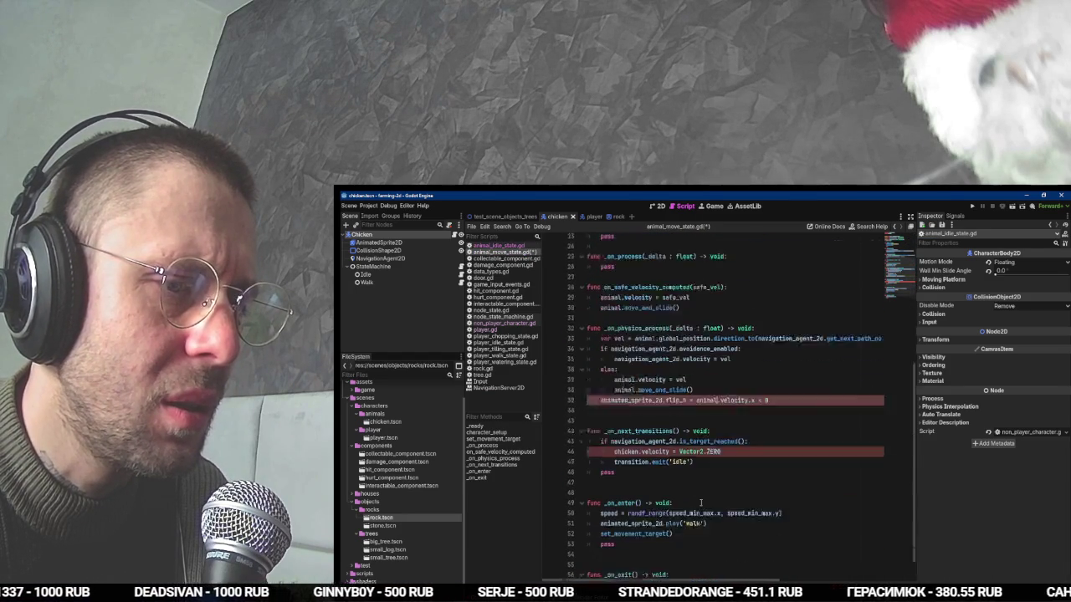
{"action": "double_click", "coordinate": [626, 424]}
{"action": "type", "text": "animal"}
{"action": "key", "text": "ctrl+s"}
{"action": "left_click", "coordinate": [389, 317]}
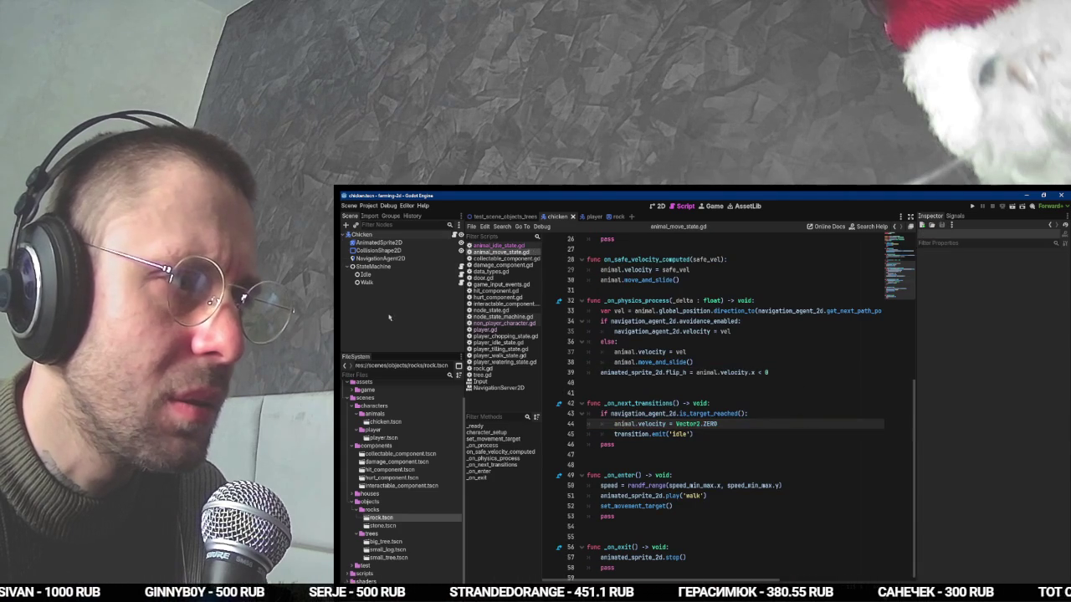
Drag Chicken onto the Animal property of both Idle and Walk states, then resume the tutorial.
{"action": "left_click", "coordinate": [368, 275]}
{"action": "left_click", "coordinate": [368, 283]}
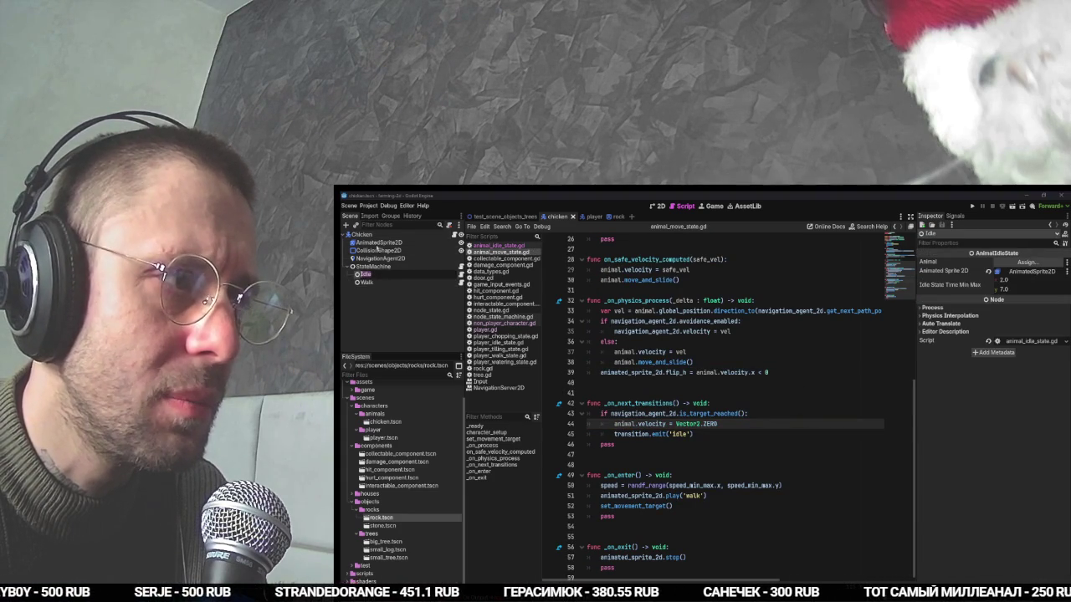
{"action": "left_click", "coordinate": [368, 275], "text": "shift"}
{"action": "left_click_drag", "start_coordinate": [361, 235], "coordinate": [933, 307]}
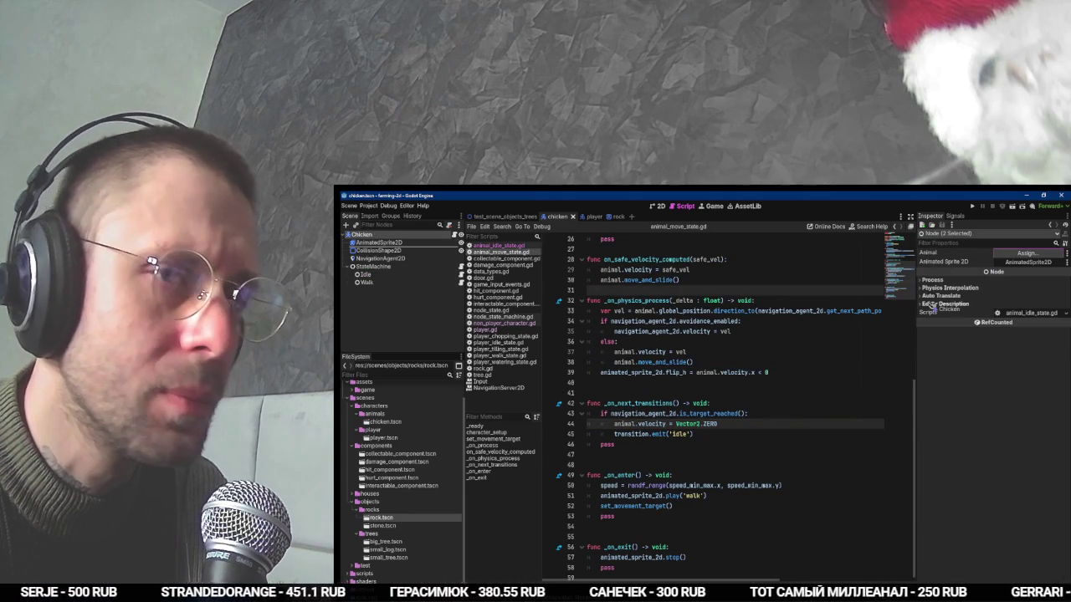
{"action": "left_click_drag", "start_coordinate": [1042, 264], "coordinate": [1029, 253]}
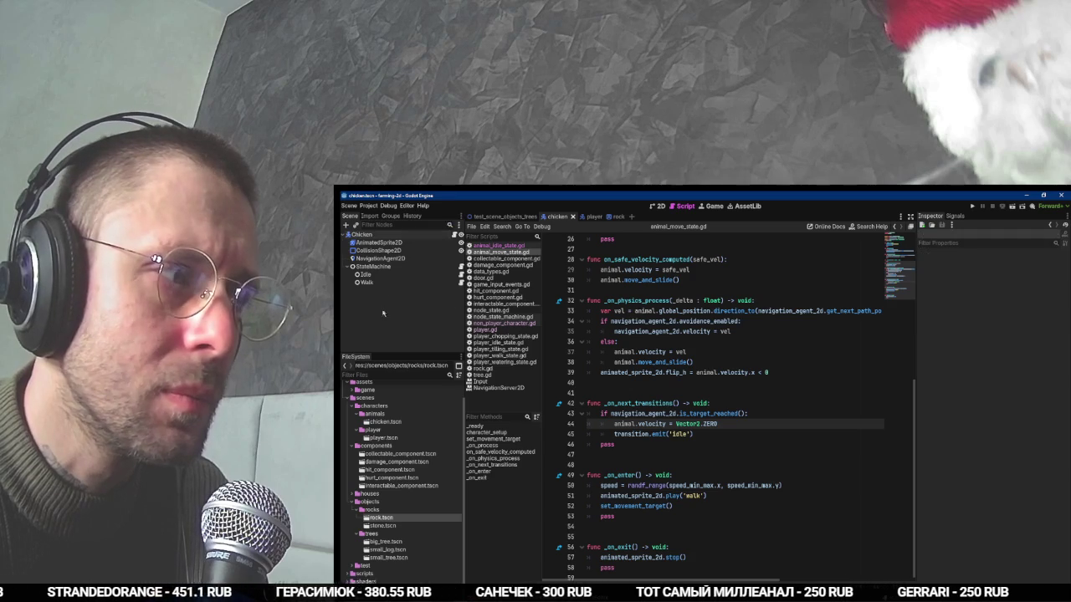
{"action": "left_click", "coordinate": [368, 282]}
{"action": "left_click", "coordinate": [368, 275]}
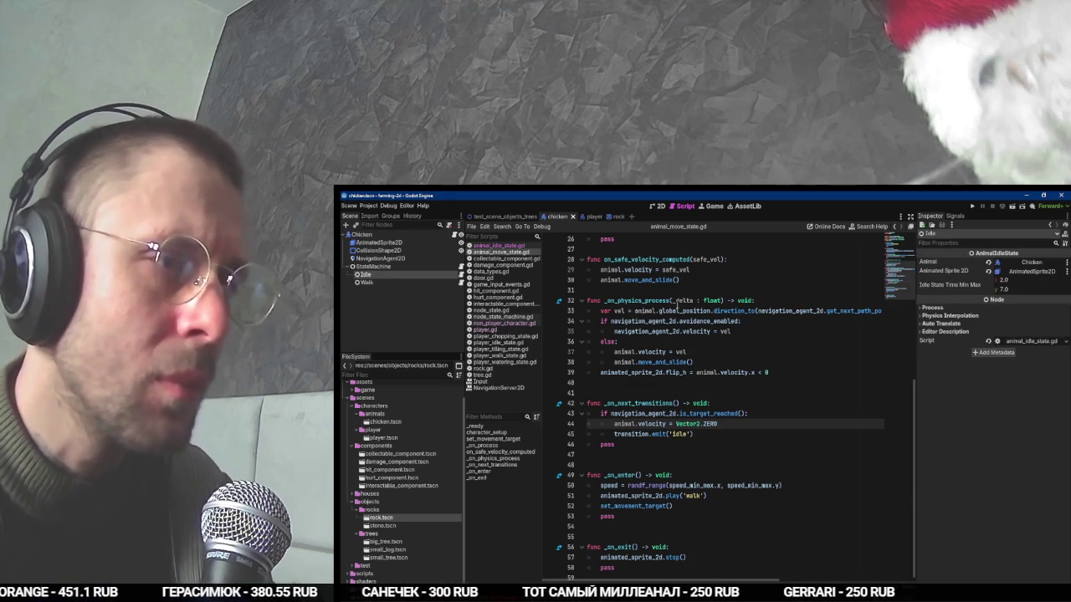
{"action": "key", "text": "alt+Tab"}
{"action": "left_click", "coordinate": [697, 335]}
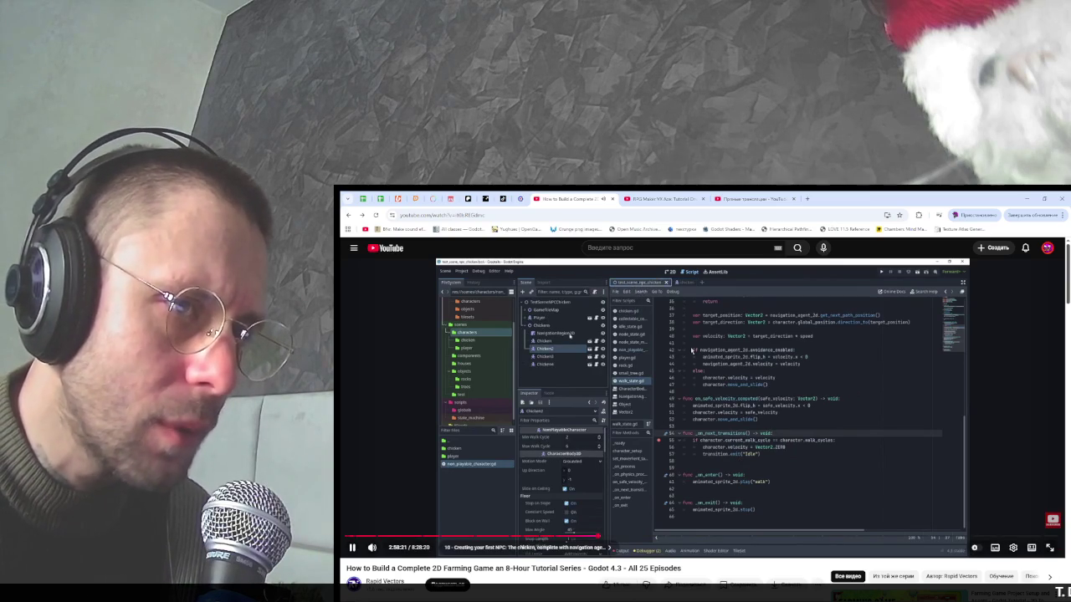
Rewind the tutorial about 15 seconds, then return to animal_move_state.gd near move_and_slide.
{"action": "key", "text": "j"}
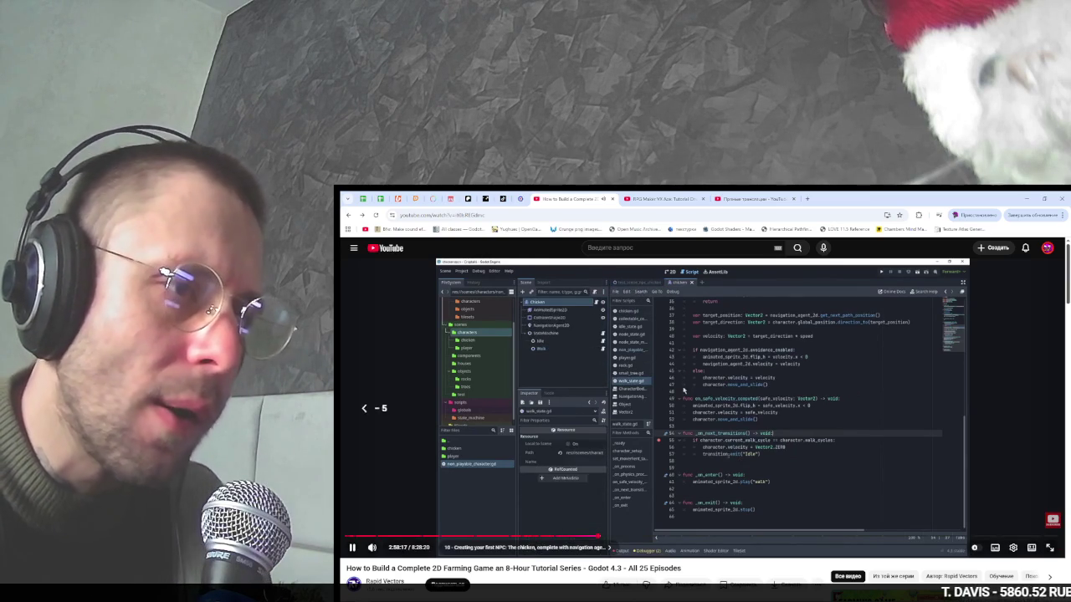
{"action": "key", "text": "Left"}
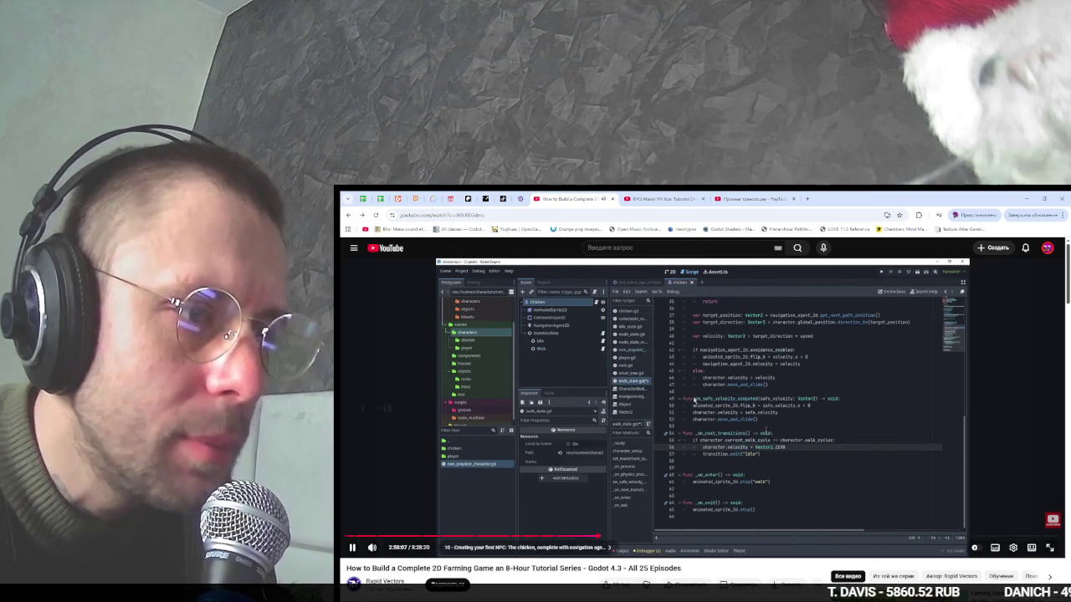
{"action": "key", "text": "alt+Tab"}
{"action": "left_click", "coordinate": [655, 363]}
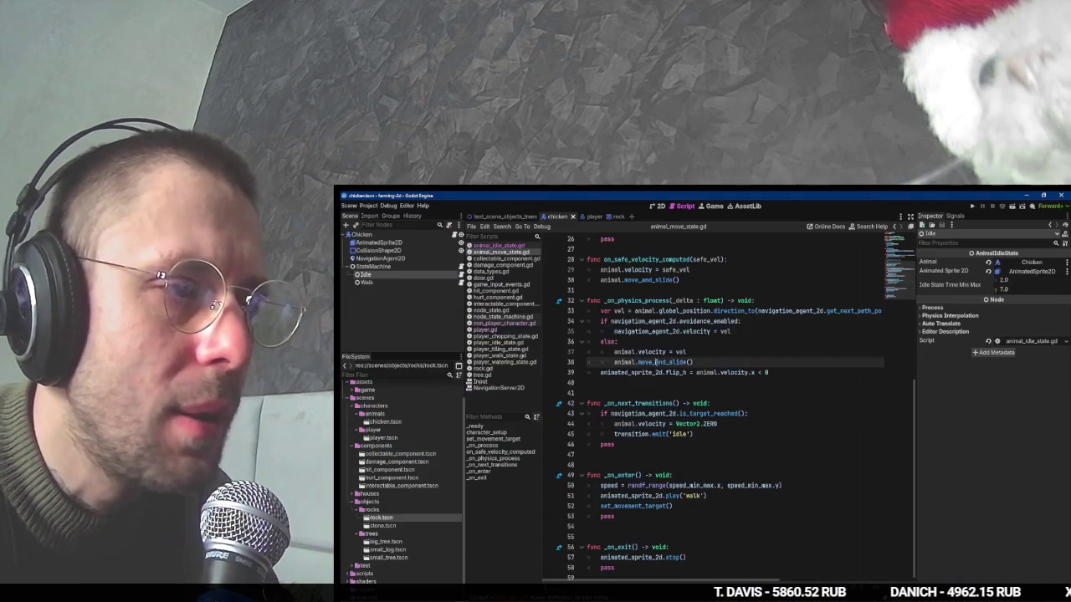
{"action": "scroll", "coordinate": [659, 366], "scroll_direction": "up", "scroll_amount": 4}
{"action": "scroll", "coordinate": [660, 362], "scroll_direction": "up", "scroll_amount": 4}
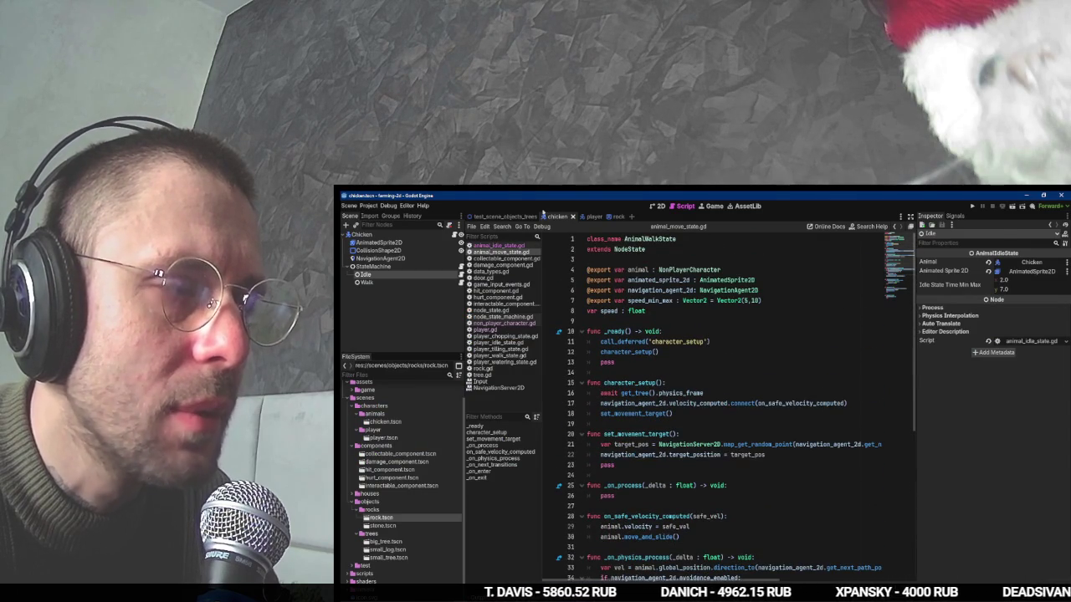
Run the game with F5 to watch the chickens wander, close it, and return to the tutorial.
{"action": "key", "text": "F5"}
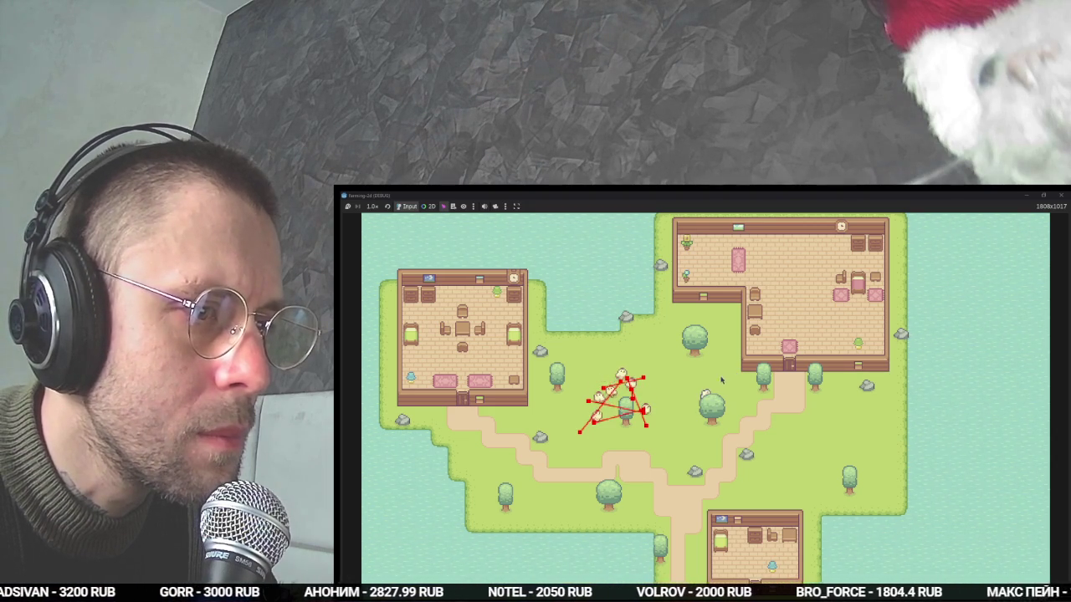
{"action": "key", "text": "alt+F4"}
{"action": "key", "text": "alt+Tab"}
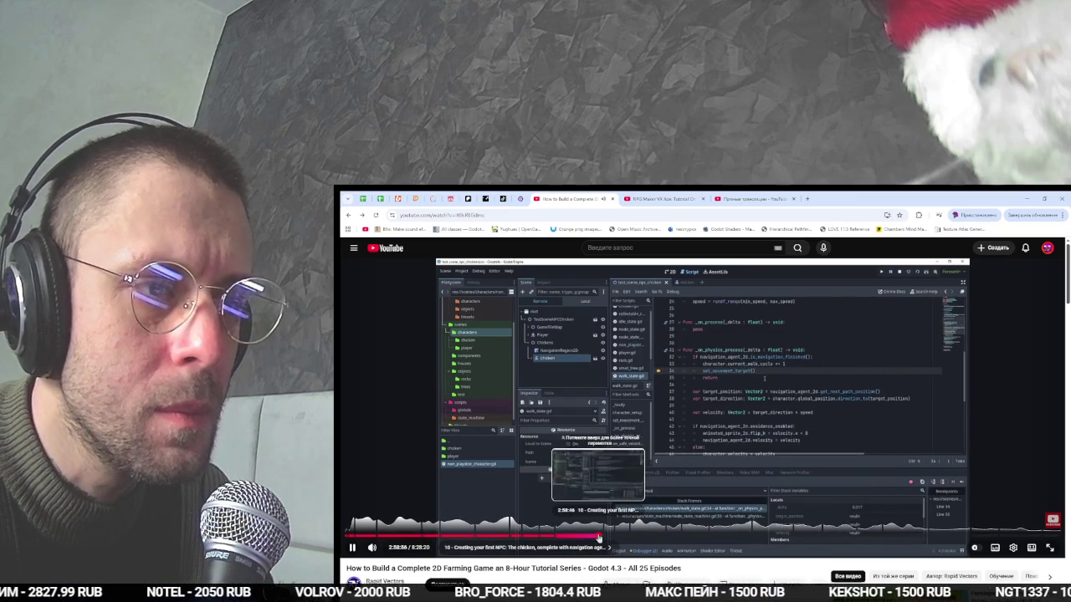
Scroll the tutorial page briefly, then return to Godot's animal_move_state.gd script.
{"action": "scroll", "coordinate": [599, 536], "scroll_direction": "down", "scroll_amount": 3}
{"action": "scroll", "coordinate": [599, 531], "scroll_direction": "up", "scroll_amount": 3}
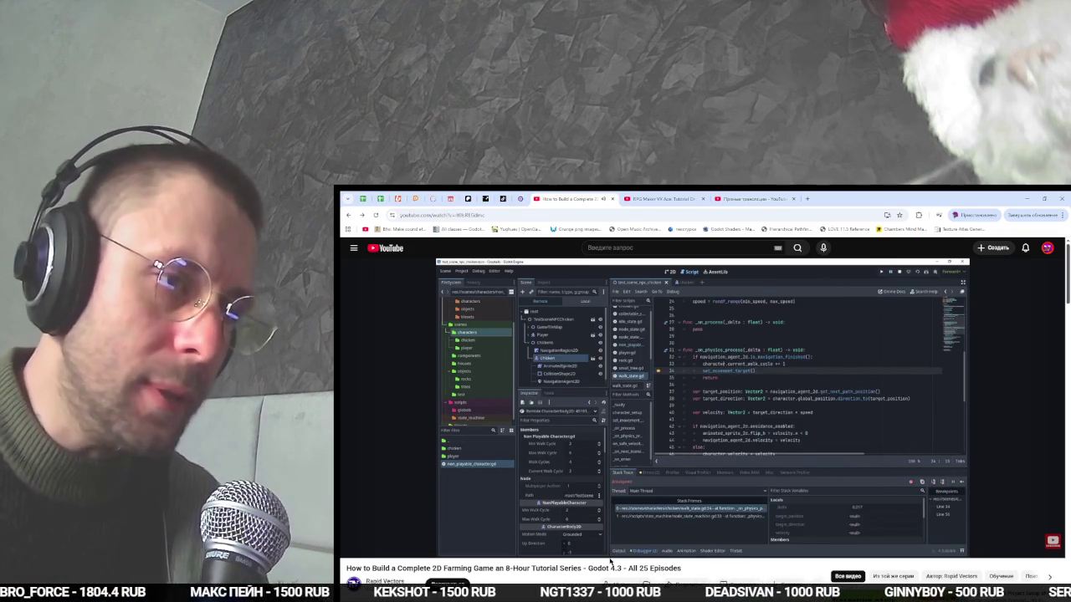
{"action": "key", "text": "alt+Tab"}
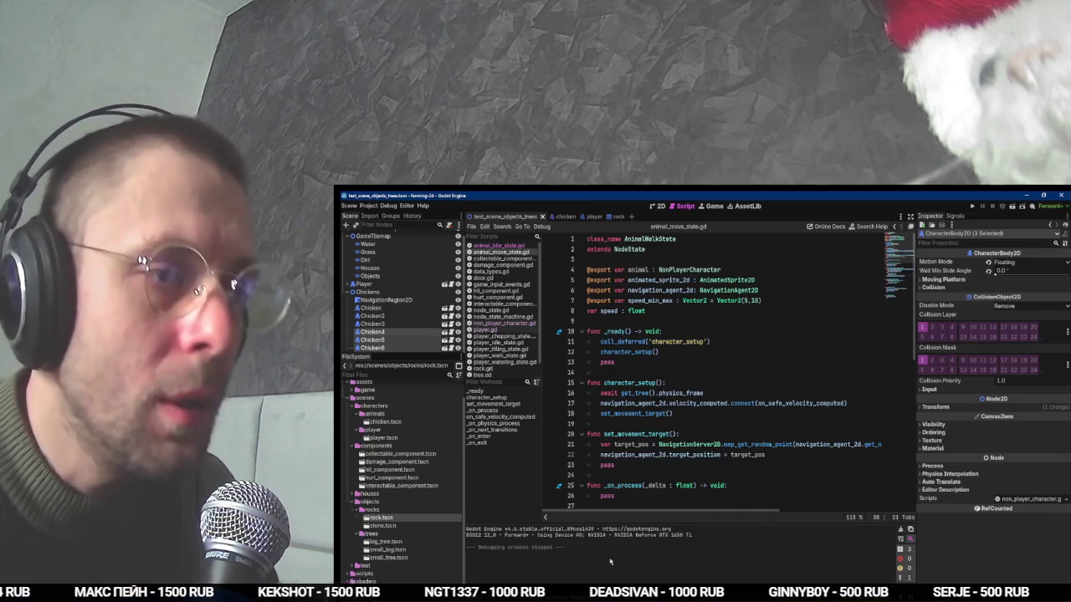
Bring the Godot editor forward in the 2D view of the map scene.
{"action": "key", "text": "alt+Tab"}
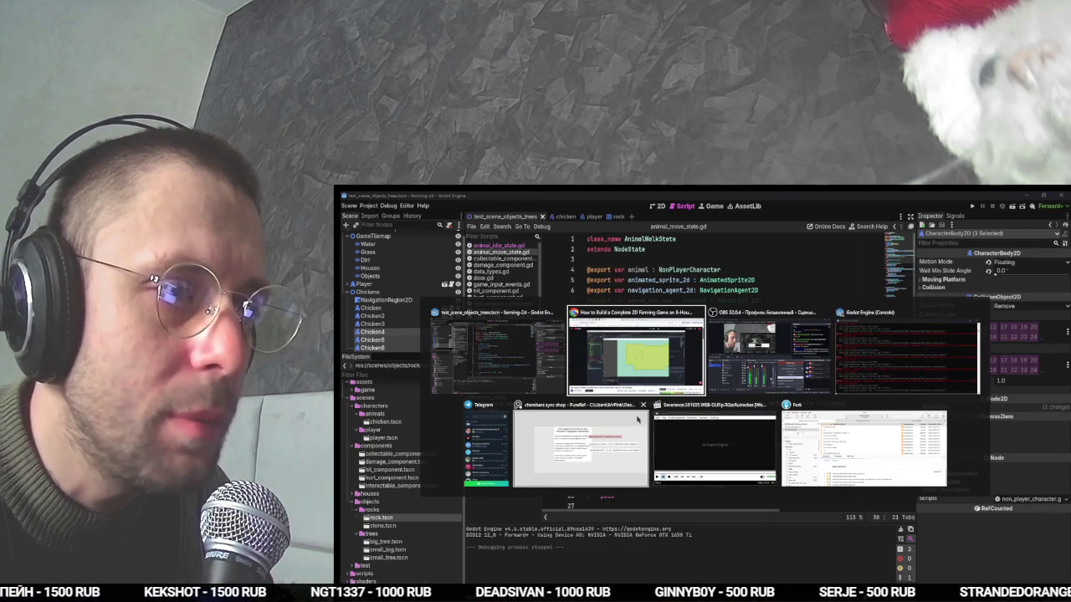
{"action": "key", "text": "Tab"}
{"action": "key", "text": "shift+Tab"}
{"action": "key", "text": "shift+Tab"}
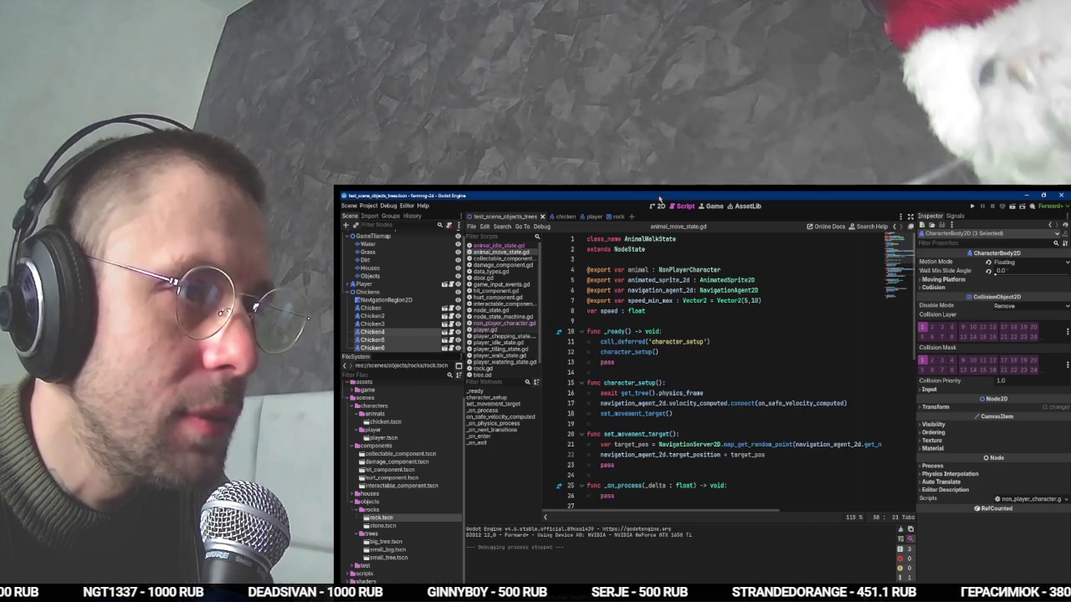
{"action": "left_click", "coordinate": [659, 206]}
{"action": "scroll", "coordinate": [712, 401], "scroll_direction": "up", "scroll_amount": 1}
{"action": "scroll", "coordinate": [711, 401], "scroll_direction": "down", "scroll_amount": 1}
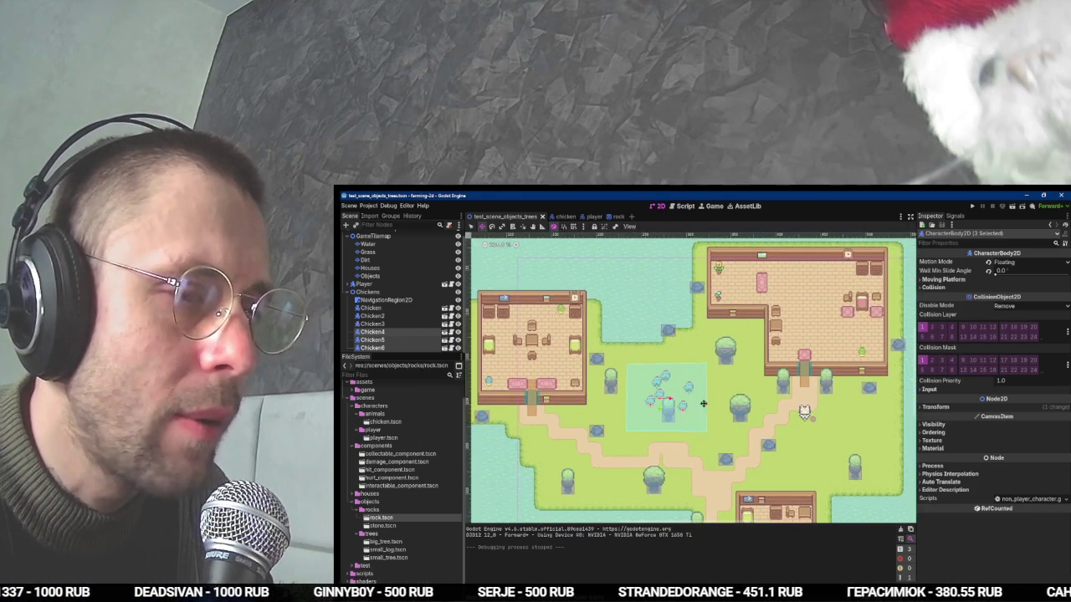
In the chicken scene, turn on Debug drawing for the NavigationAgent2D.
{"action": "left_click", "coordinate": [564, 216]}
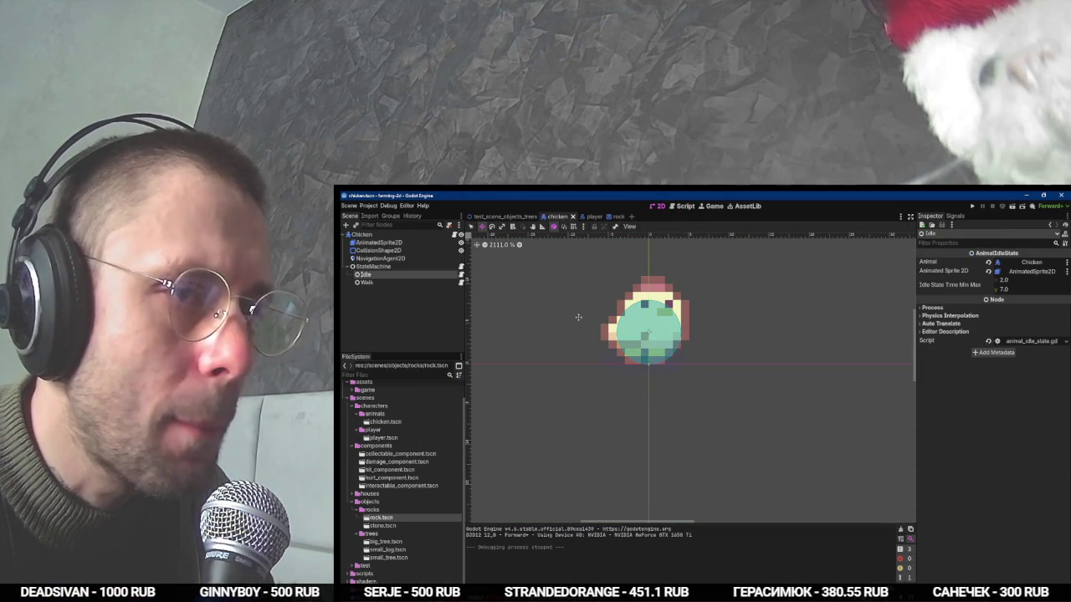
{"action": "left_click", "coordinate": [410, 250]}
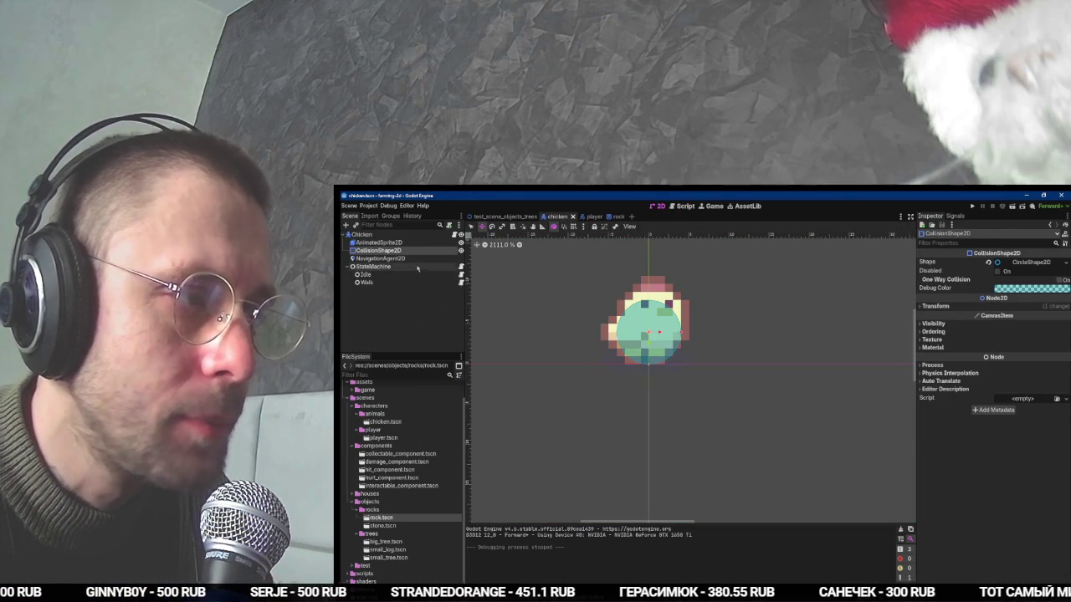
{"action": "left_click", "coordinate": [418, 260]}
{"action": "scroll", "coordinate": [1041, 421], "scroll_direction": "down", "scroll_amount": 5}
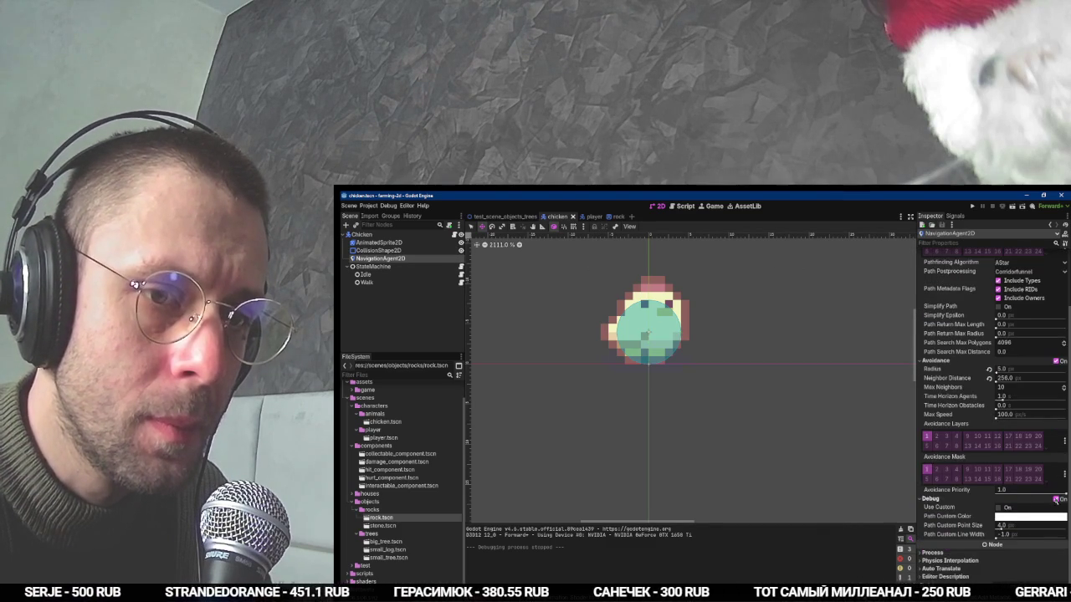
{"action": "left_click", "coordinate": [1056, 498]}
Watch the tutorial's wandering-chickens demo, pause it, and start a test run of the game.
{"action": "key", "text": "alt+Tab"}
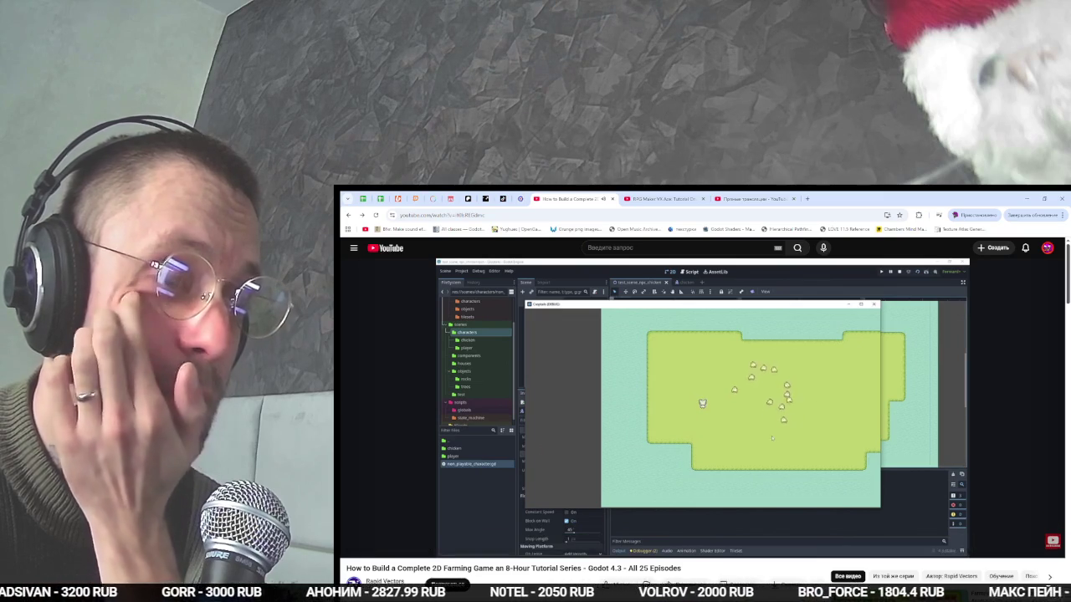
{"action": "mouse_move", "coordinate": [604, 536]}
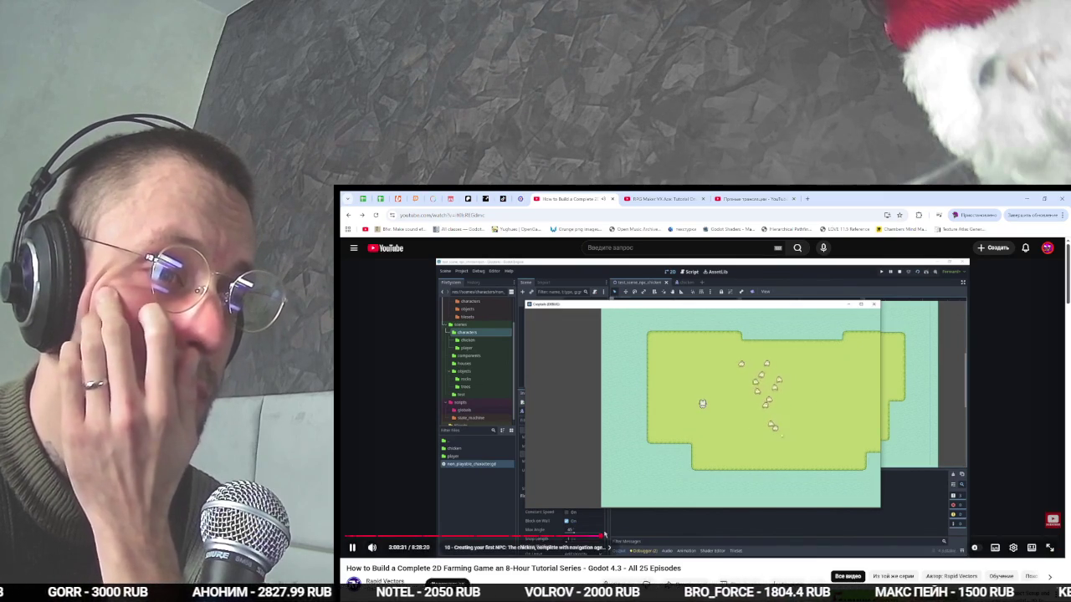
{"action": "left_click", "coordinate": [614, 470]}
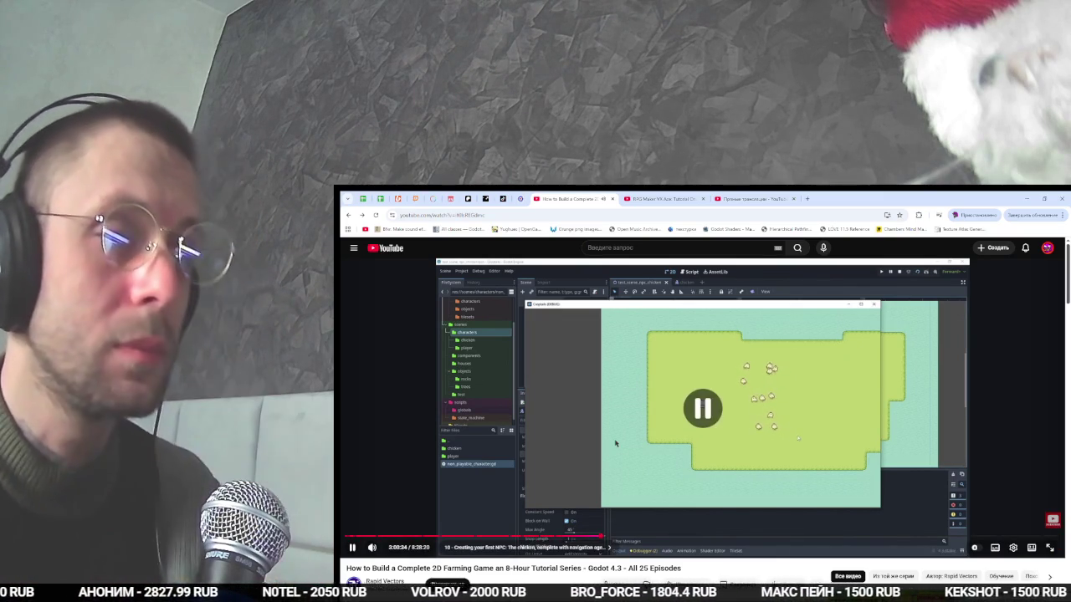
{"action": "key", "text": "alt+Tab"}
{"action": "key", "text": "F5"}
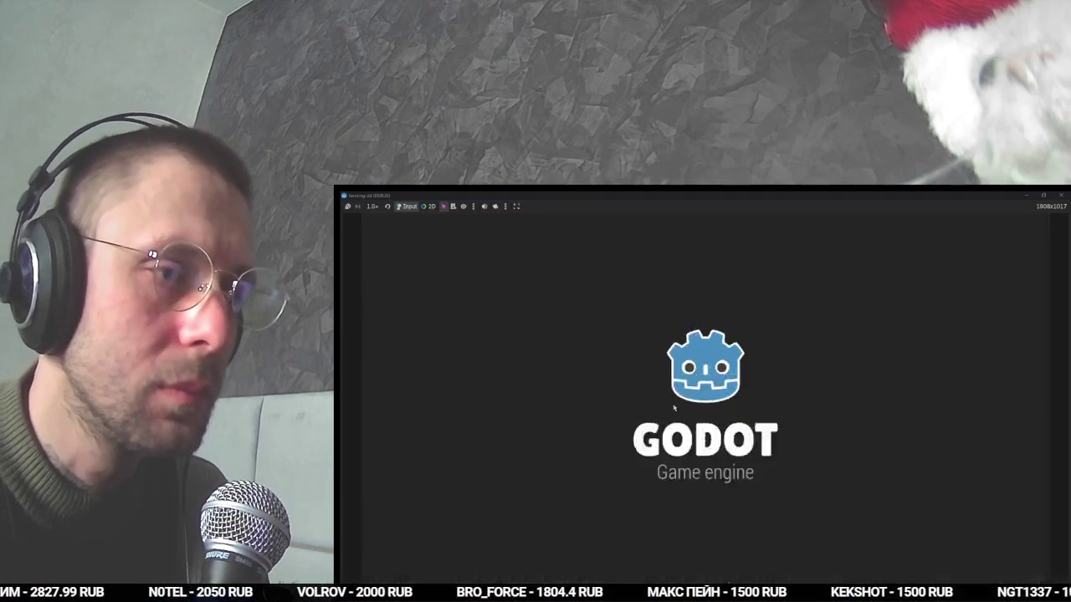
Walk the player around the pond and farm houses to watch the chickens wander, then stop.
{"action": "key", "text": "a"}
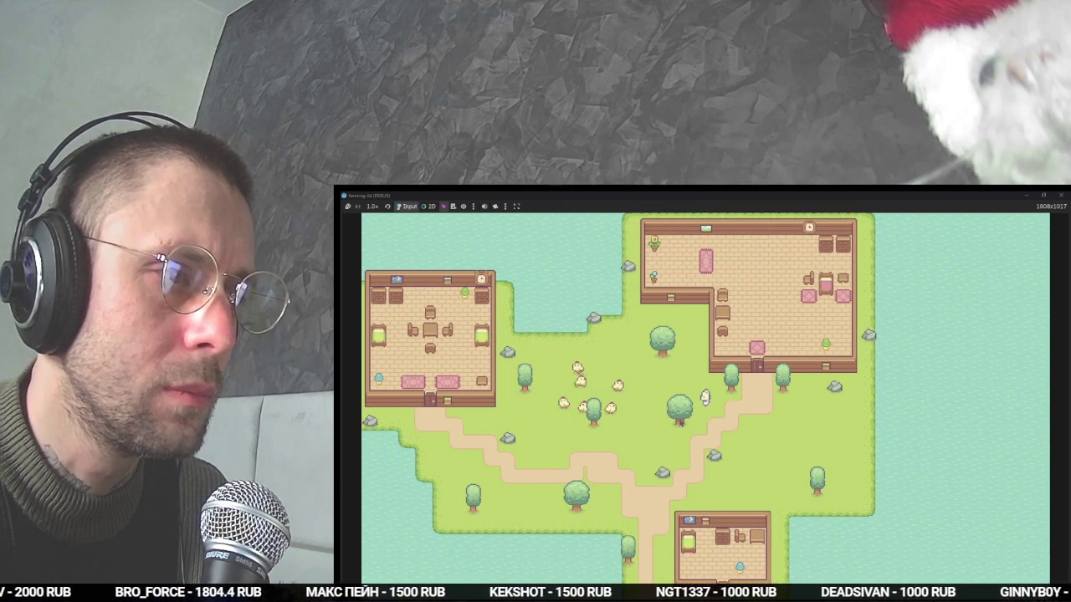
{"action": "key", "text": "a"}
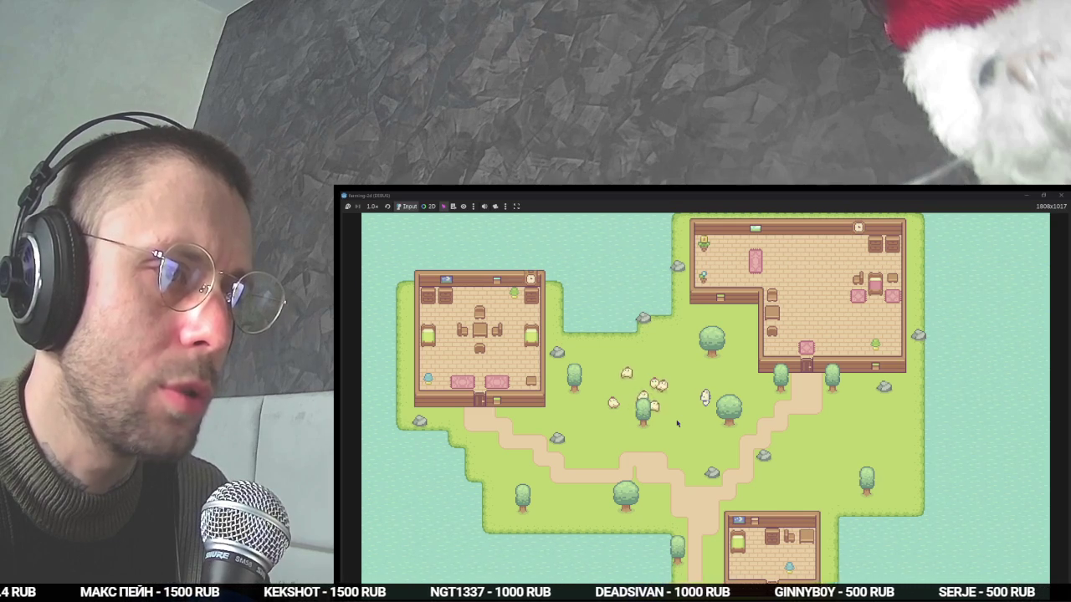
{"action": "key", "text": "w"}
{"action": "key", "text": "w"}
{"action": "key", "text": "a"}
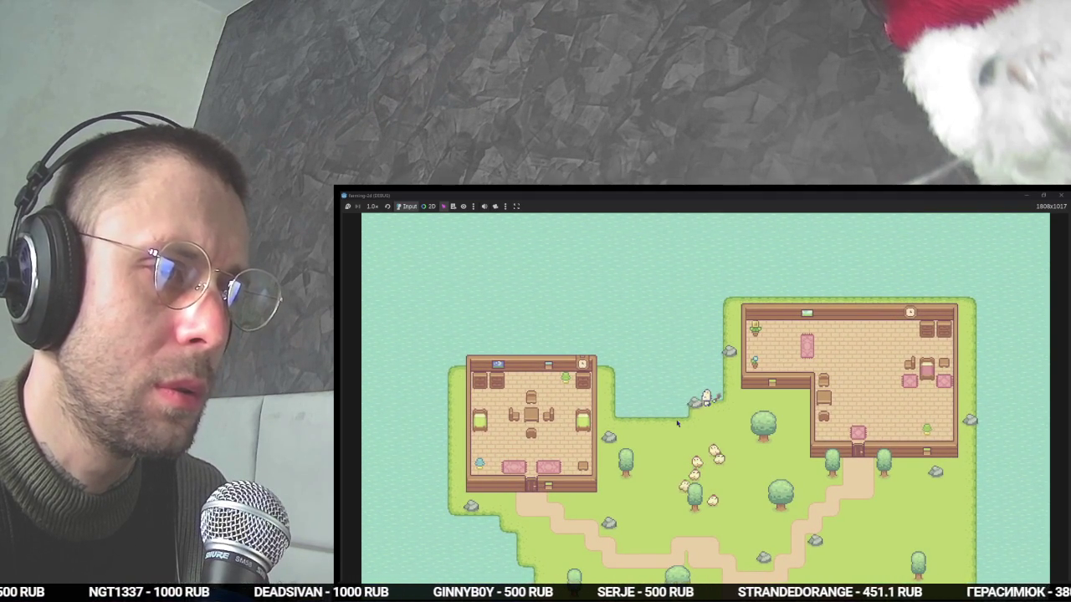
{"action": "key", "text": "a"}
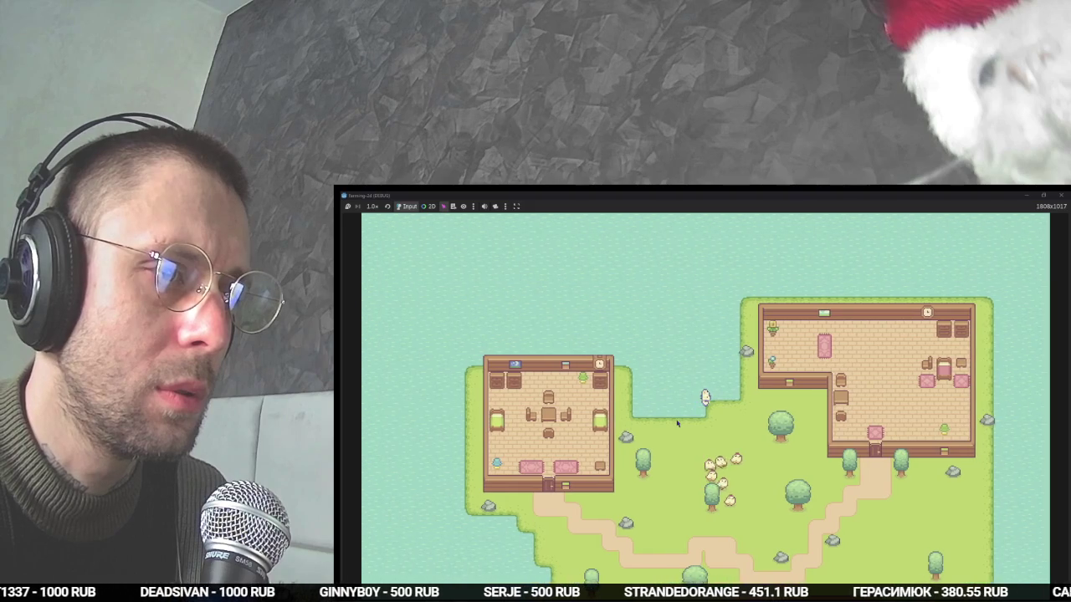
{"action": "key", "text": "d"}
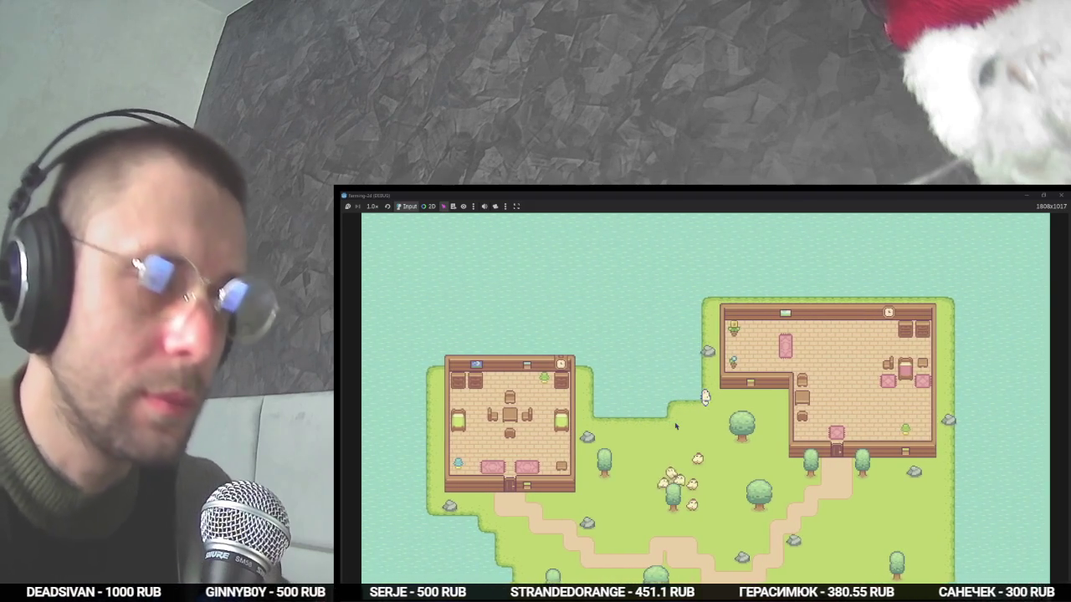
{"action": "key", "text": "s"}
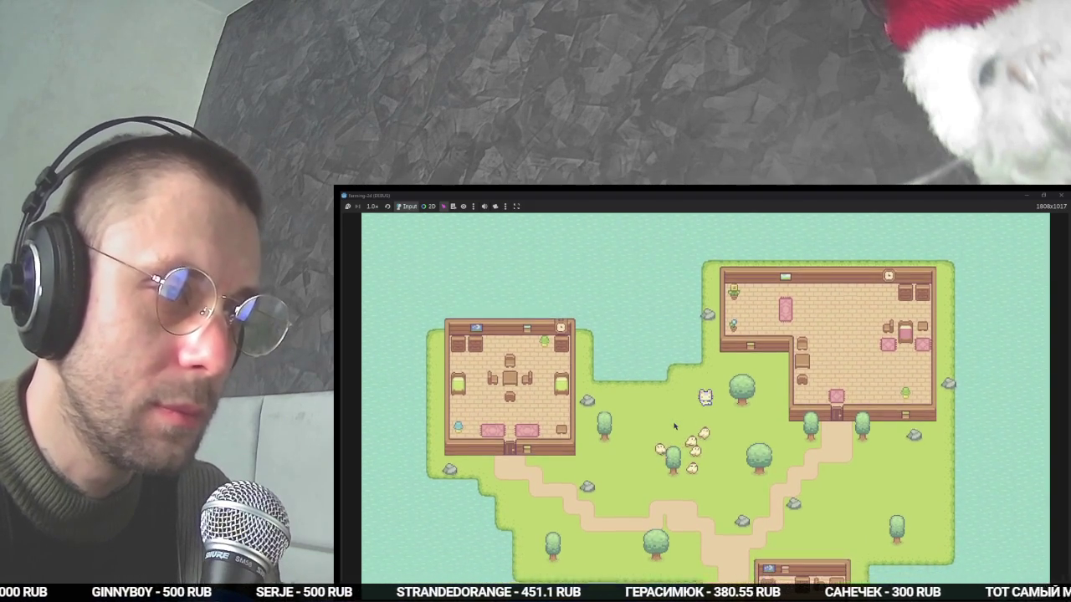
{"action": "key", "text": "s"}
{"action": "key", "text": "d"}
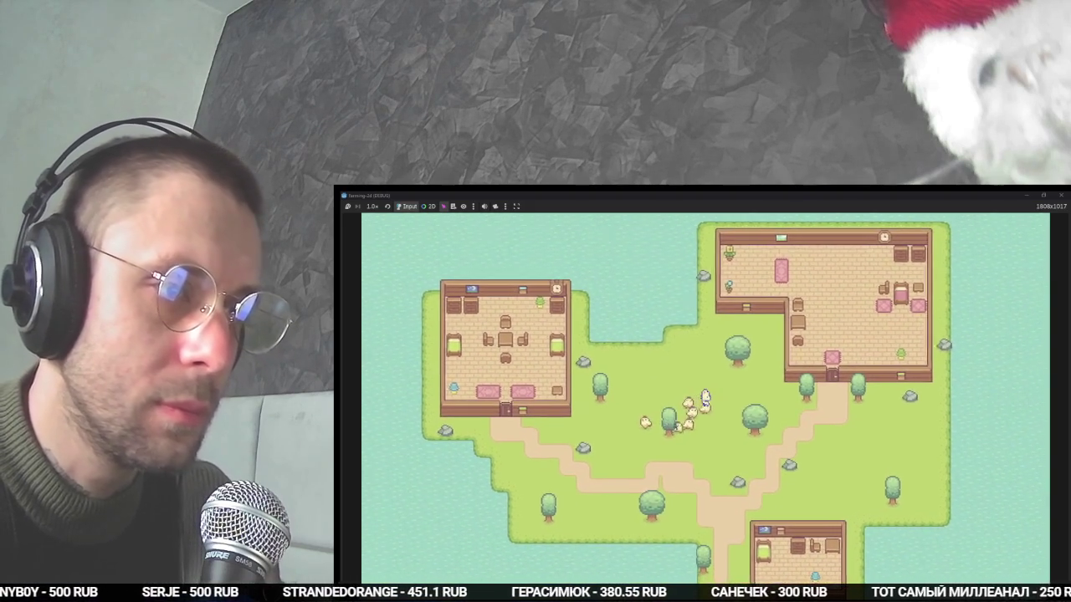
{"action": "key", "text": "a"}
{"action": "key", "text": "w"}
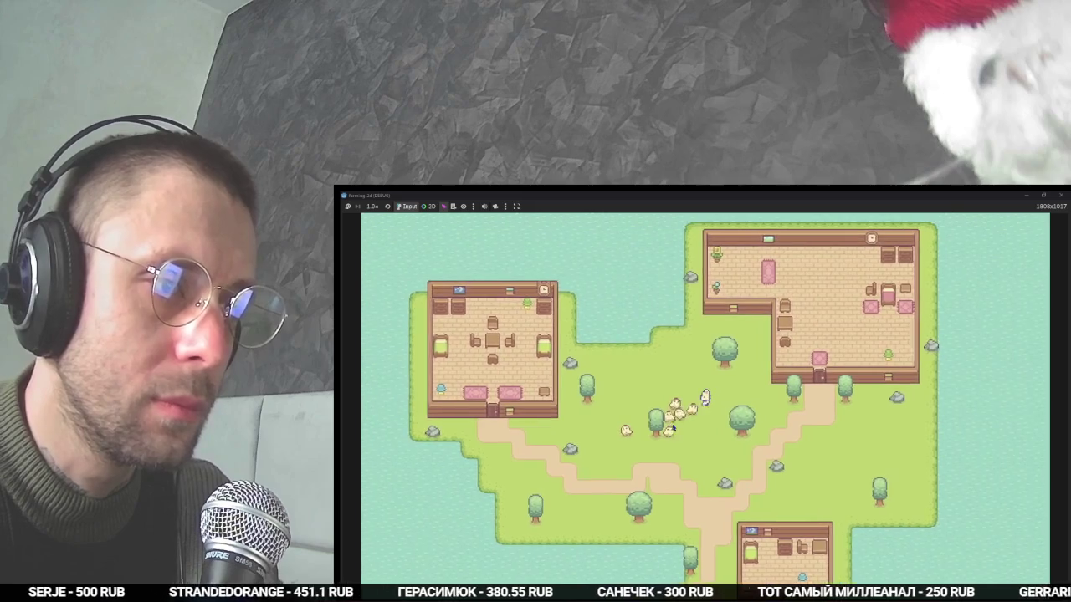
{"action": "key", "text": "a"}
{"action": "key", "text": "w"}
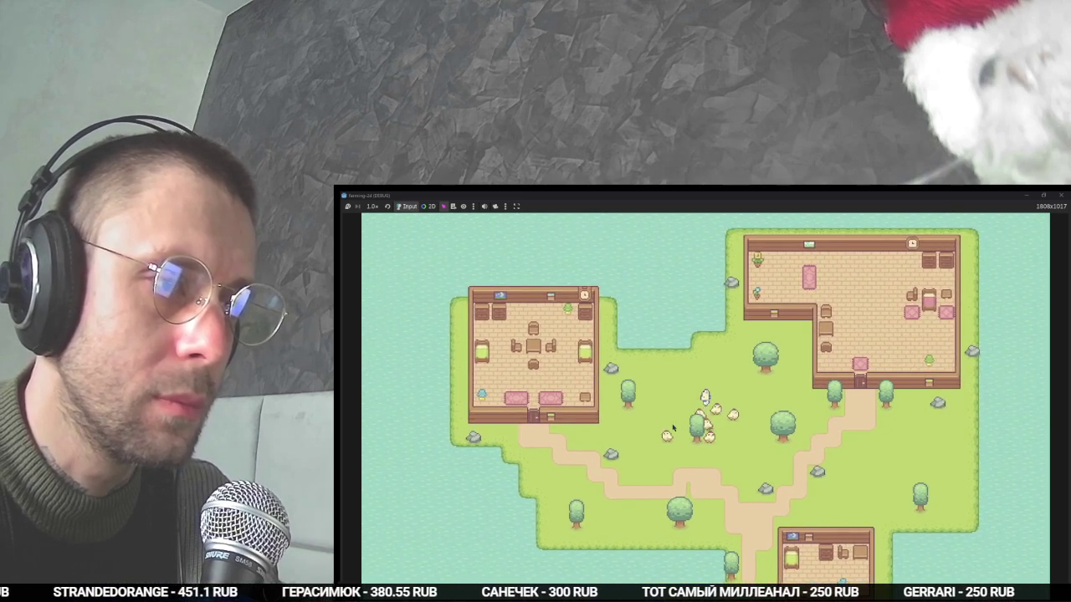
{"action": "key", "text": "w"}
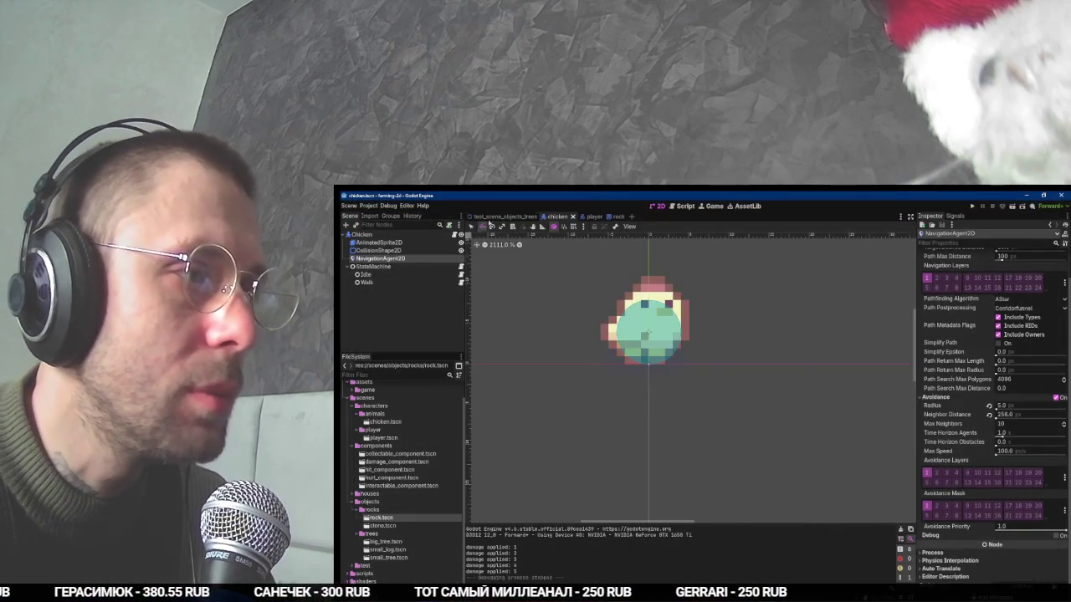
Enable Ordering > Y Sort on the Chickens group in test_scene_objects_trees.
{"action": "left_click", "coordinate": [500, 216]}
{"action": "left_click", "coordinate": [368, 292]}
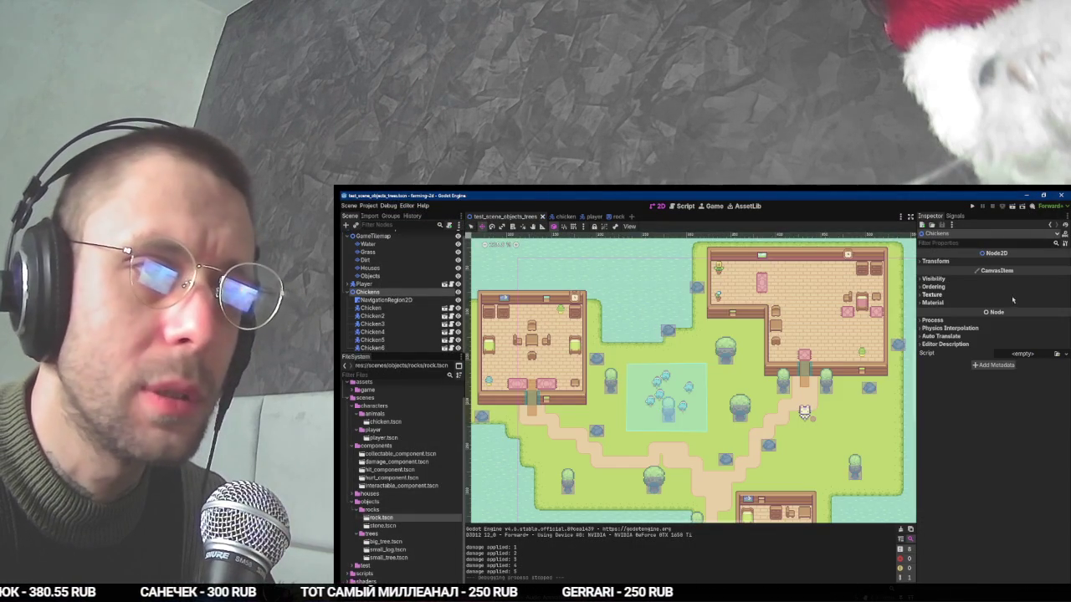
{"action": "left_click", "coordinate": [952, 294]}
{"action": "left_click", "coordinate": [958, 286]}
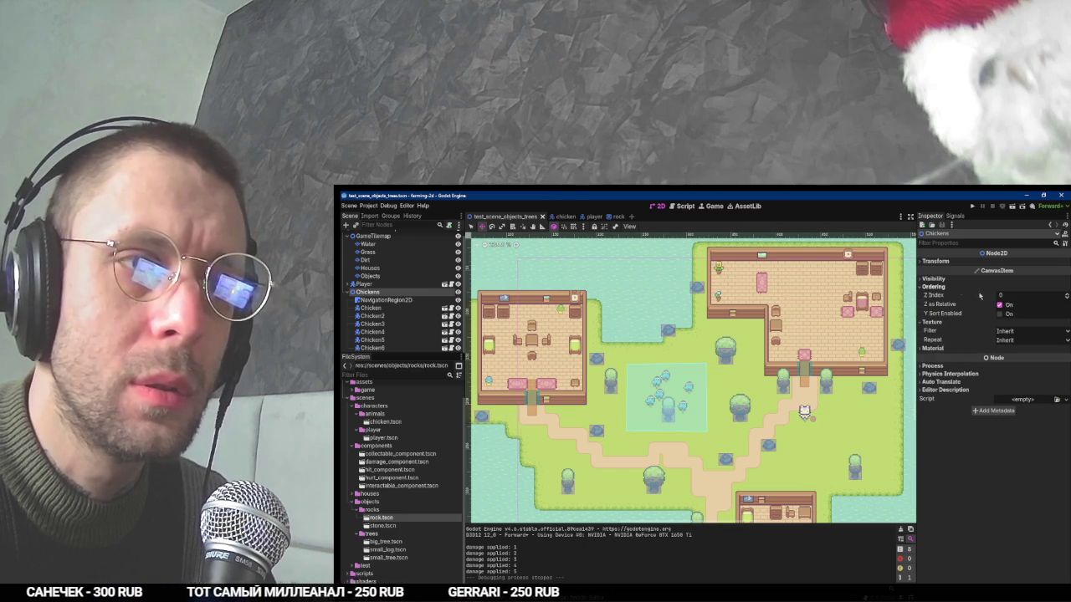
Run the game and walk the player among the chickens to check layering.
{"action": "key", "text": "F6"}
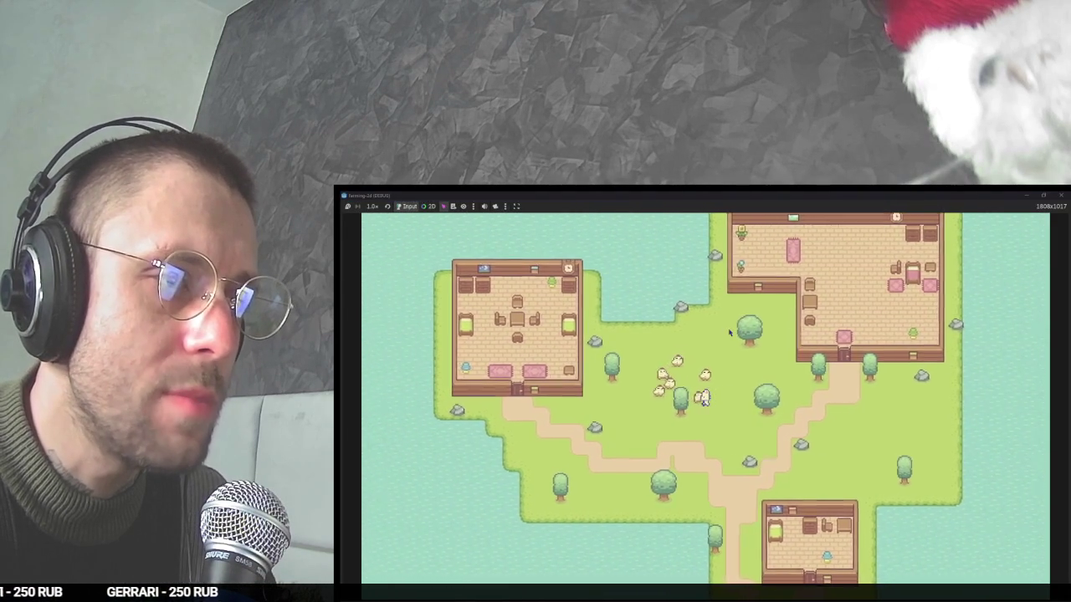
{"action": "key", "text": "Up"}
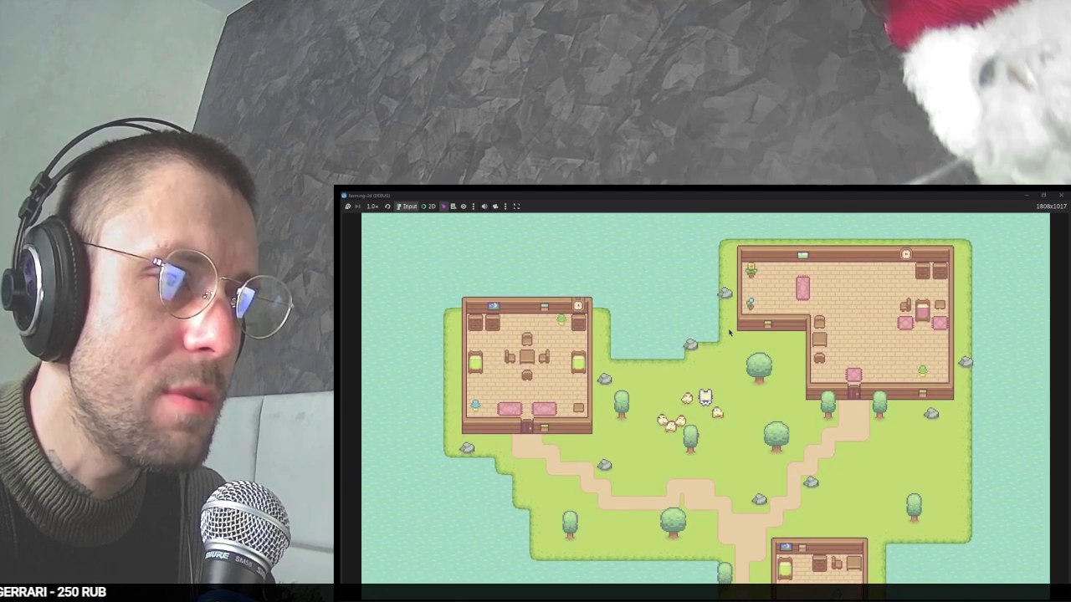
{"action": "key", "text": "Down"}
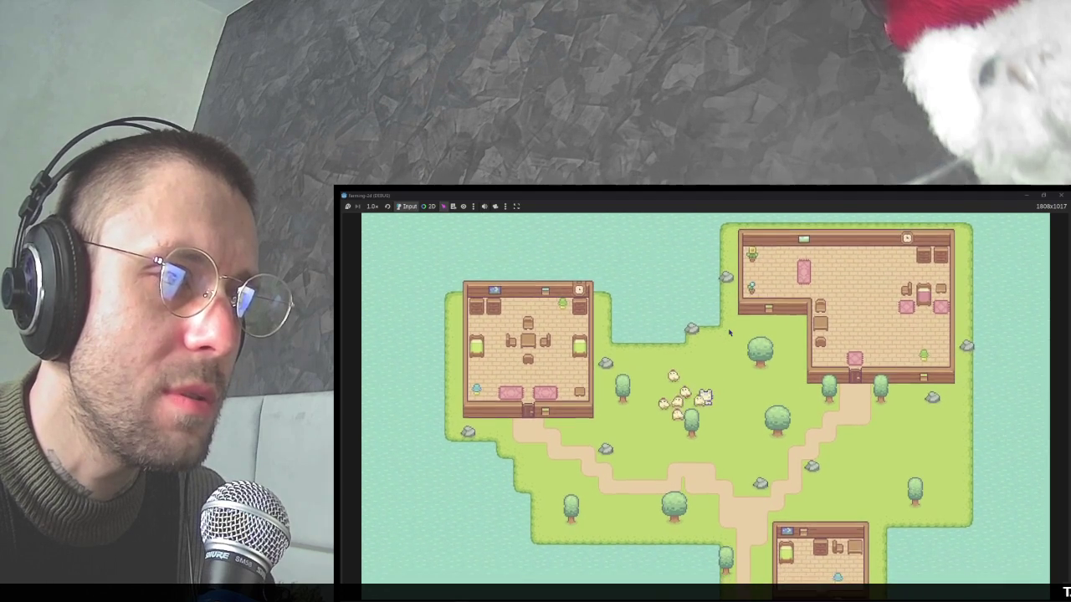
{"action": "key", "text": "F8"}
{"action": "key", "text": "alt+Tab"}
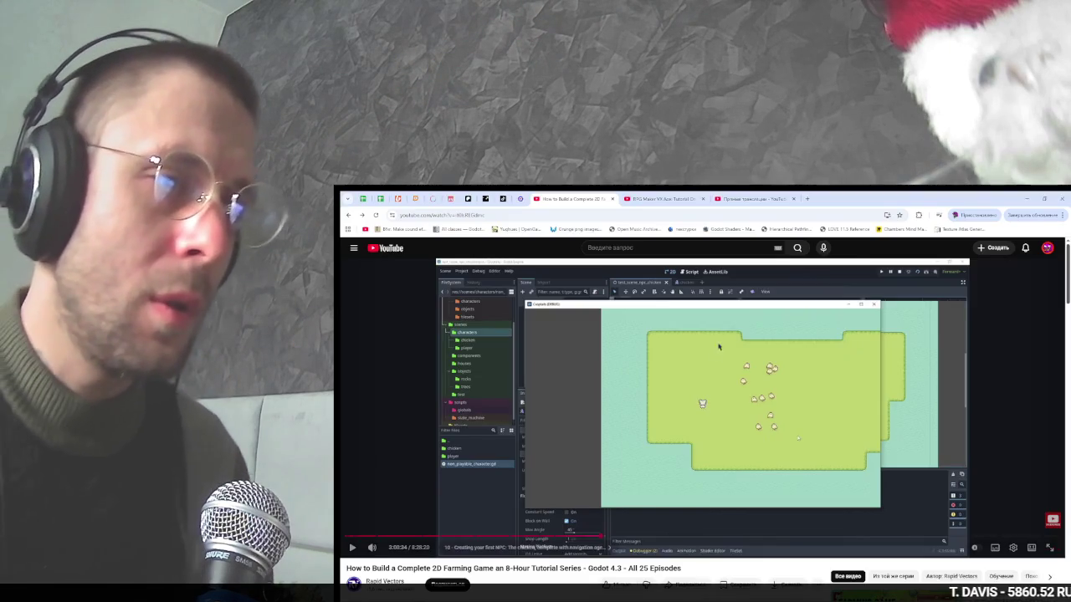
Switch from the tutorial over to the OBS window and back again.
{"action": "key", "text": "alt+Tab"}
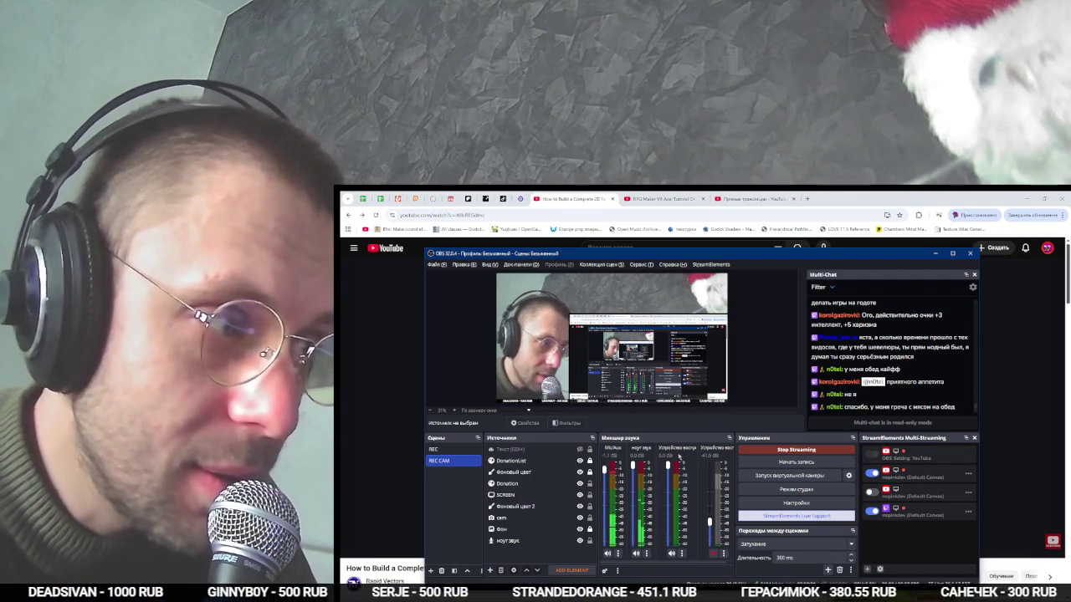
{"action": "key", "text": "alt+Tab"}
Bring the tutorial video back to the front and skip forward a few seconds.
{"action": "left_click", "coordinate": [768, 370]}
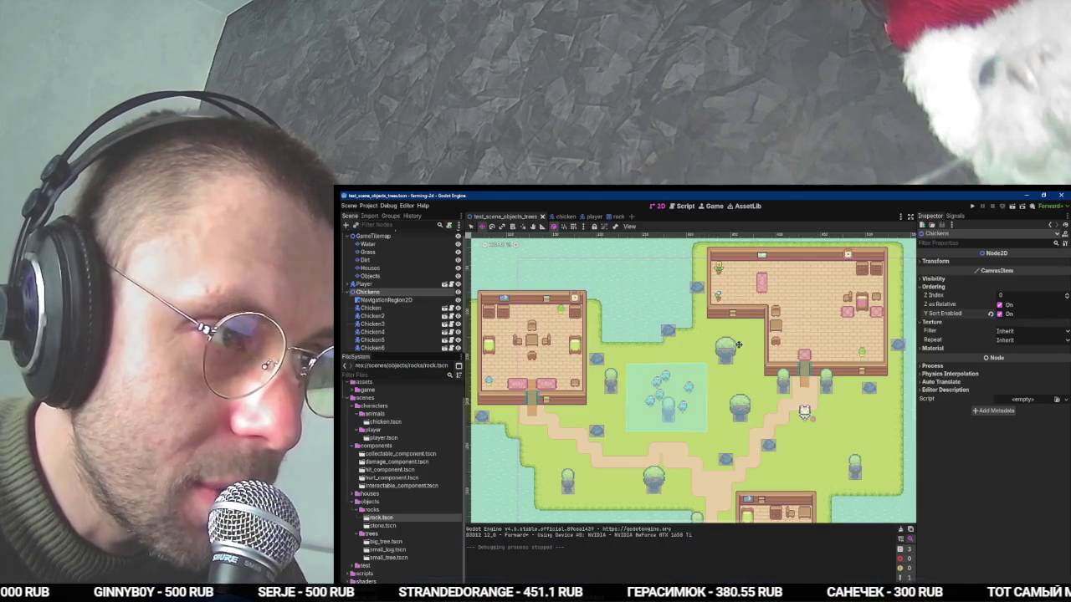
{"action": "key", "text": "alt+Tab"}
{"action": "left_click", "coordinate": [688, 365]}
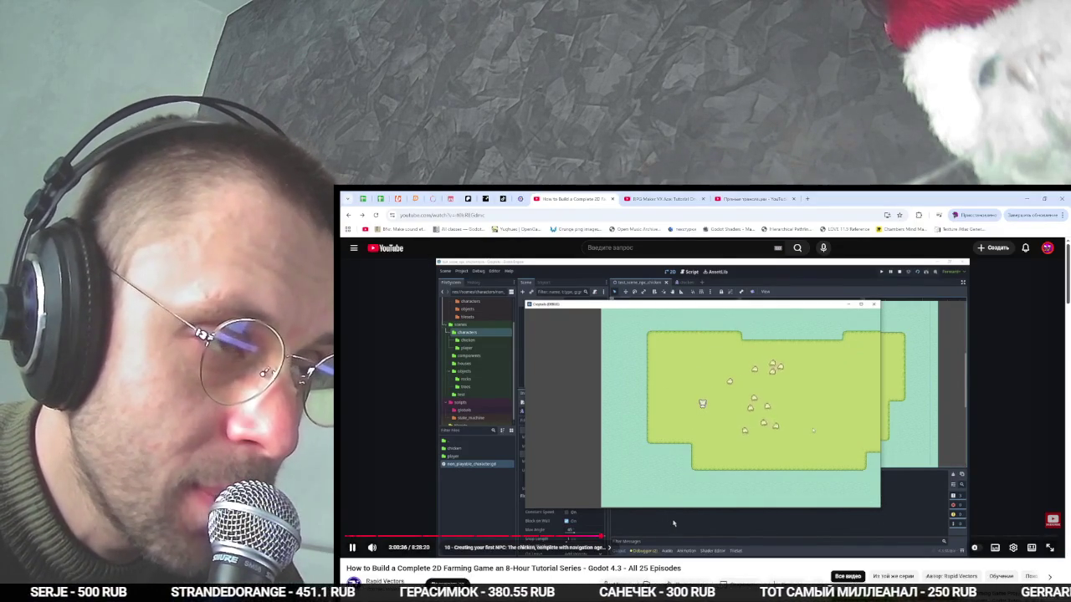
{"action": "left_click", "coordinate": [736, 452]}
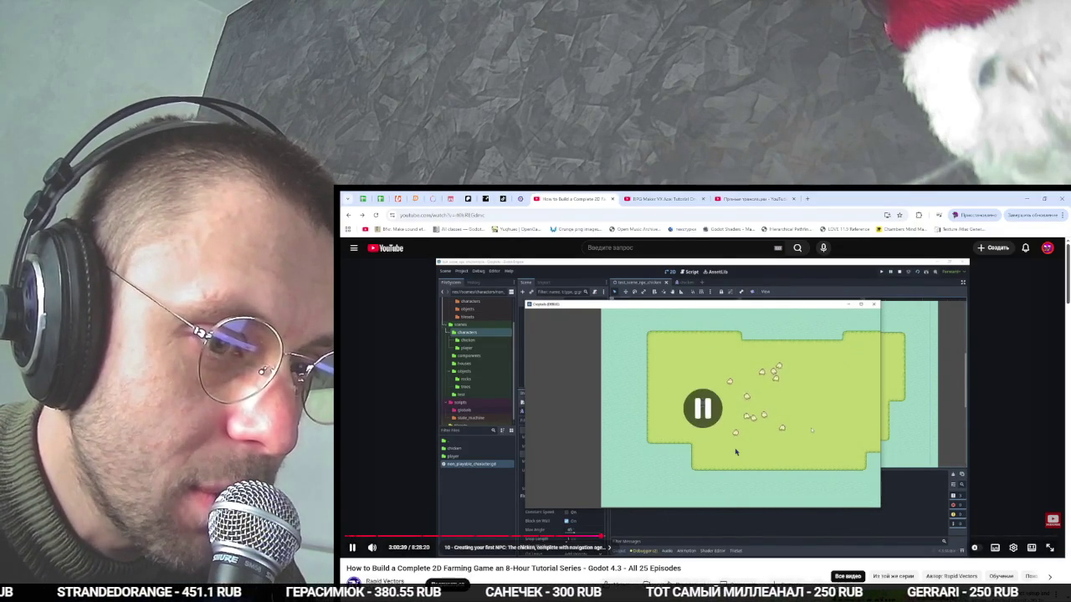
{"action": "left_click", "coordinate": [685, 414]}
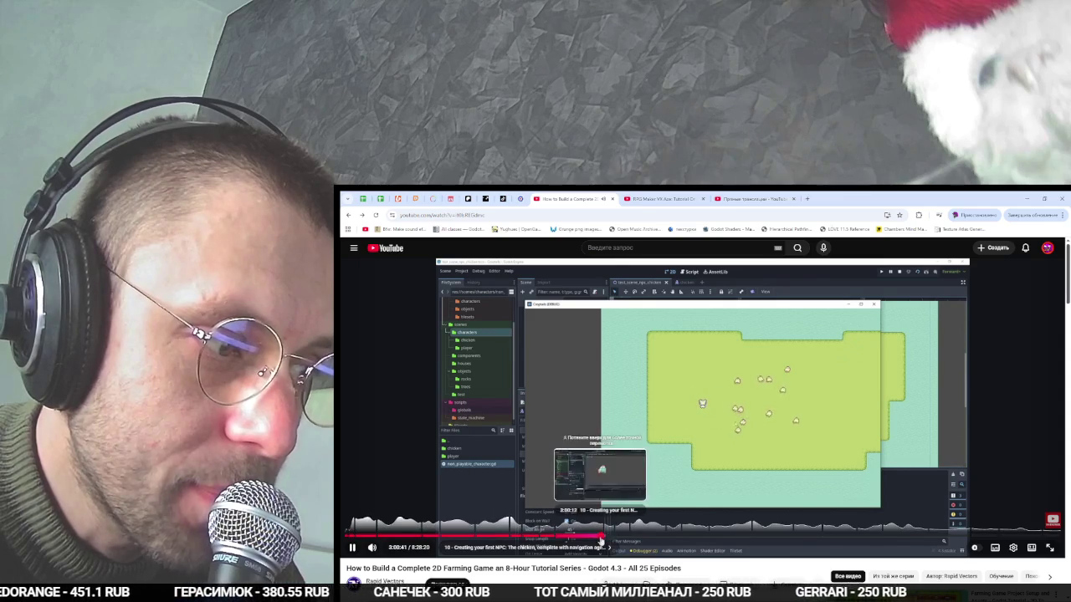
{"action": "key", "text": "Right"}
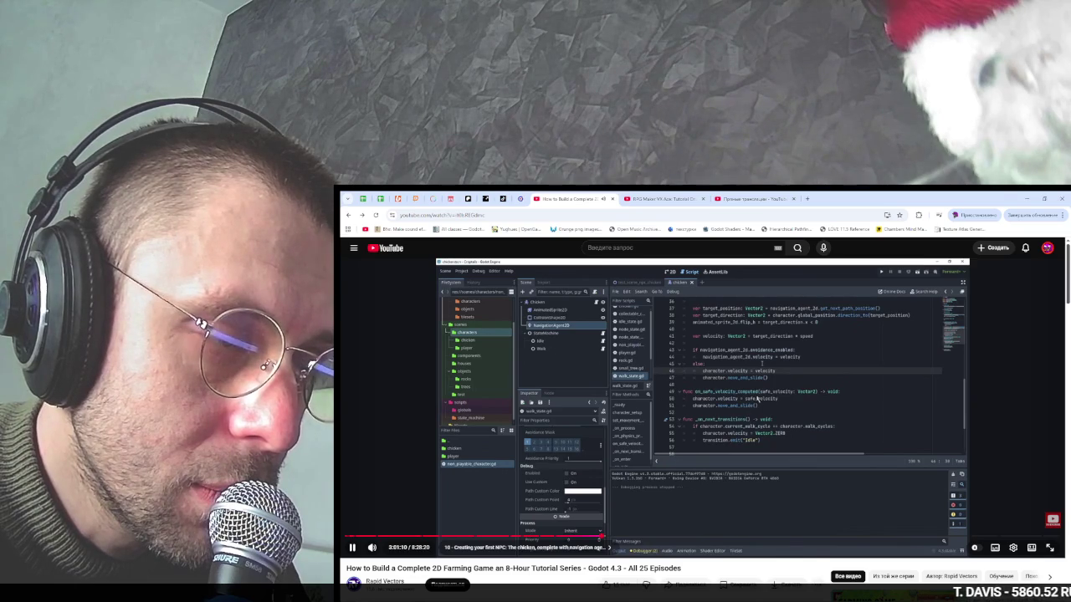
Pause the tutorial at 3:01:14 on walk_state.gd's safe-velocity and transition handlers.
{"action": "left_click", "coordinate": [757, 399]}
{"action": "left_click", "coordinate": [757, 399]}
{"action": "left_click", "coordinate": [757, 405]}
{"action": "key", "text": "alt+f"}
{"action": "left_click", "coordinate": [757, 411]}
{"action": "left_click", "coordinate": [762, 402]}
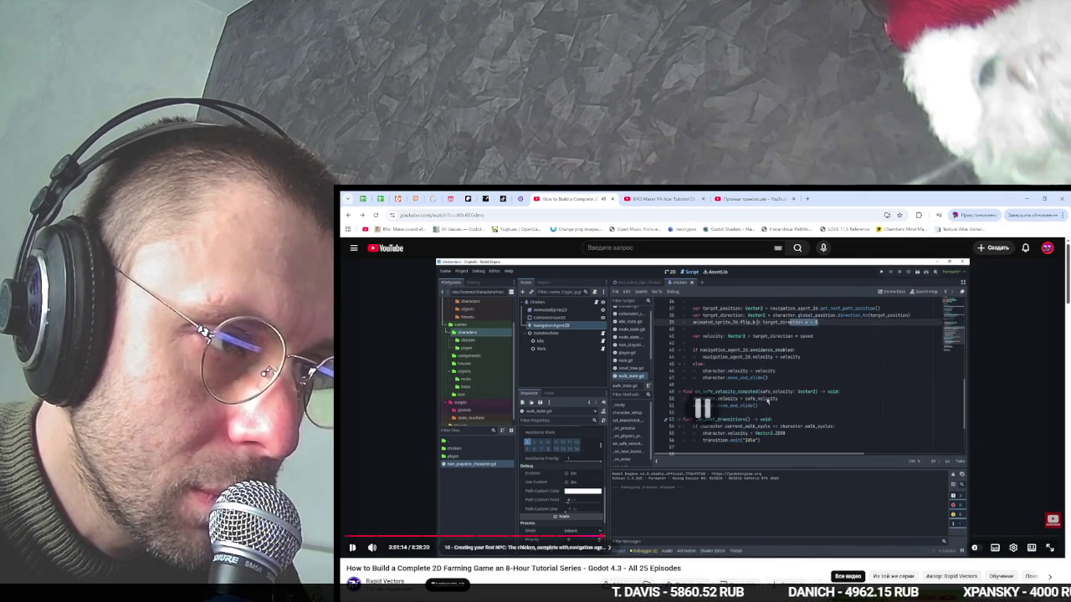
{"action": "key", "text": "alt+Tab"}
{"action": "key", "text": "alt+Tab"}
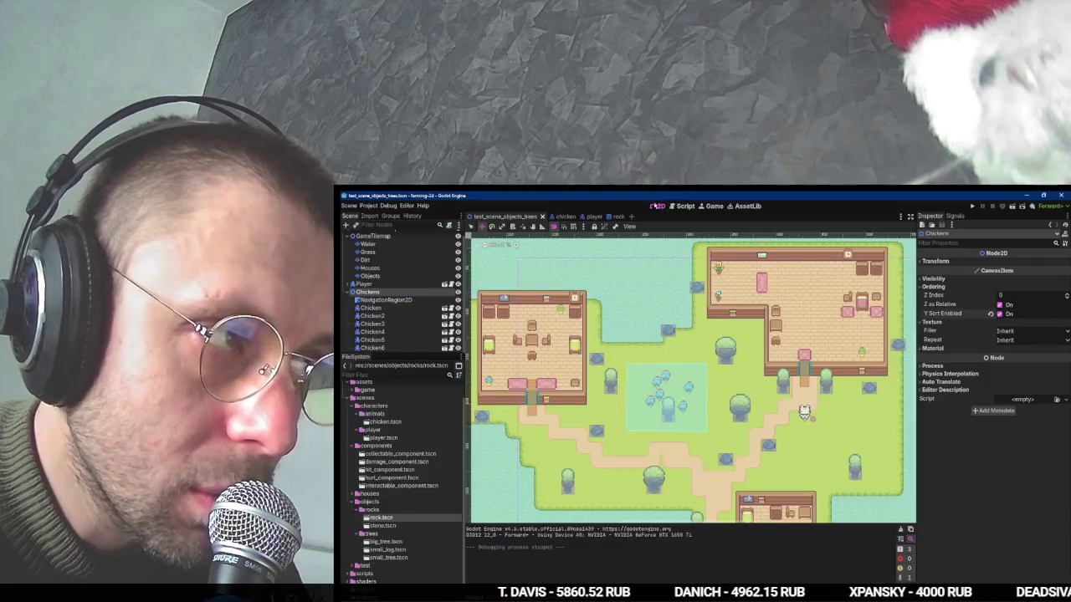
Save the chicken scene and open its animal_move_state.gd in the script editor.
{"action": "left_click", "coordinate": [683, 206]}
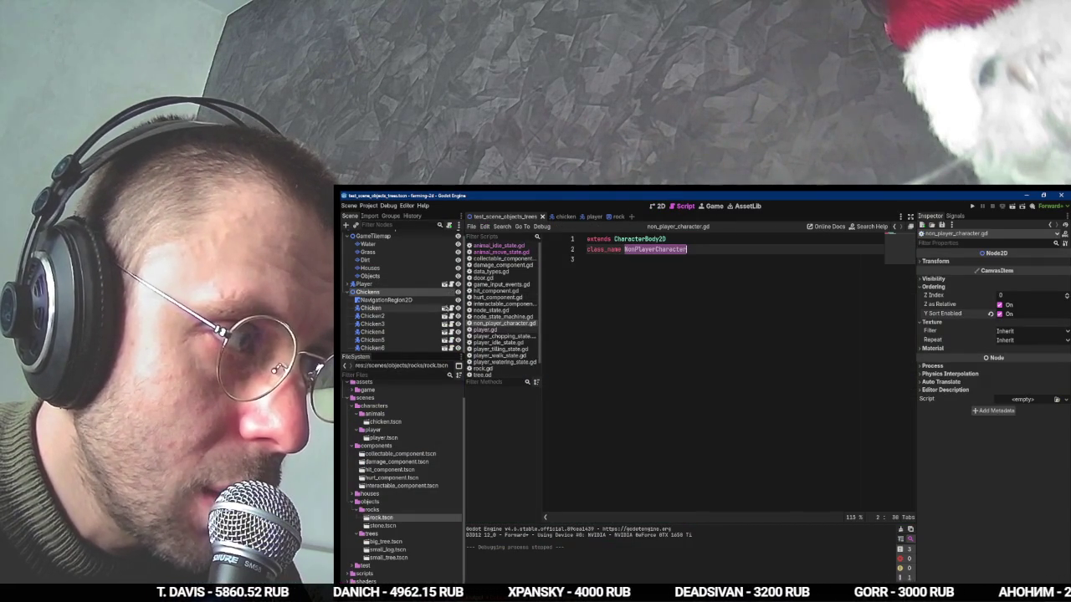
{"action": "left_click", "coordinate": [445, 308]}
{"action": "key", "text": "ctrl+s"}
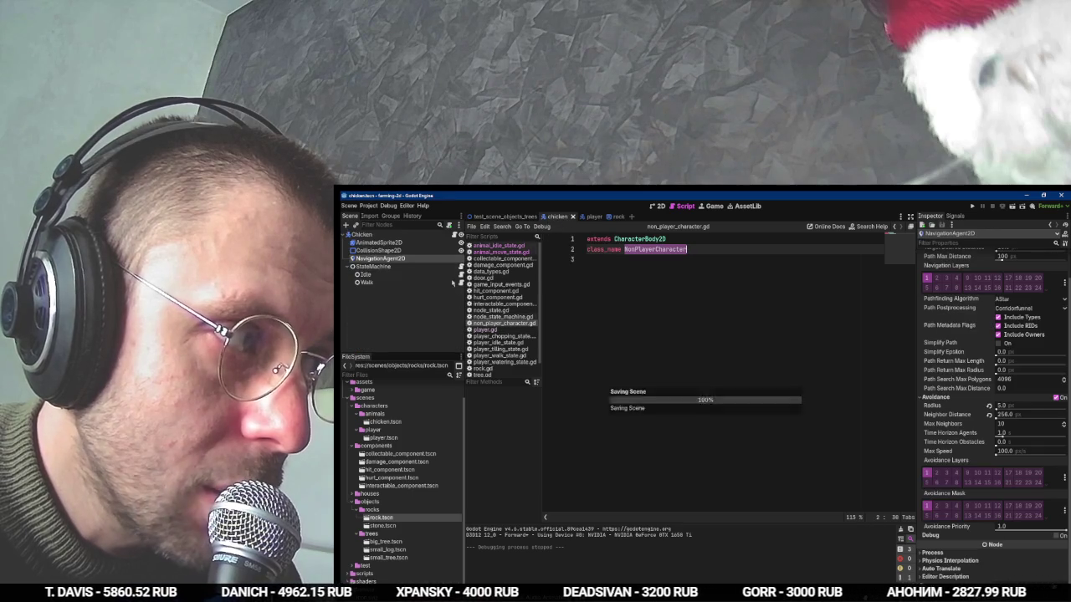
{"action": "left_click", "coordinate": [461, 282]}
Review the safe-velocity callback that sets animal.velocity and calls move_and_slide().
{"action": "scroll", "coordinate": [726, 335], "scroll_direction": "down", "scroll_amount": 5}
{"action": "scroll", "coordinate": [726, 335], "scroll_direction": "down", "scroll_amount": 2}
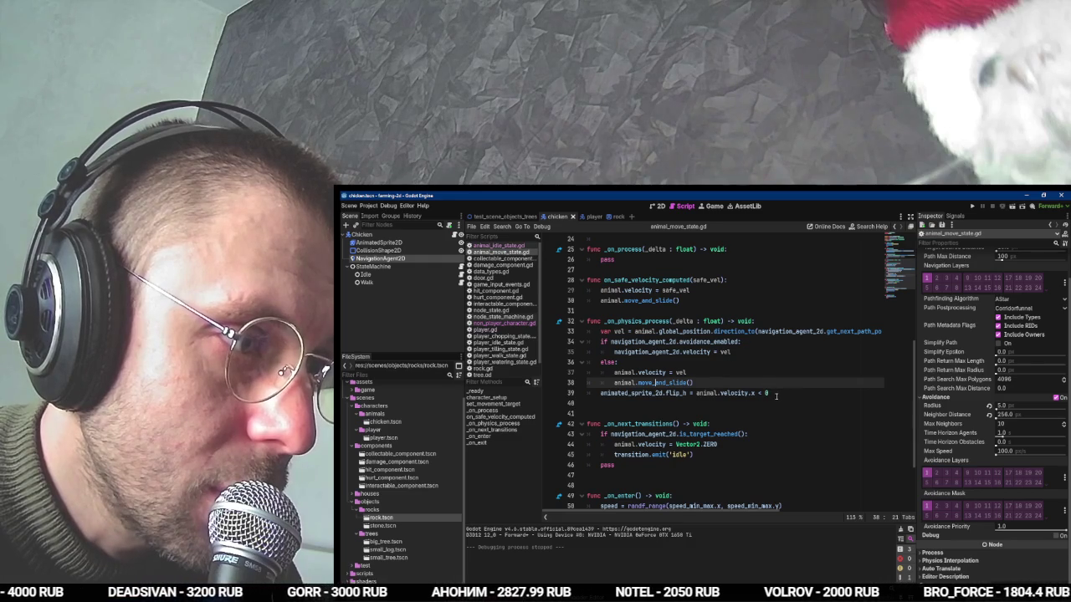
{"action": "left_click", "coordinate": [778, 392]}
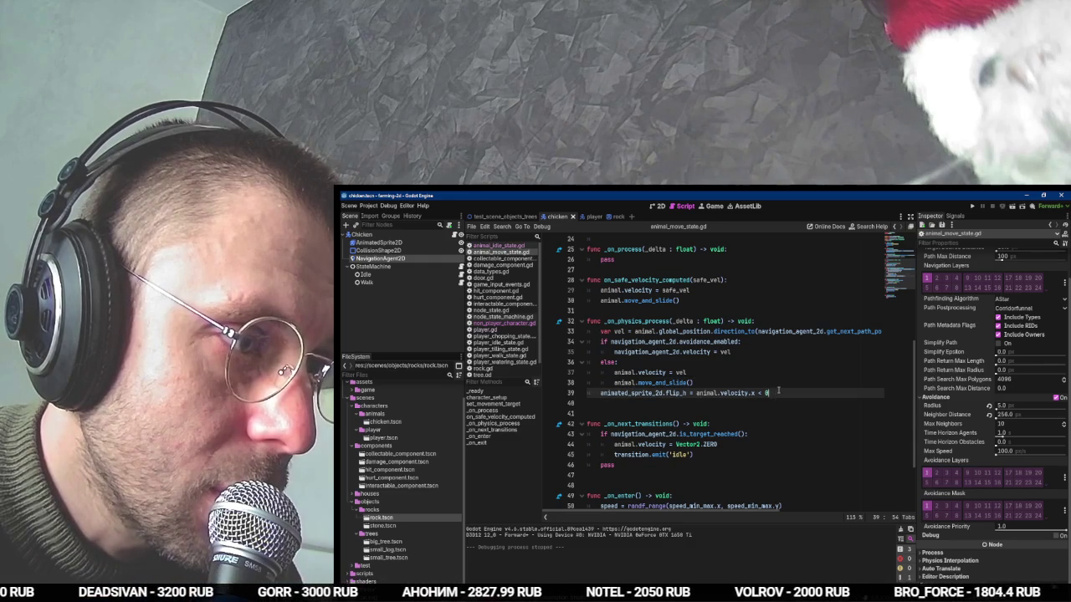
{"action": "key", "text": "Up"}
{"action": "key", "text": "Up"}
{"action": "key", "text": "Up"}
{"action": "scroll", "coordinate": [704, 381], "scroll_direction": "up", "scroll_amount": 3}
{"action": "left_click", "coordinate": [691, 383]}
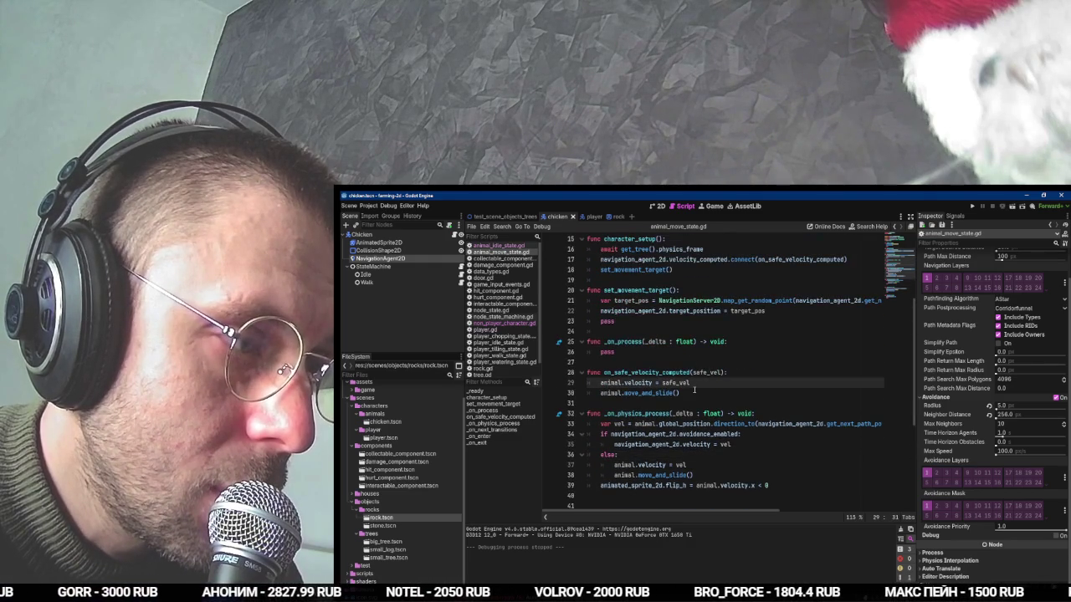
{"action": "left_click", "coordinate": [694, 389]}
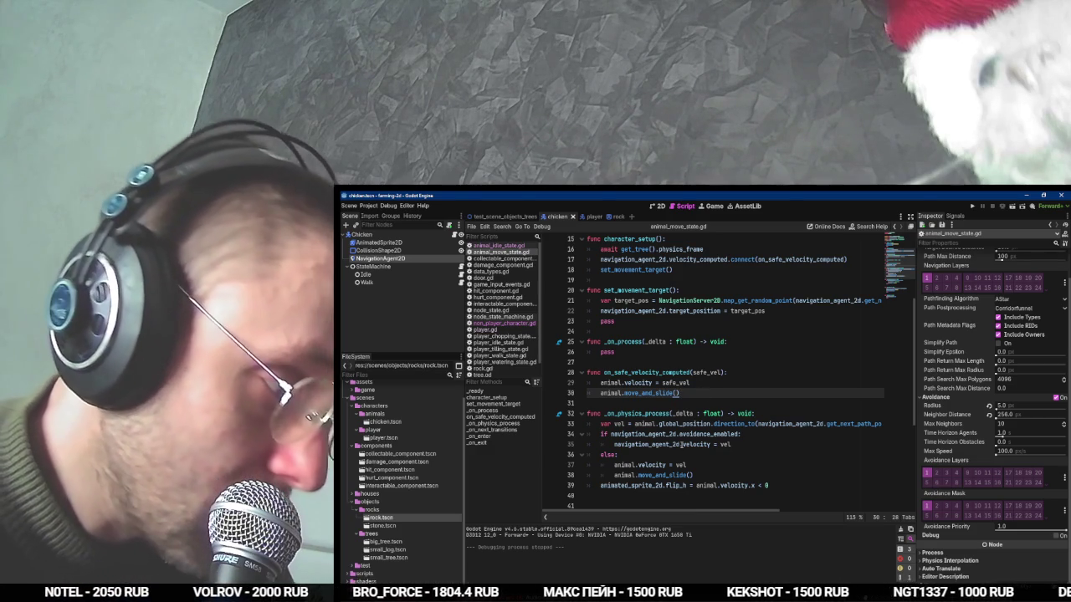
{"action": "key", "text": "alt+Tab"}
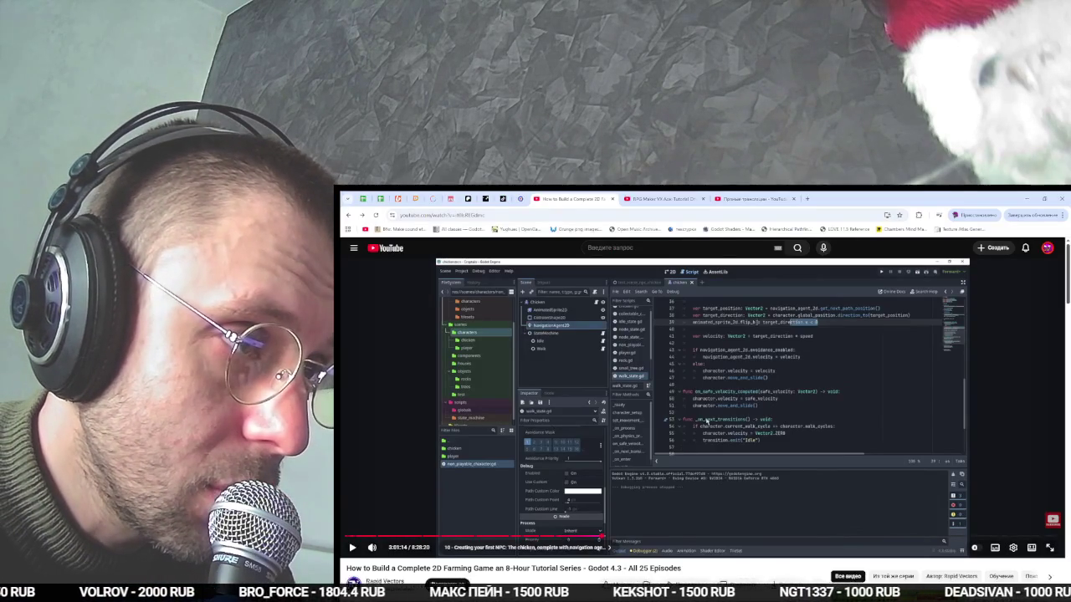
Follow the tutorial's sprite-flip edit in the safe-velocity callback until chickens run in game.
{"action": "left_click", "coordinate": [707, 421]}
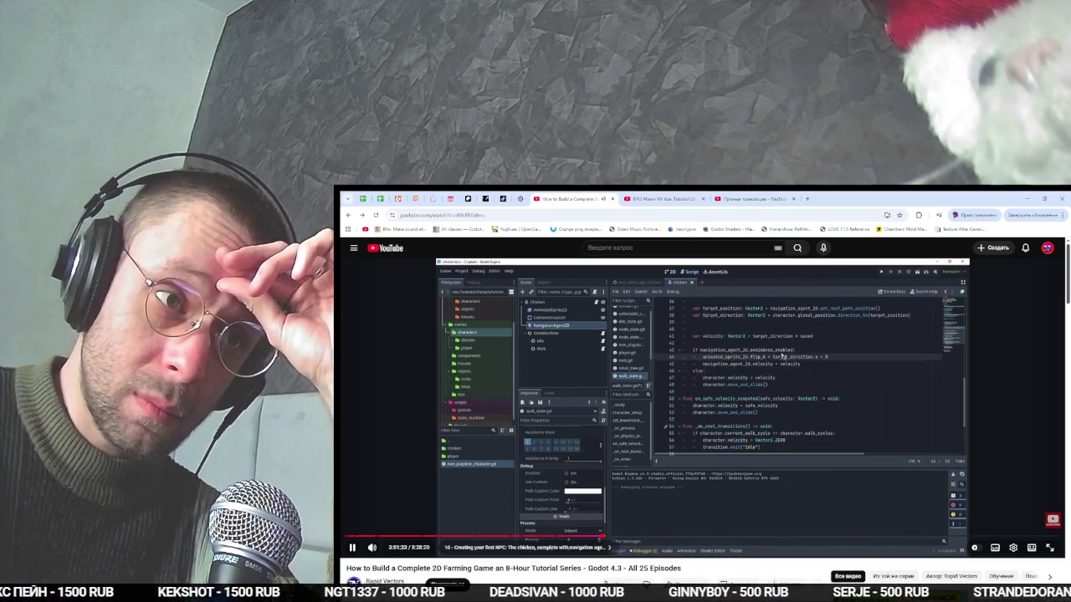
{"action": "key", "text": "space"}
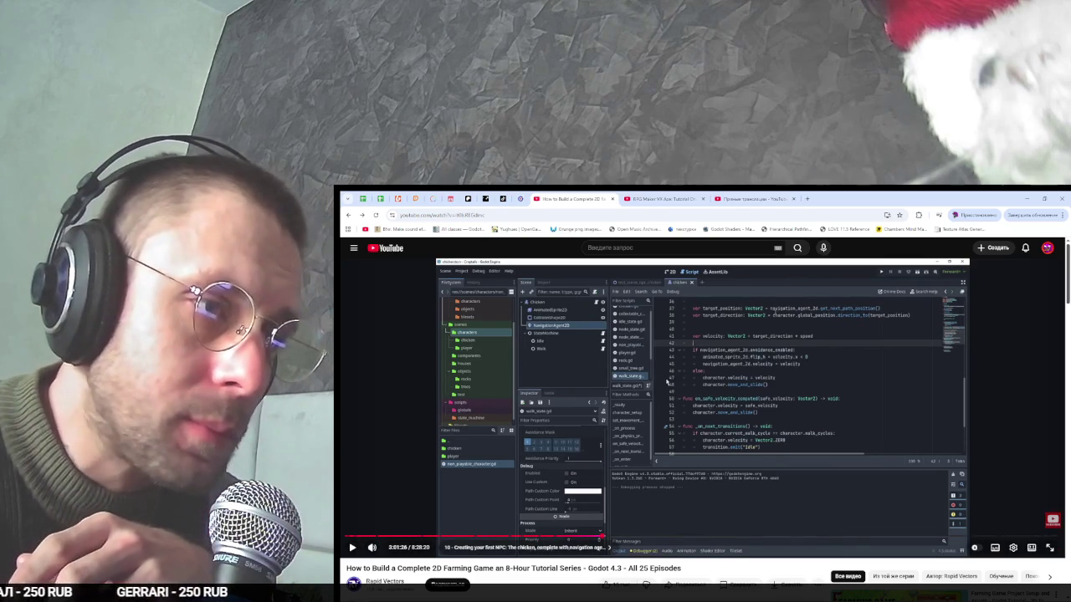
{"action": "left_click", "coordinate": [667, 381]}
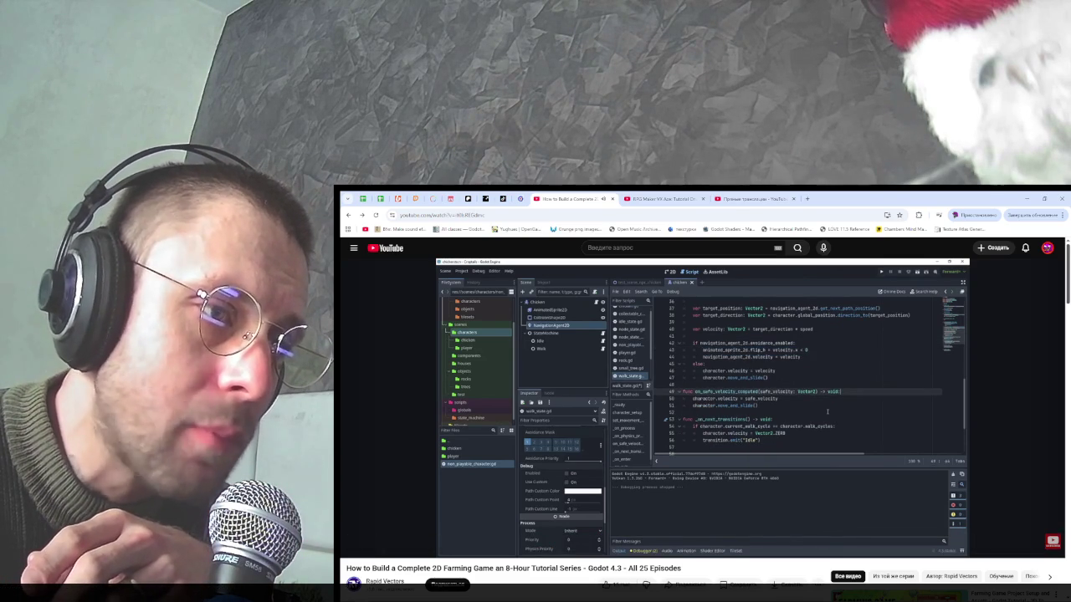
{"action": "left_click", "coordinate": [674, 350]}
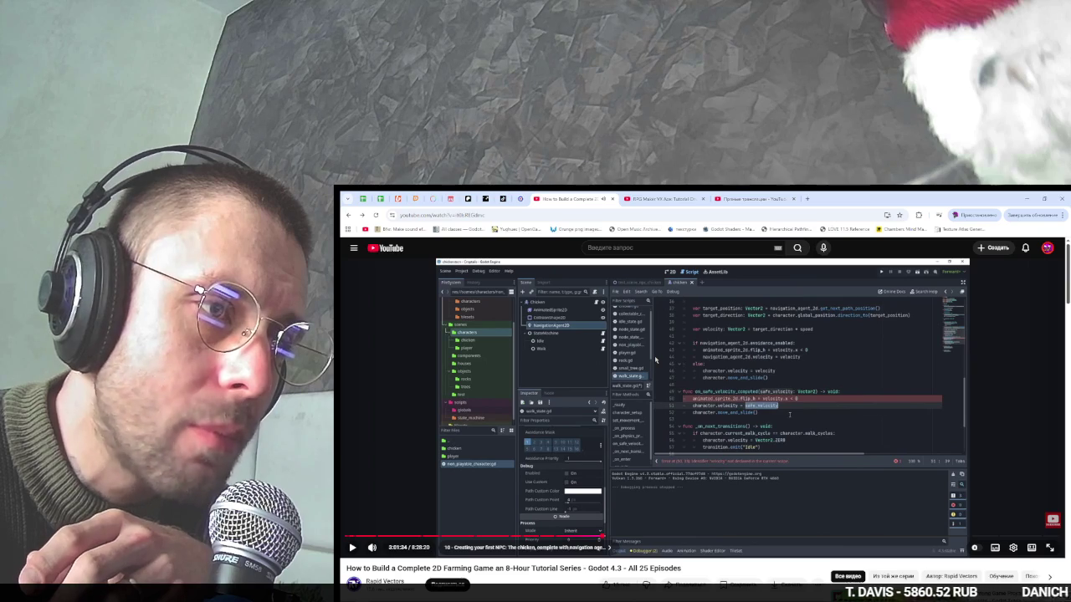
{"action": "left_click", "coordinate": [655, 360]}
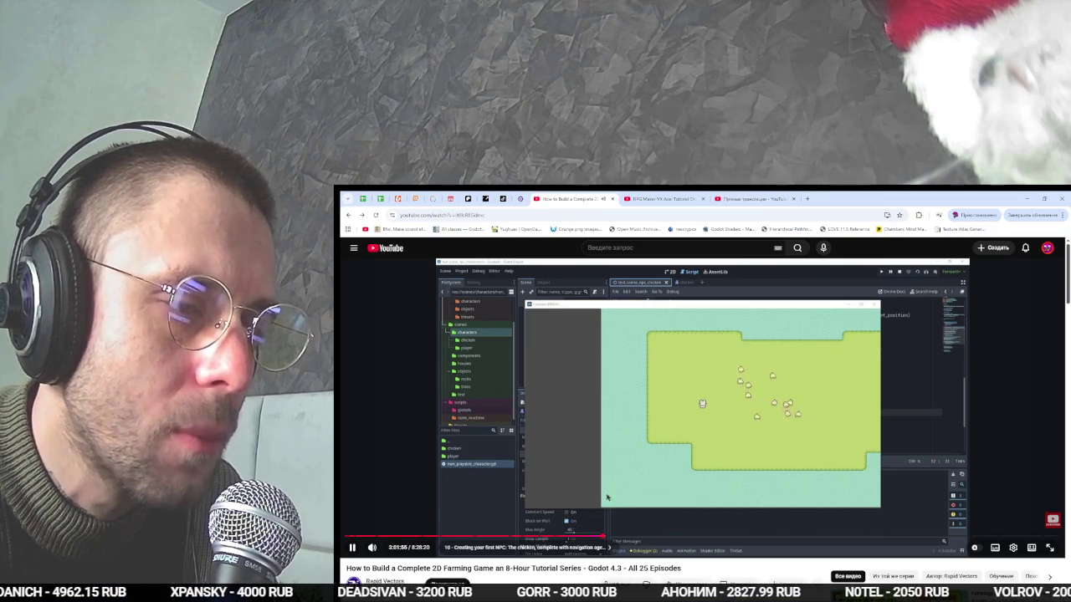
Jump the tutorial to Tutorial 11 on the cow NPC and reopen test_scene_objects_trees in Godot.
{"action": "key", "text": "Right"}
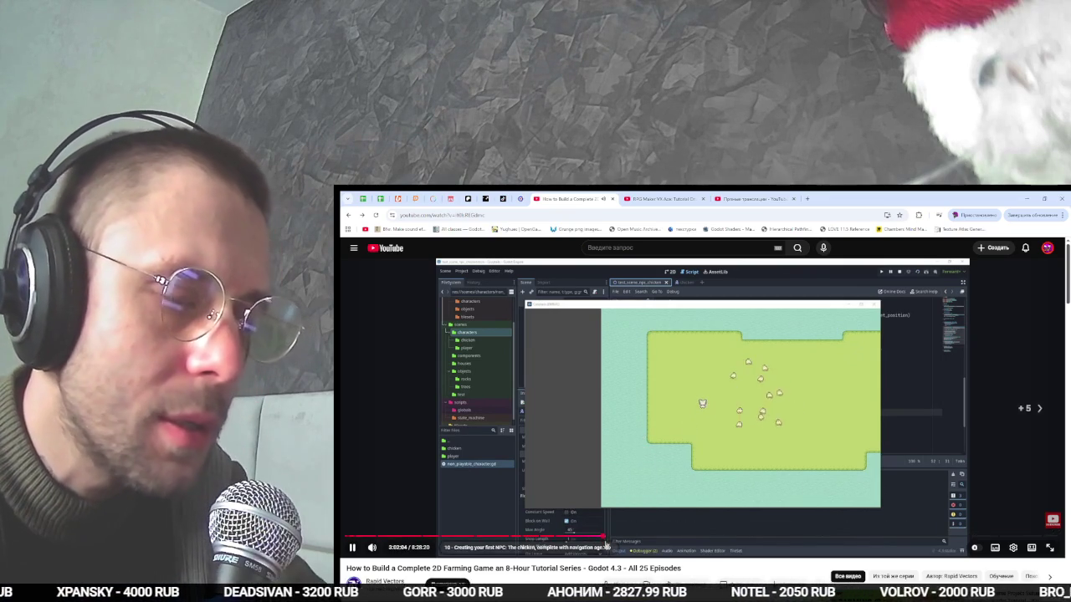
{"action": "left_click", "coordinate": [606, 538]}
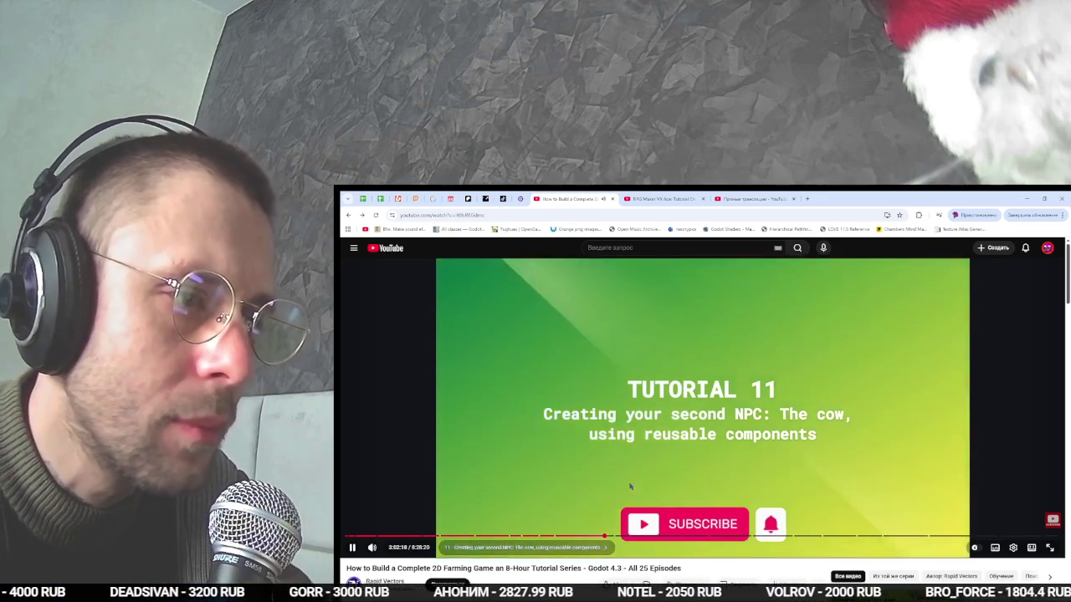
{"action": "key", "text": "Right"}
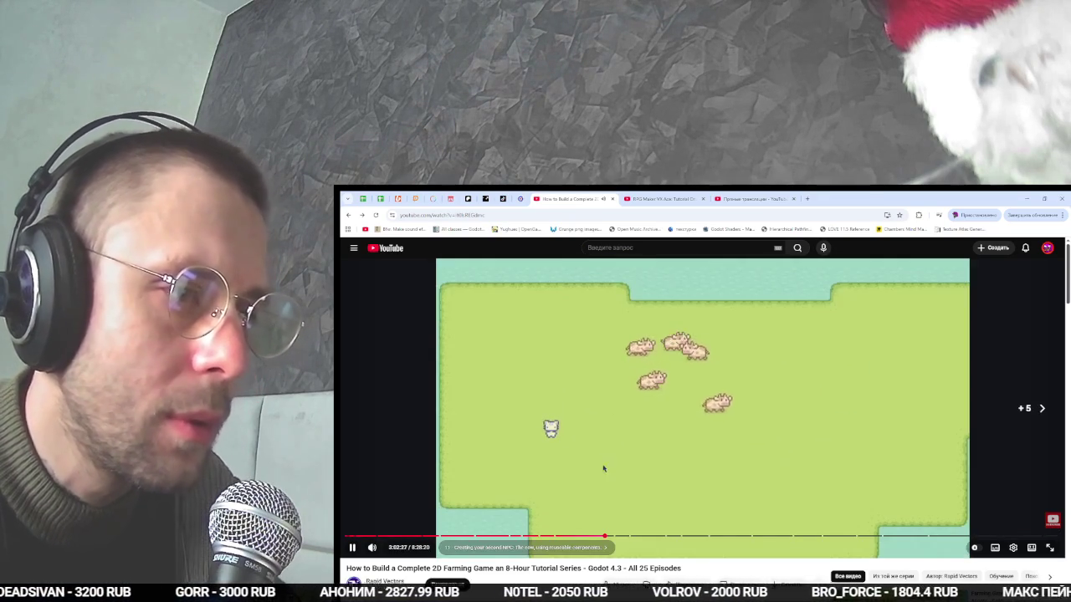
{"action": "key", "text": "alt+Tab"}
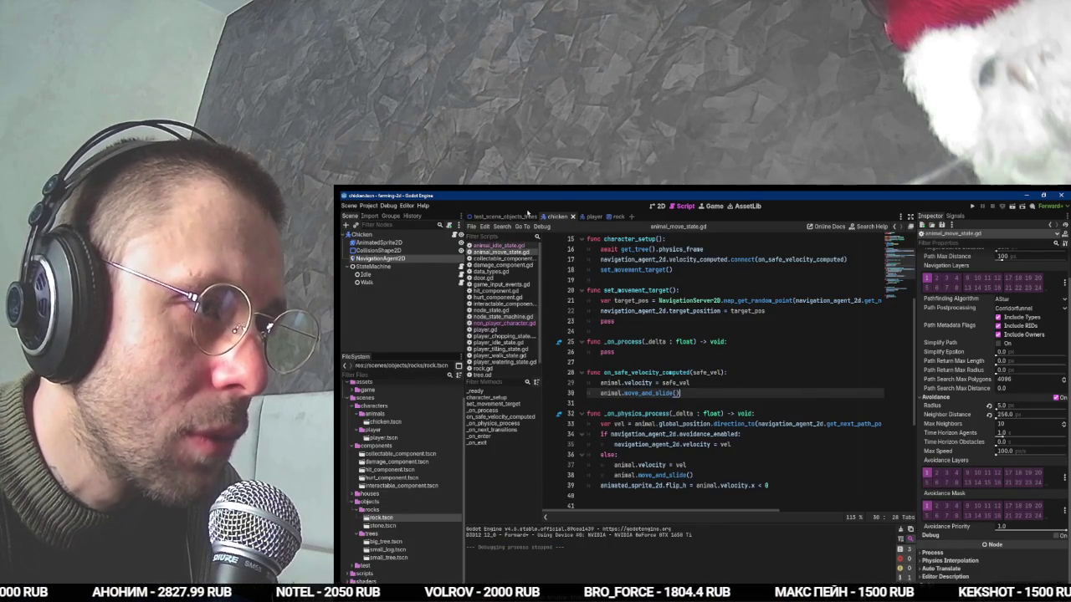
{"action": "left_click", "coordinate": [478, 216]}
{"action": "key", "text": "alt+Tab"}
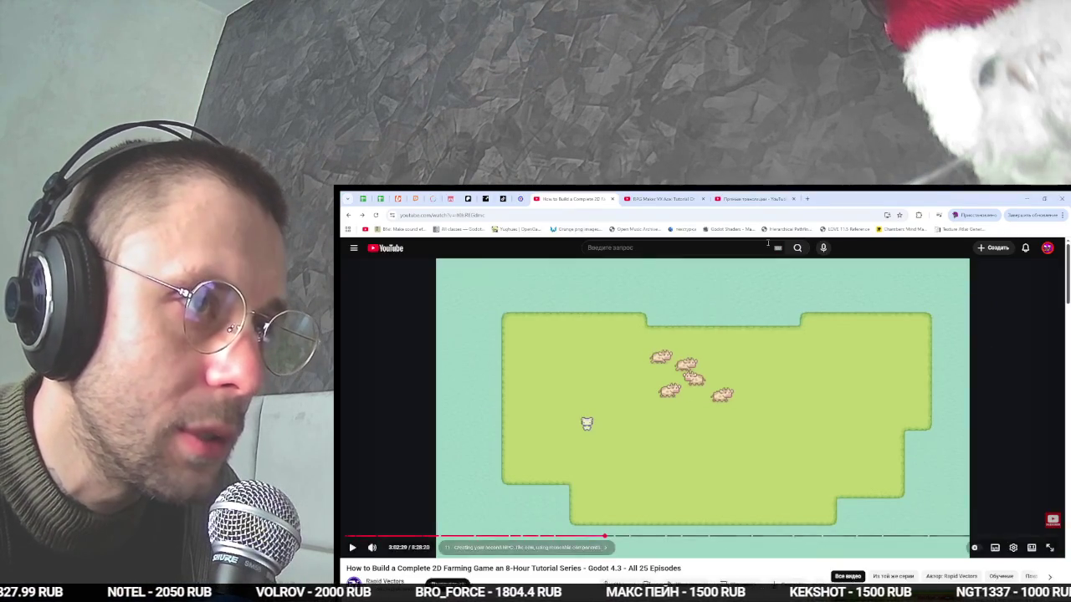
Browse the Chrome tabs and YouTube home page, then start the Zen Garden video.
{"action": "left_click", "coordinate": [736, 198]}
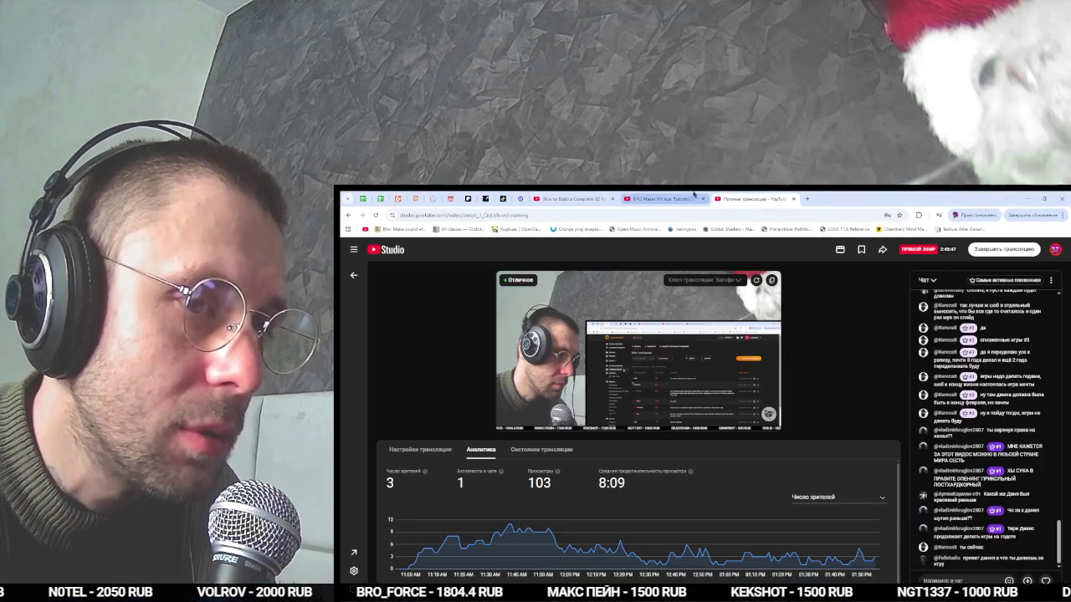
{"action": "left_click", "coordinate": [670, 199]}
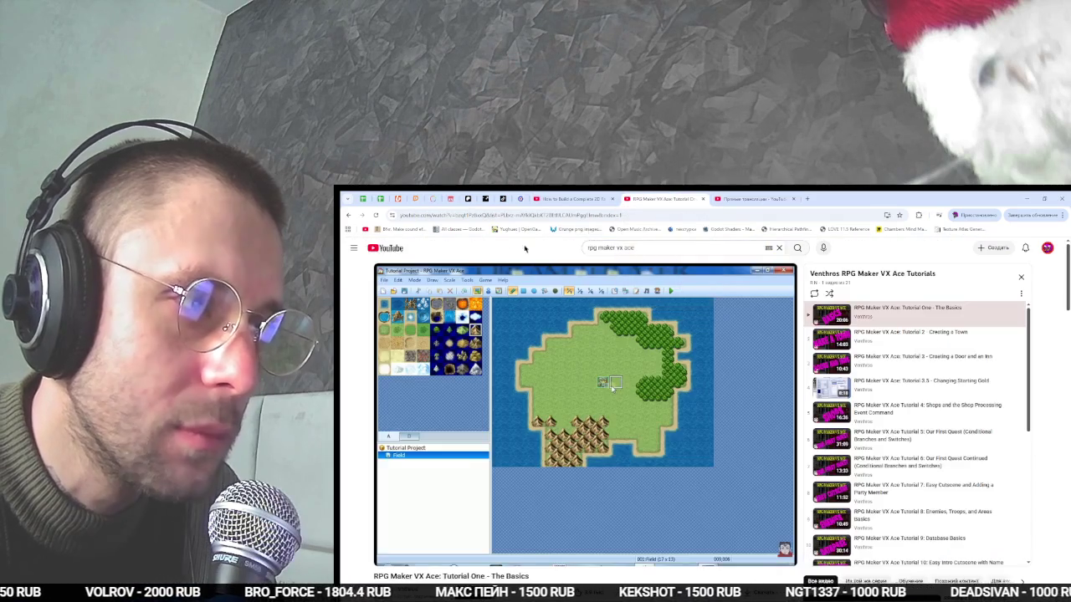
{"action": "left_click", "coordinate": [736, 199]}
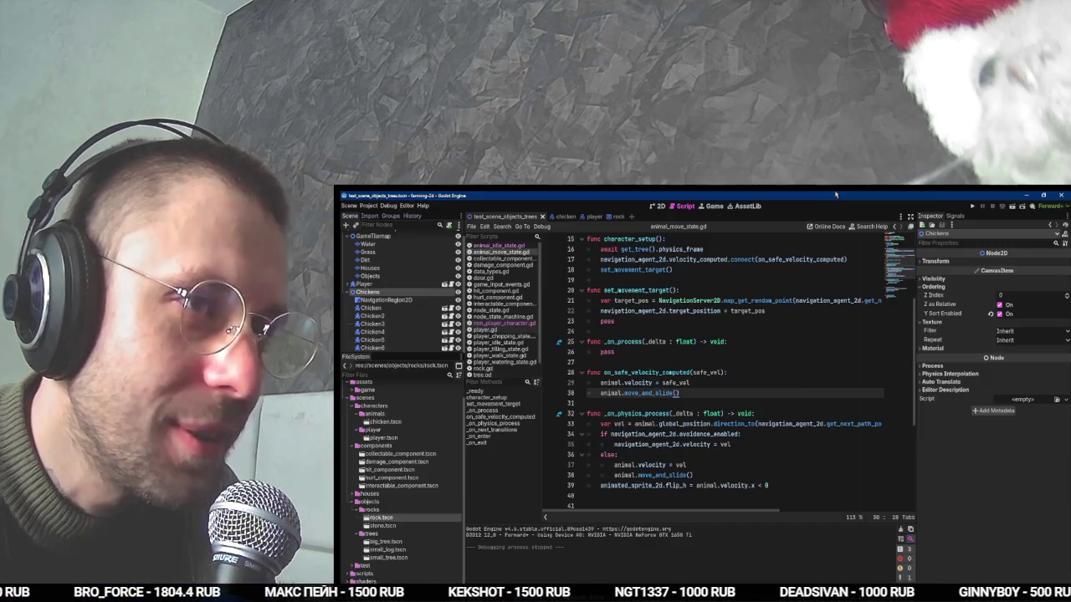
{"action": "left_click", "coordinate": [835, 194]}
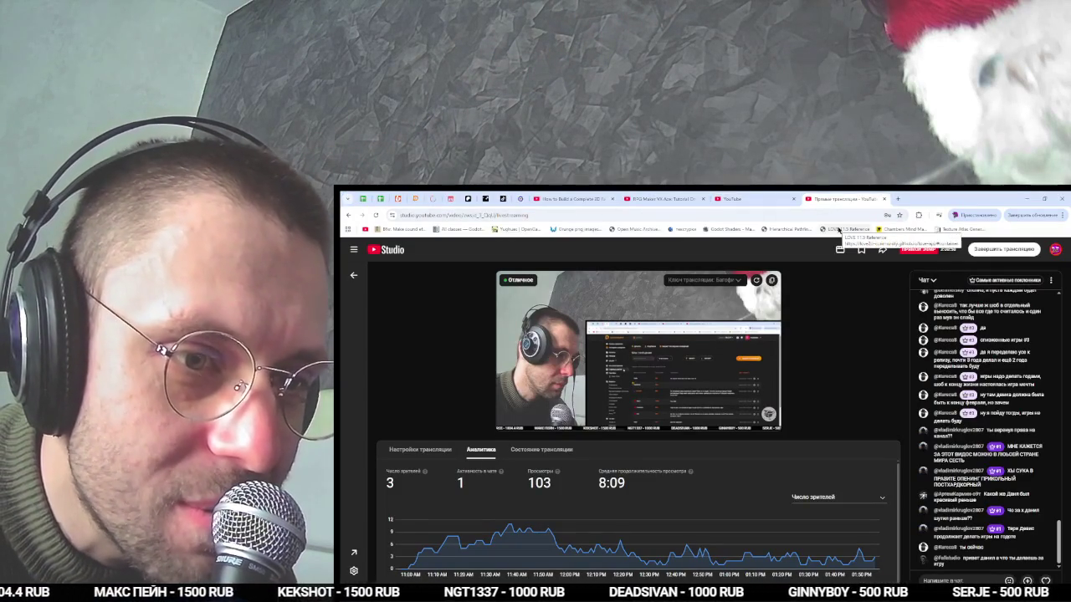
{"action": "left_click", "coordinate": [769, 198]}
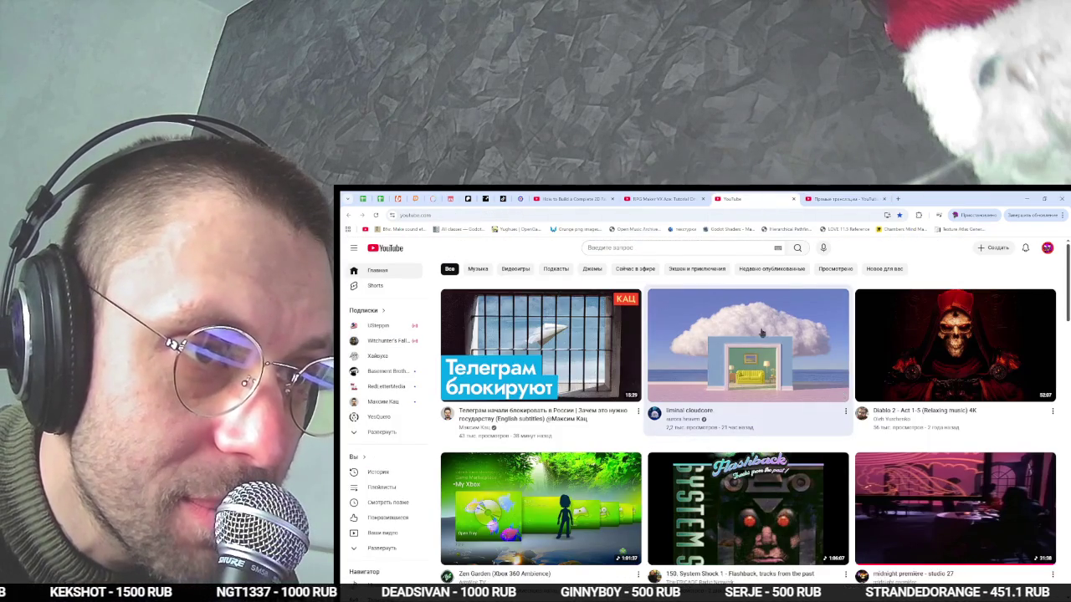
{"action": "scroll", "coordinate": [804, 393], "scroll_direction": "down", "scroll_amount": 1}
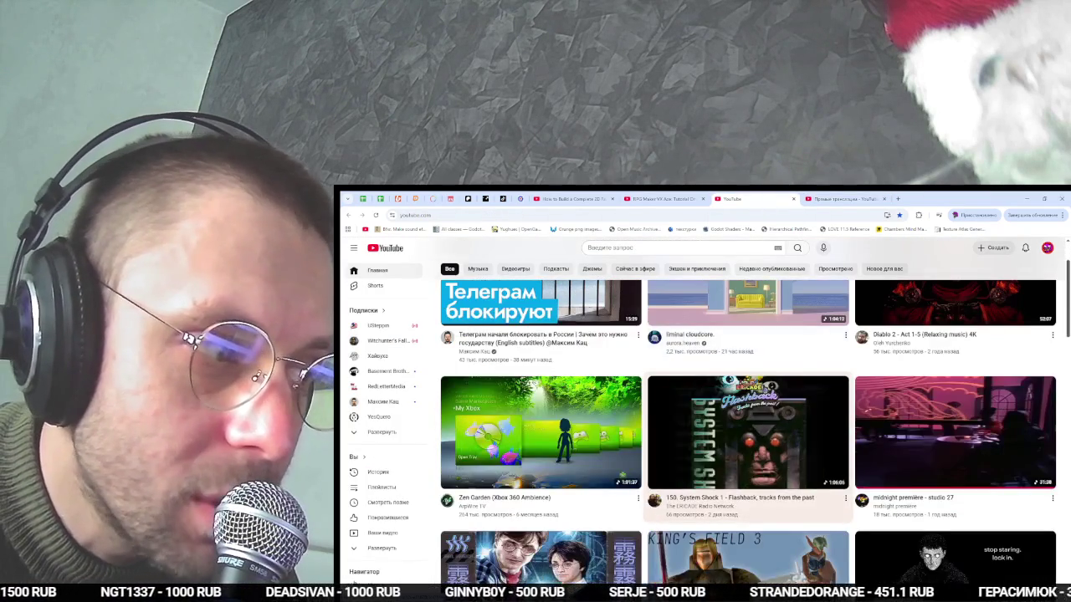
{"action": "left_click", "coordinate": [547, 424]}
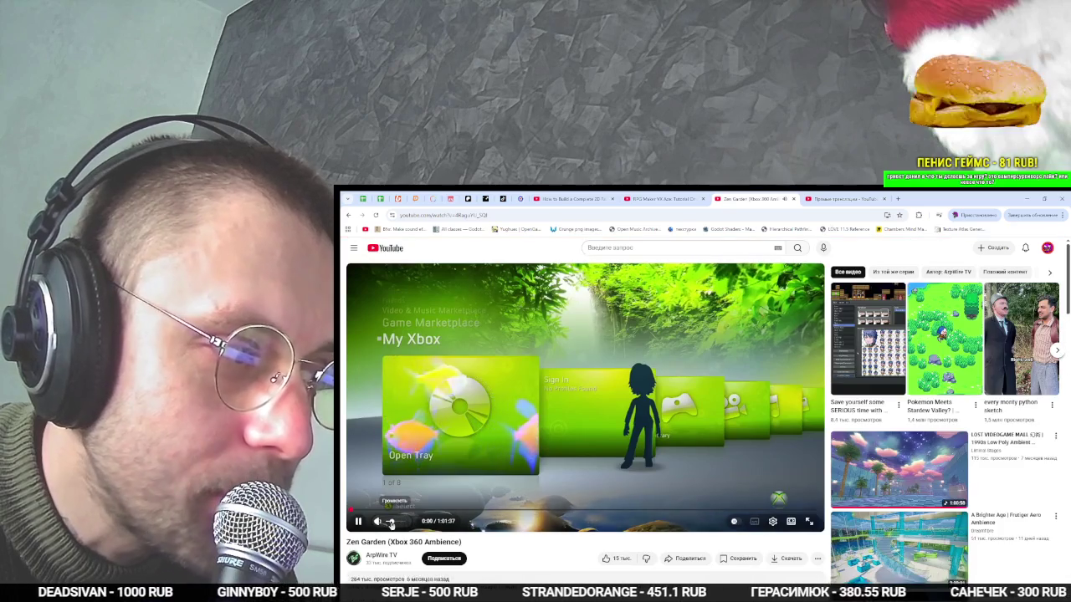
Return from OBS Studio to Chrome and show the 'How to Build a Complete 2D Farming Game' tab.
{"action": "key", "text": "alt+Tab"}
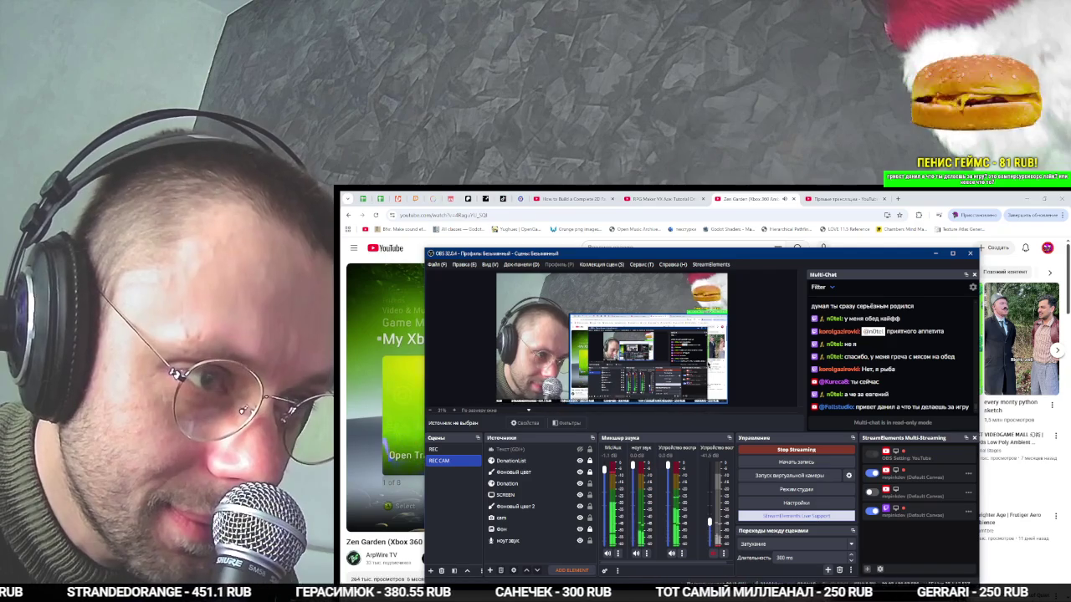
{"action": "mouse_move", "coordinate": [377, 435]}
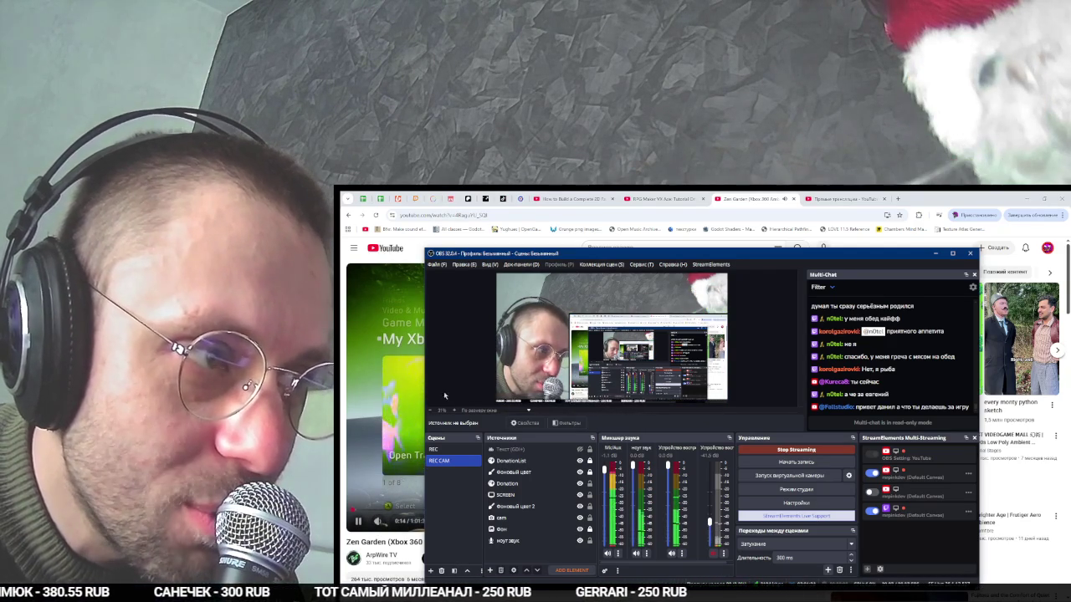
{"action": "key", "text": "alt+Tab"}
{"action": "key", "text": "alt+Tab"}
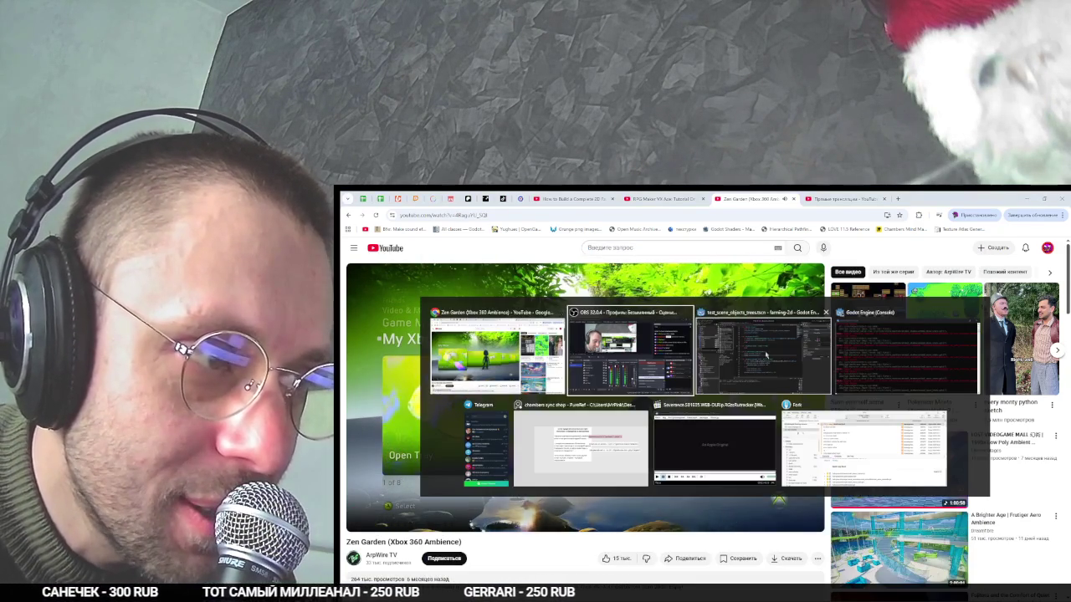
{"action": "key", "text": "alt+Tab"}
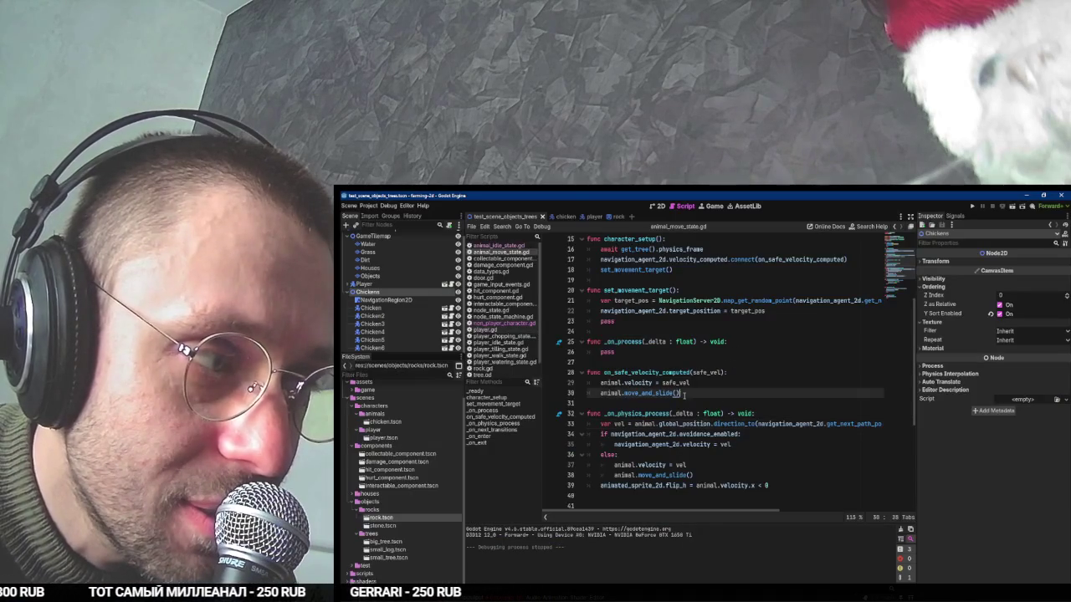
{"action": "key", "text": "alt+Tab"}
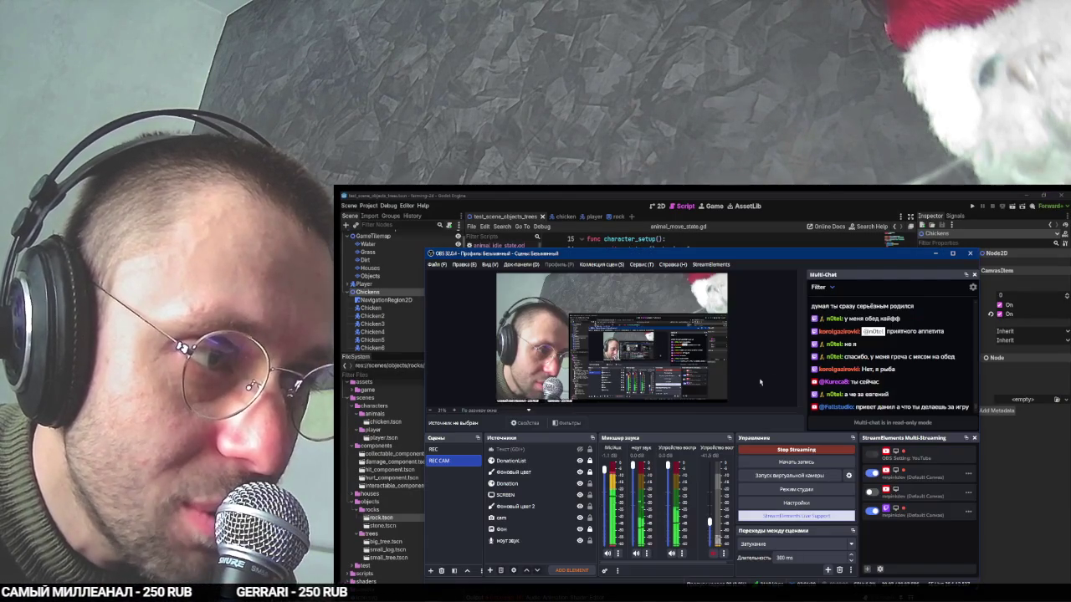
{"action": "key", "text": "alt+Tab"}
{"action": "key", "text": "alt+Tab"}
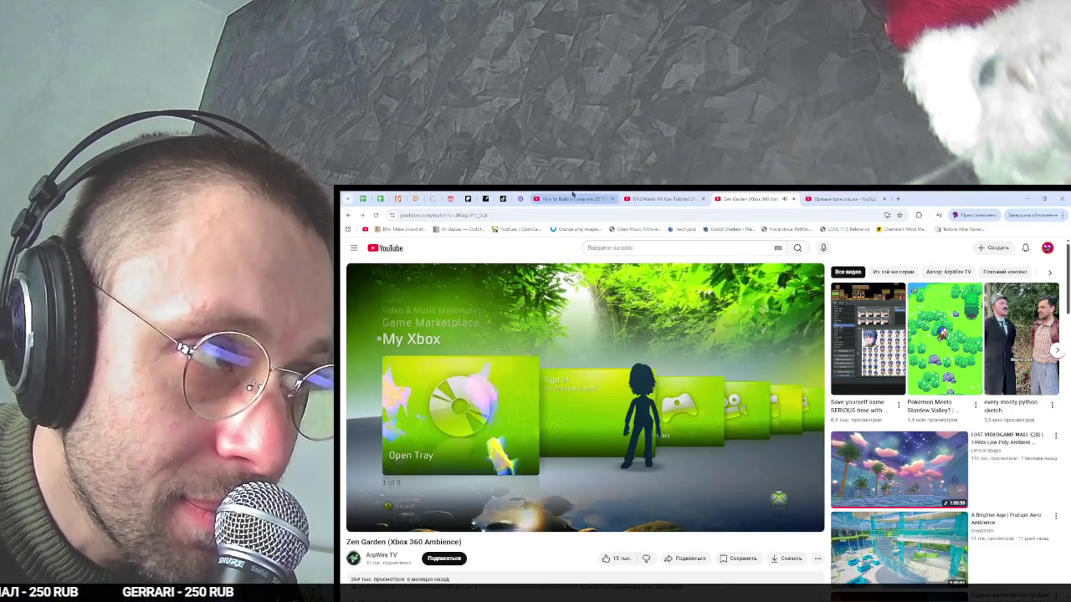
{"action": "left_click", "coordinate": [572, 198]}
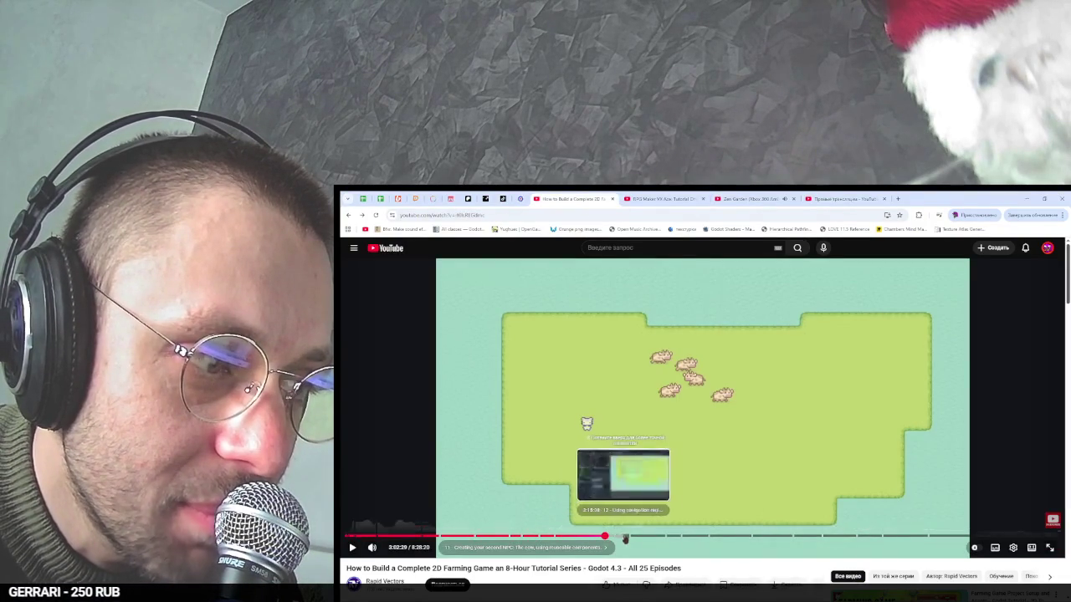
Show the test_scene_objects_trees farm map in Godot's 2D workspace.
{"action": "key", "text": "alt+Tab"}
{"action": "key", "text": "alt+Tab"}
{"action": "type", "text": "vel"}
{"action": "left_click", "coordinate": [655, 206]}
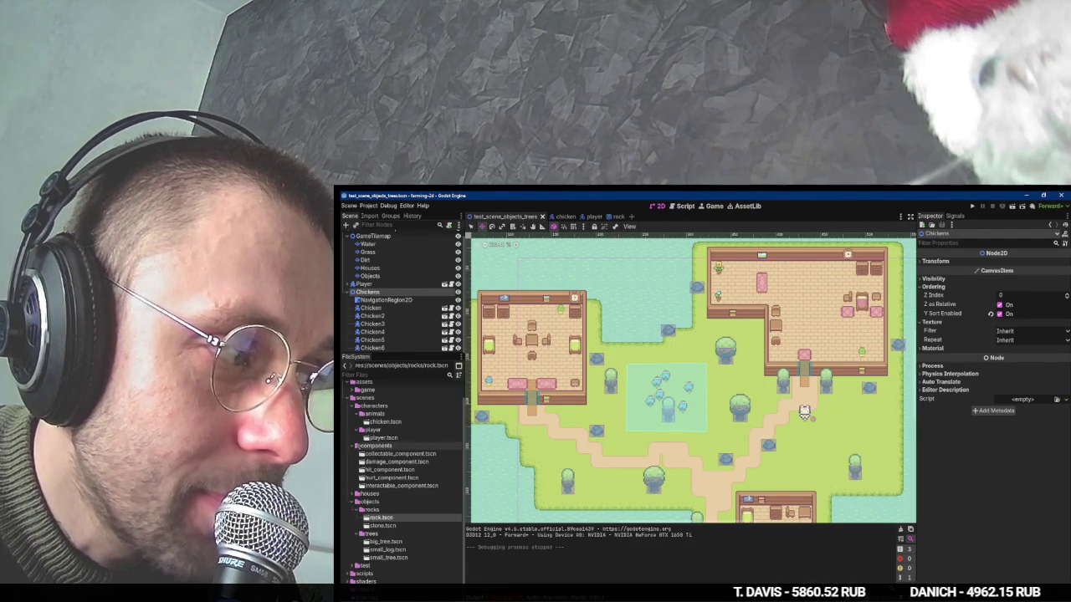
Duplicate chicken.tscn as cow.tscn and open the new scene.
{"action": "left_click", "coordinate": [381, 422]}
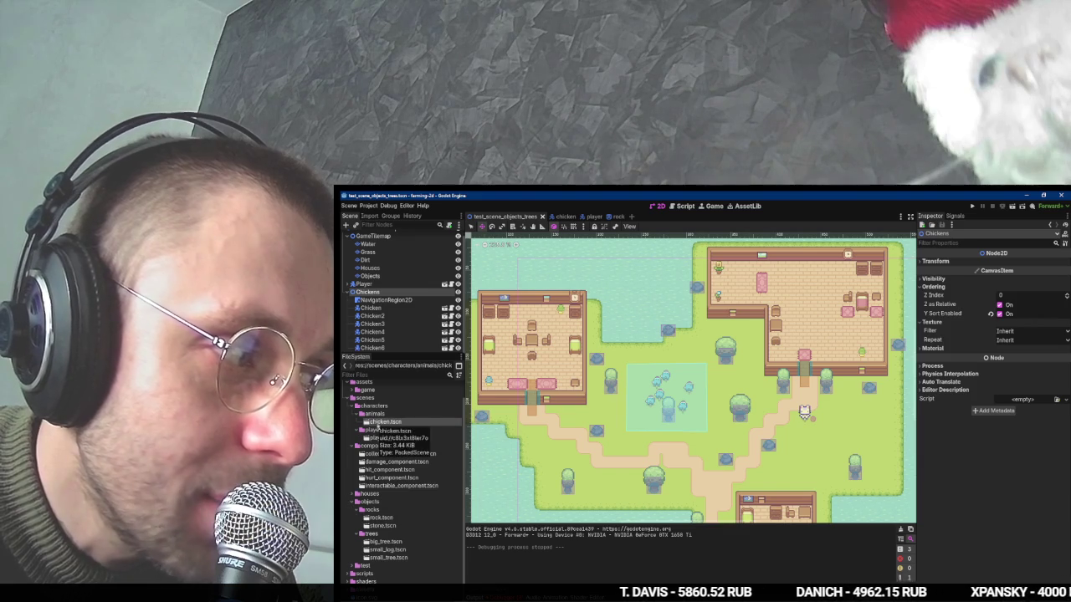
{"action": "right_click", "coordinate": [391, 423]}
{"action": "left_click", "coordinate": [412, 499]}
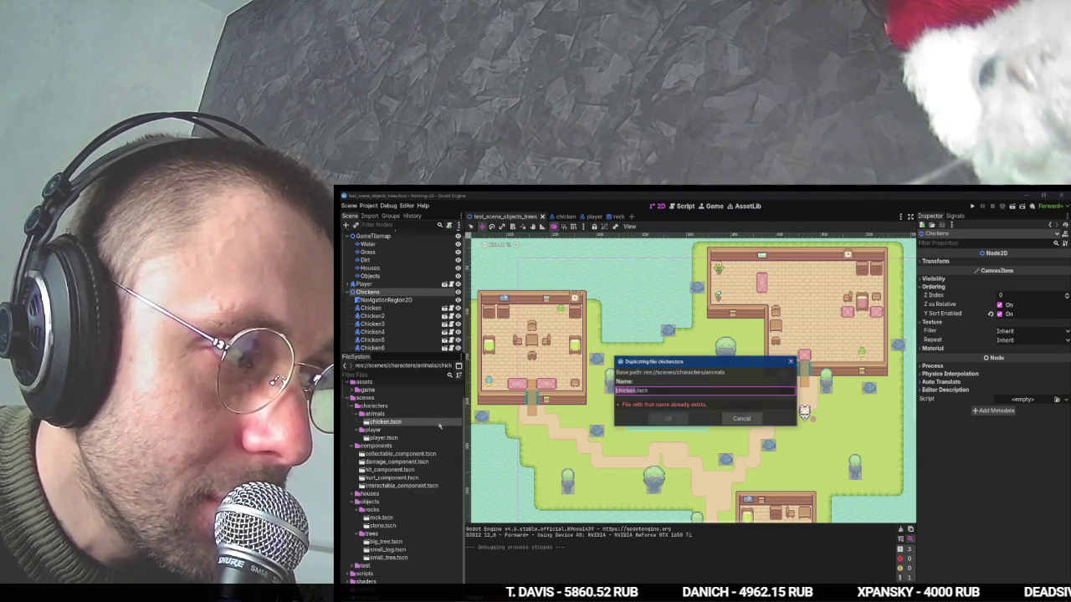
{"action": "type", "text": "ow"}
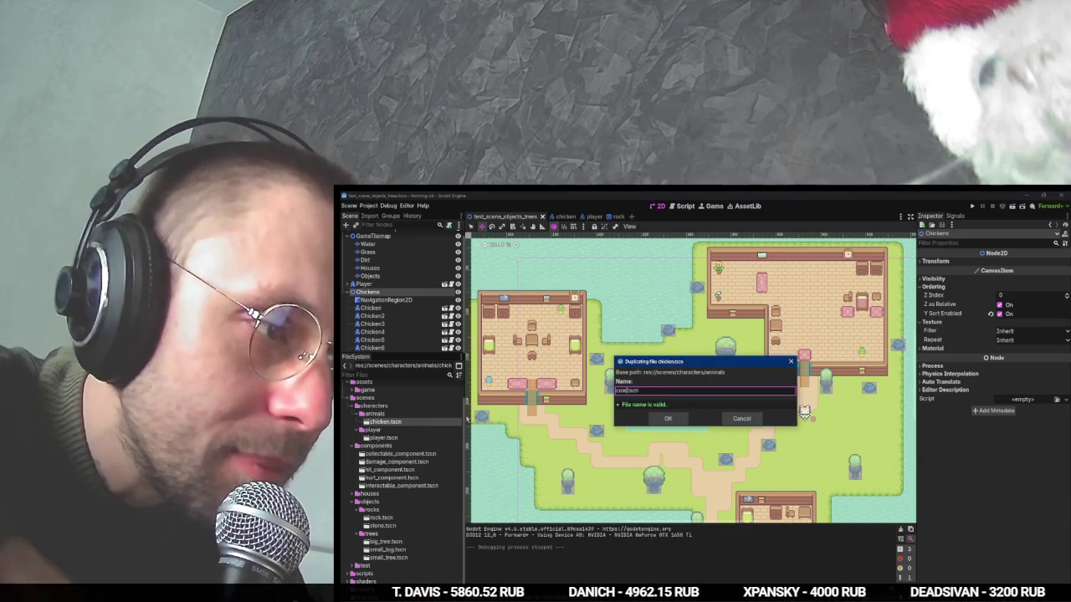
{"action": "key", "text": "Return"}
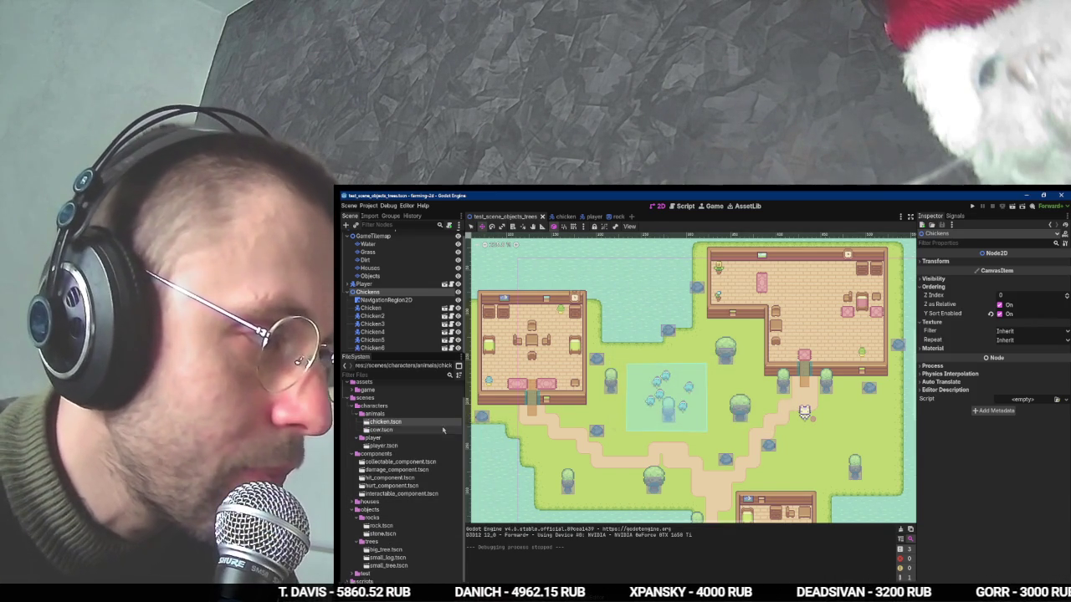
{"action": "double_click", "coordinate": [443, 430]}
Rename the cow scene's root node to Cow and return to the map scene.
{"action": "double_click", "coordinate": [431, 234]}
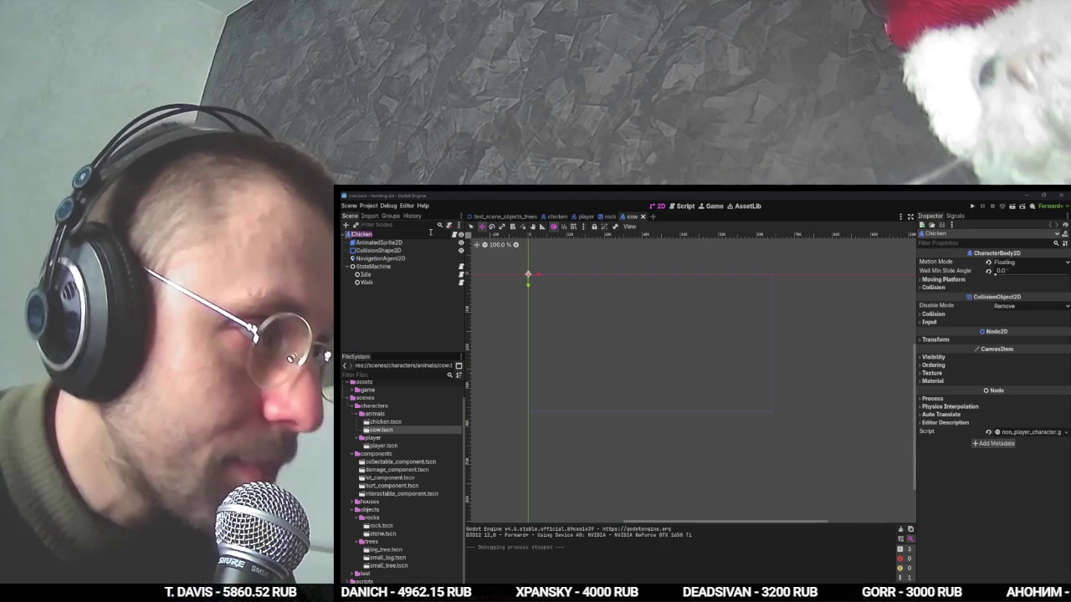
{"action": "type", "text": "ow"}
{"action": "key", "text": "Return"}
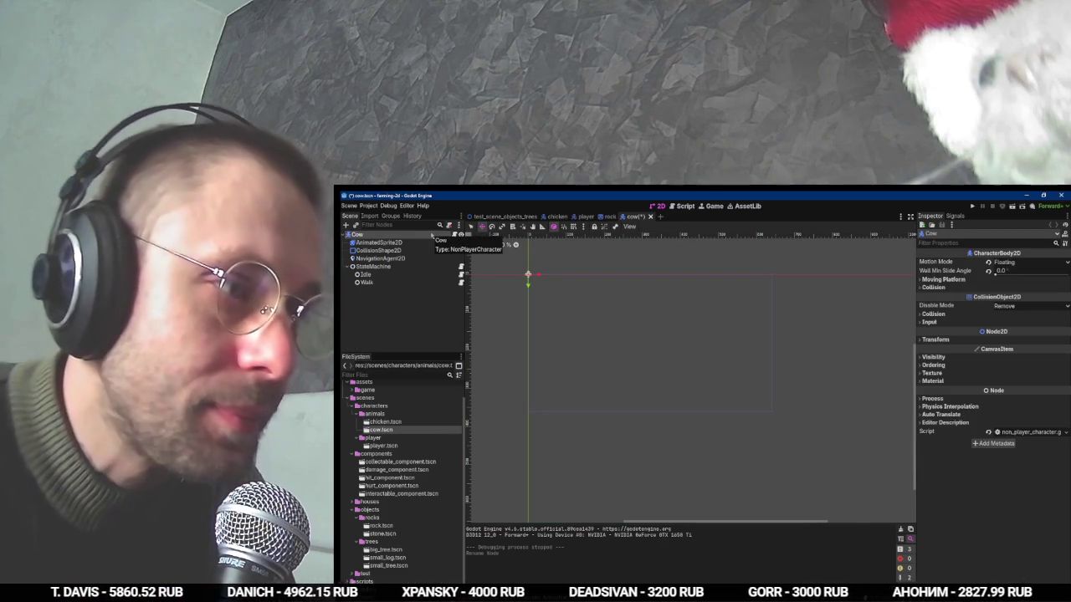
{"action": "left_click", "coordinate": [502, 216]}
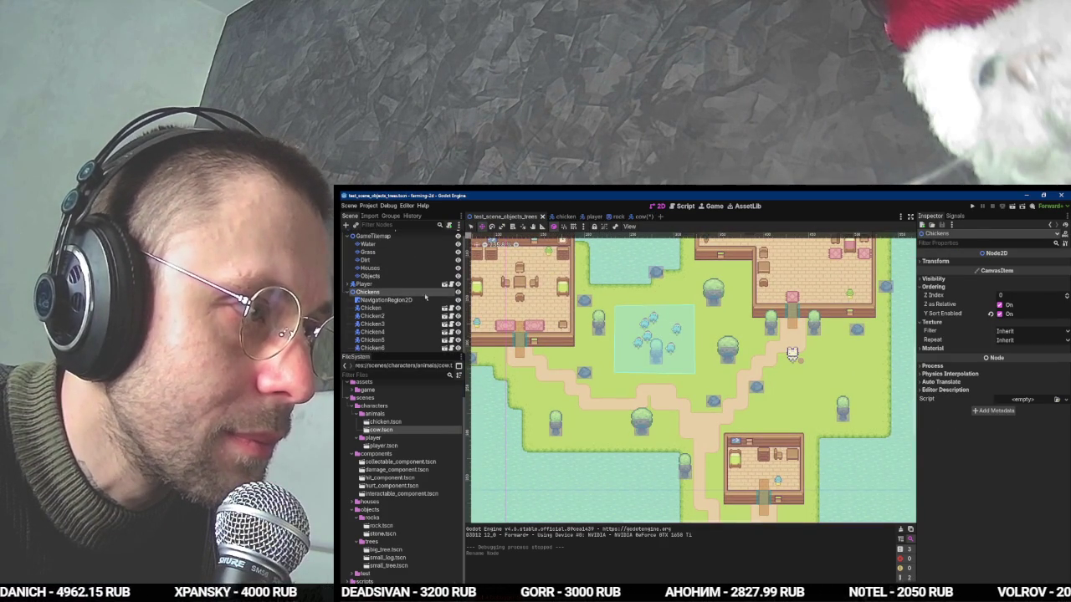
Paste a copy of Chickens named Cows and move its NavigationRegion2D below the right house.
{"action": "right_click", "coordinate": [396, 292]}
{"action": "left_click", "coordinate": [416, 335]}
{"action": "left_click_drag", "start_coordinate": [382, 299], "coordinate": [384, 274]}
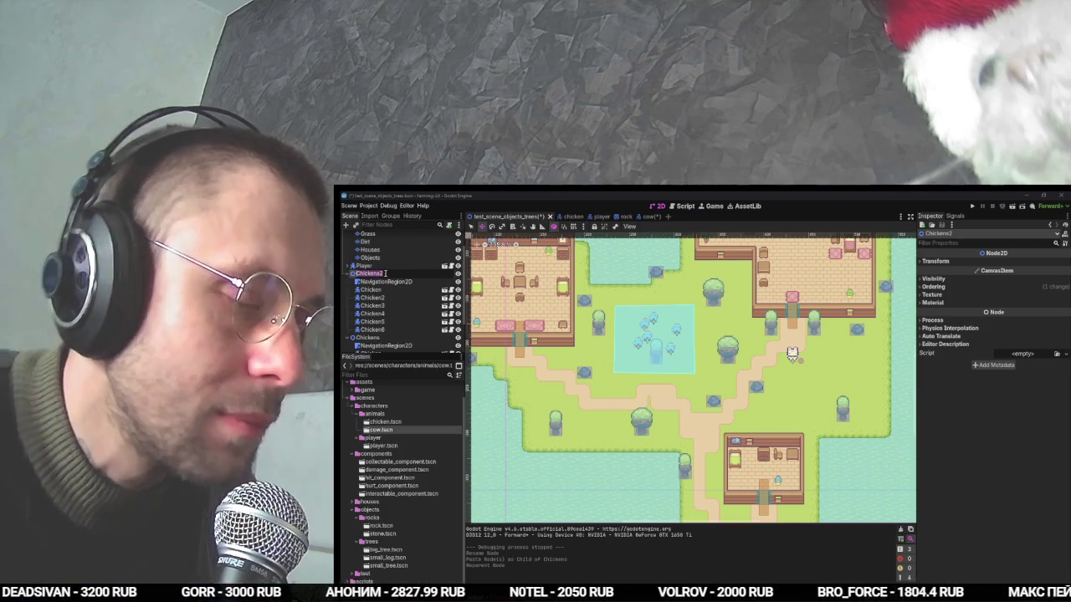
{"action": "type", "text": "Cows"}
{"action": "key", "text": "Return"}
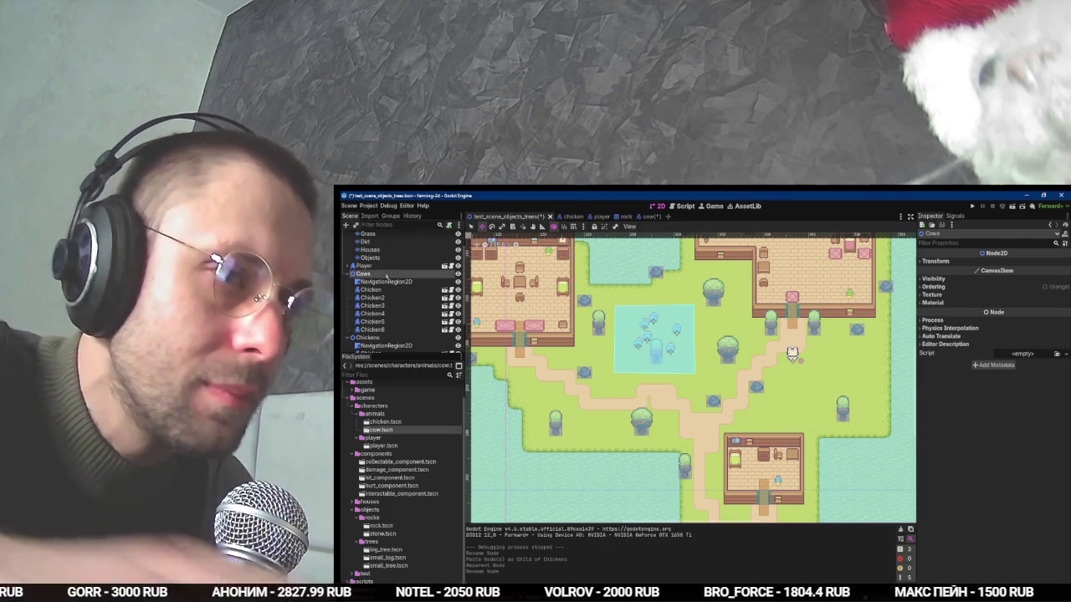
{"action": "left_click", "coordinate": [400, 283]}
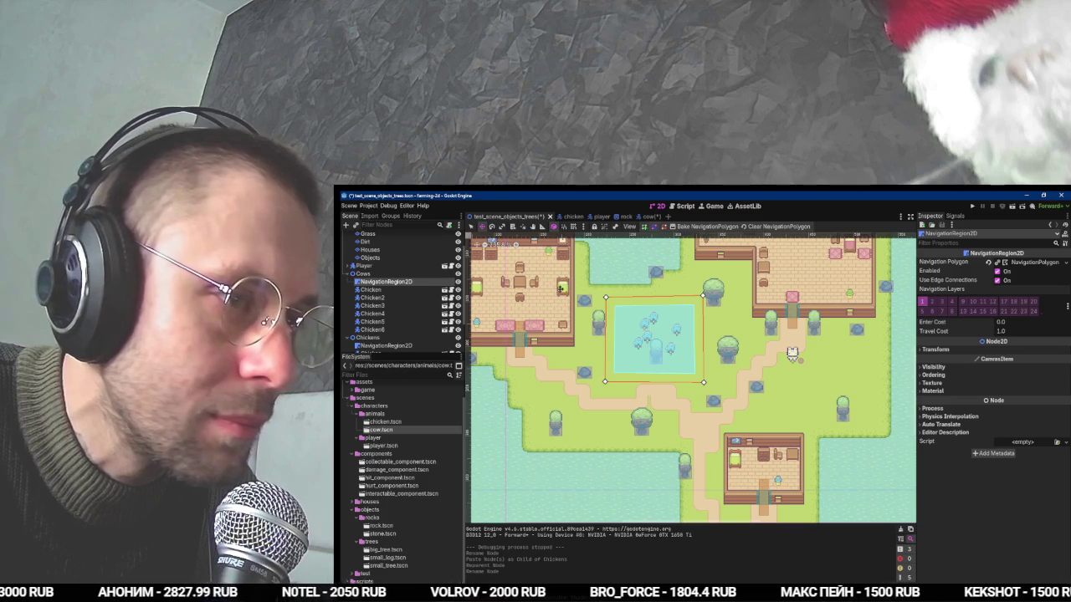
{"action": "mouse_move", "coordinate": [649, 338]}
{"action": "left_mouse_down"}
{"action": "mouse_move", "coordinate": [826, 367]}
{"action": "mouse_move", "coordinate": [787, 387]}
{"action": "mouse_move", "coordinate": [805, 371]}
{"action": "left_mouse_up"}
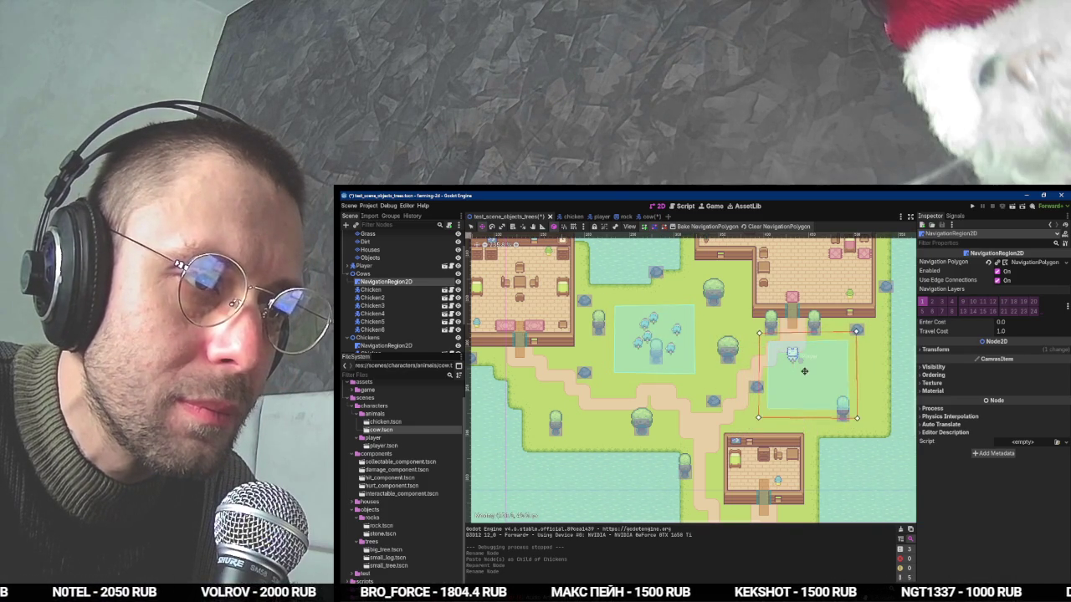
Reposition the Player node to a new spot on the map.
{"action": "left_click", "coordinate": [395, 266]}
{"action": "left_click", "coordinate": [684, 292]}
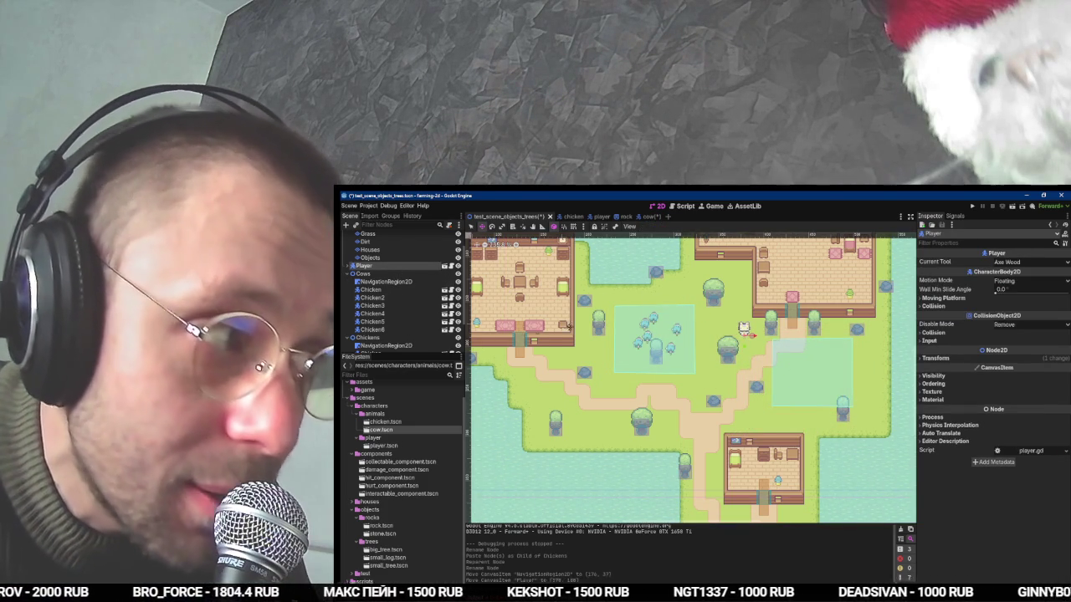
{"action": "left_click", "coordinate": [644, 301]}
Cut the six copied Chicken nodes out of the Cows group.
{"action": "left_click", "coordinate": [371, 290]}
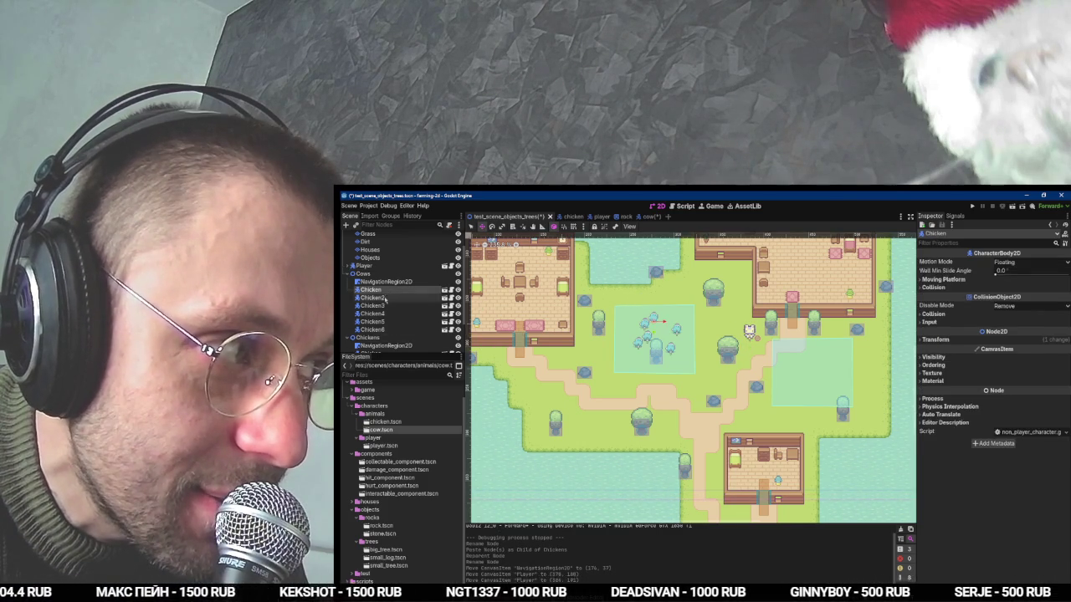
{"action": "left_click", "coordinate": [383, 329], "text": "shift"}
{"action": "key", "text": "ctrl+x"}
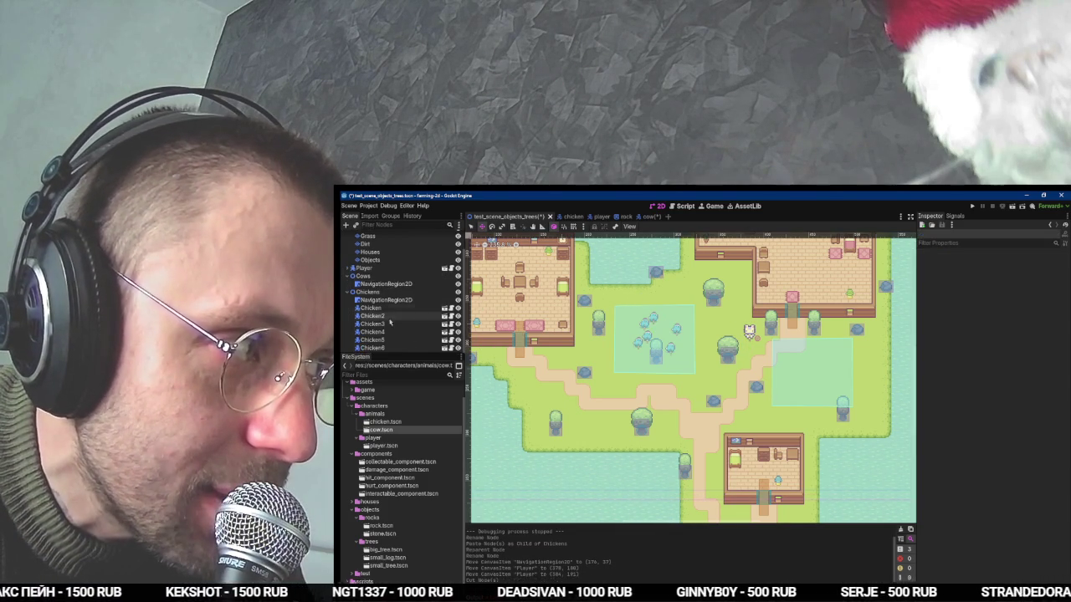
{"action": "left_click", "coordinate": [393, 277]}
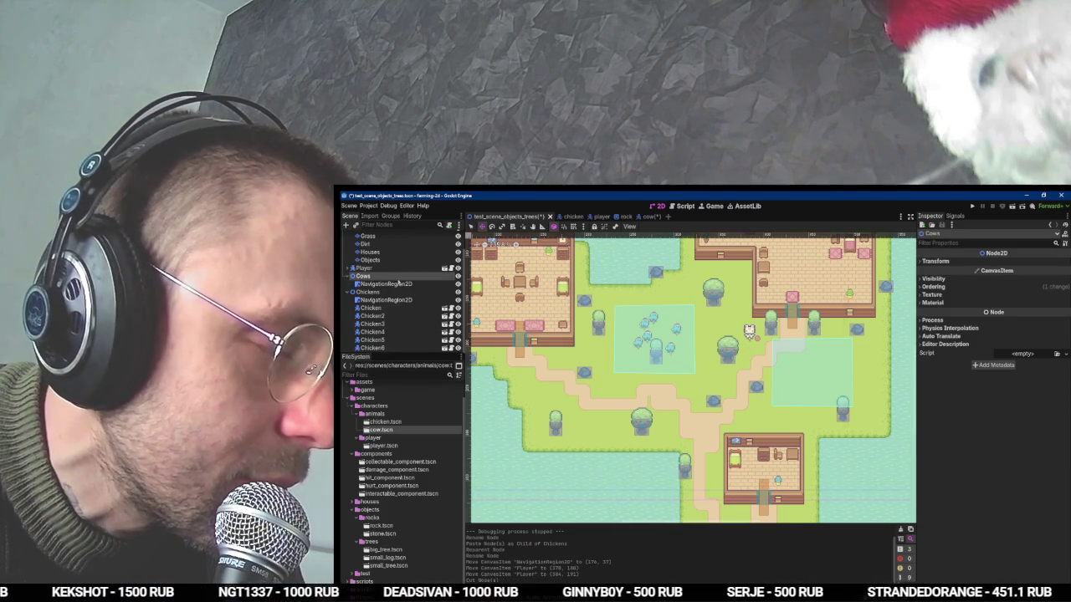
Instance cow.tscn under Cows and save the open scenes.
{"action": "key", "text": "ctrl+shift+a"}
{"action": "type", "text": "cow"}
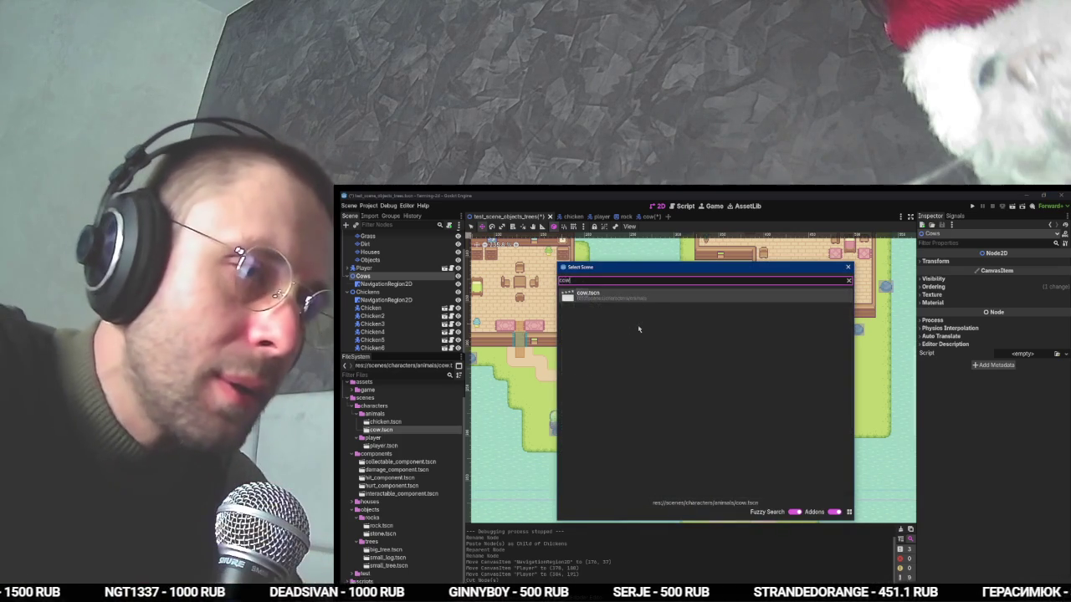
{"action": "key", "text": "Return"}
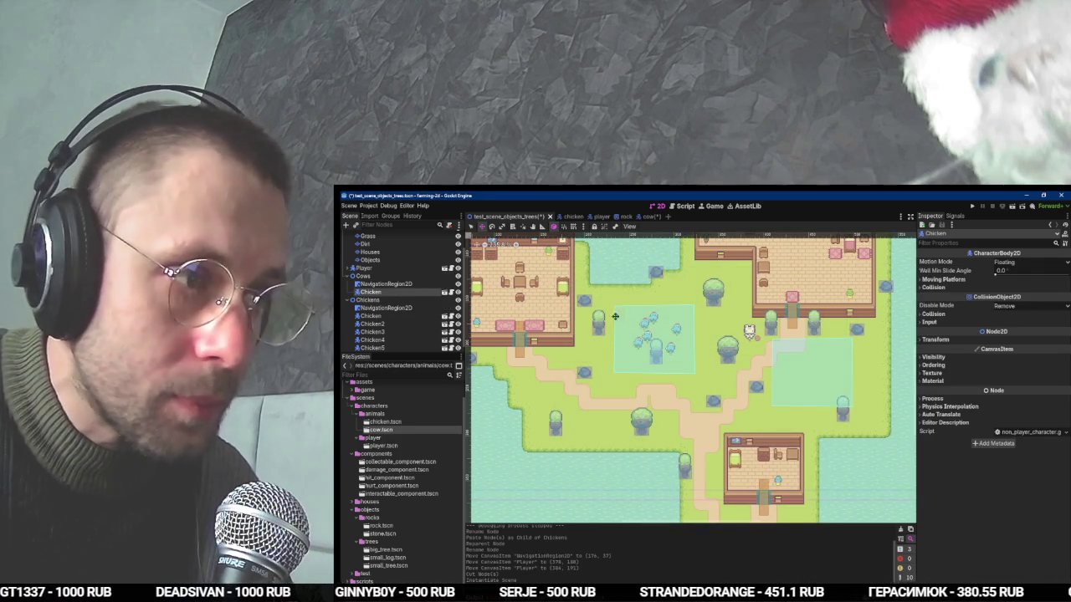
{"action": "scroll", "coordinate": [606, 310], "scroll_direction": "down", "scroll_amount": 2}
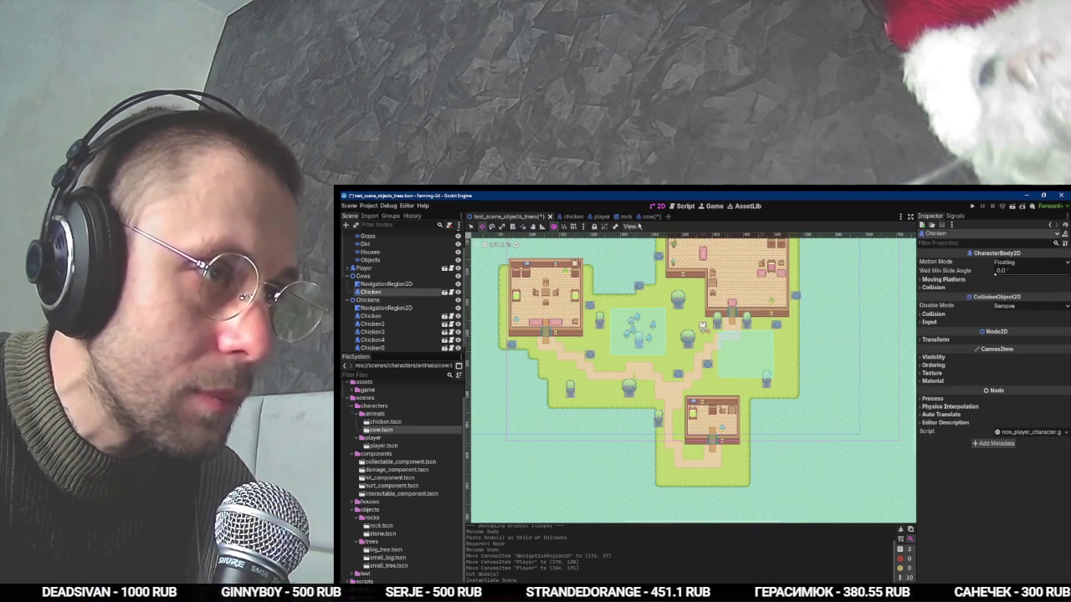
{"action": "key", "text": "ctrl+s"}
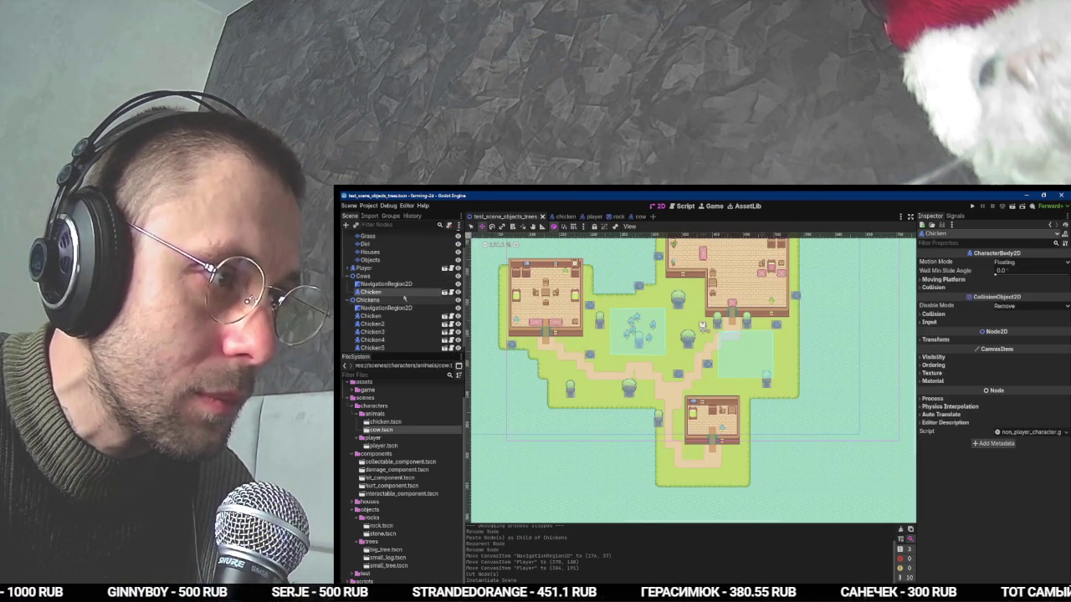
Replace the misnamed instance with a fresh cow.tscn instance under Cows.
{"action": "key", "text": "ctrl+x"}
{"action": "key", "text": "ctrl+shift+a"}
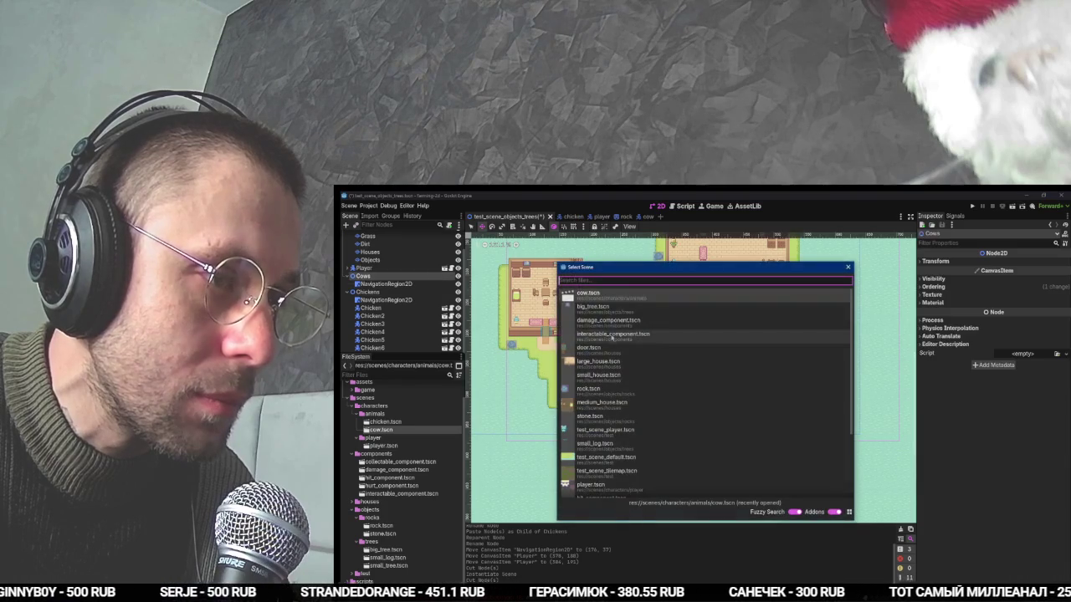
{"action": "double_click", "coordinate": [611, 295]}
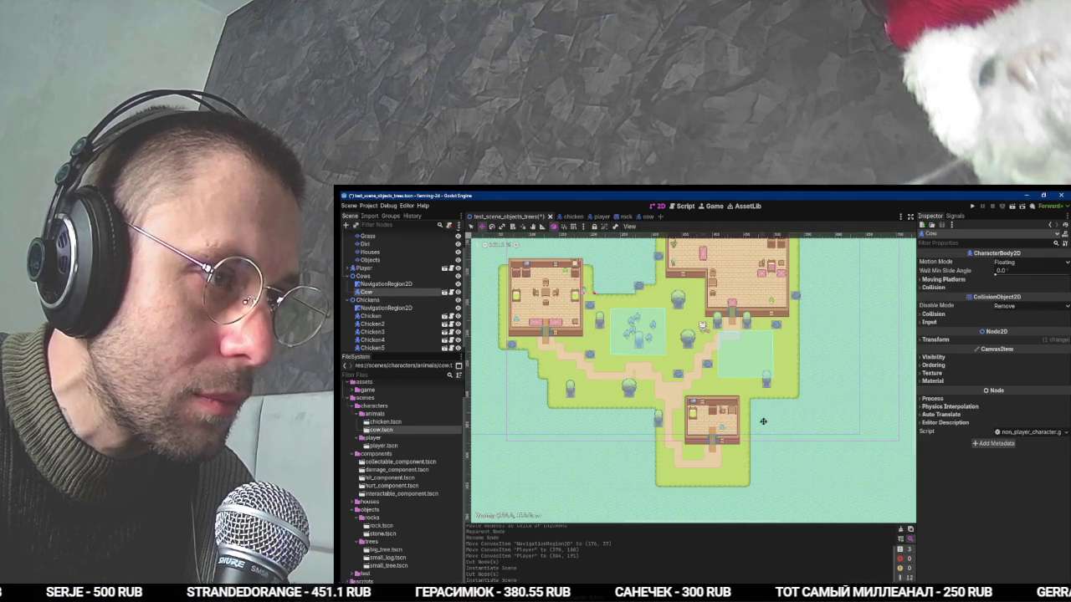
{"action": "key", "text": "alt+Tab"}
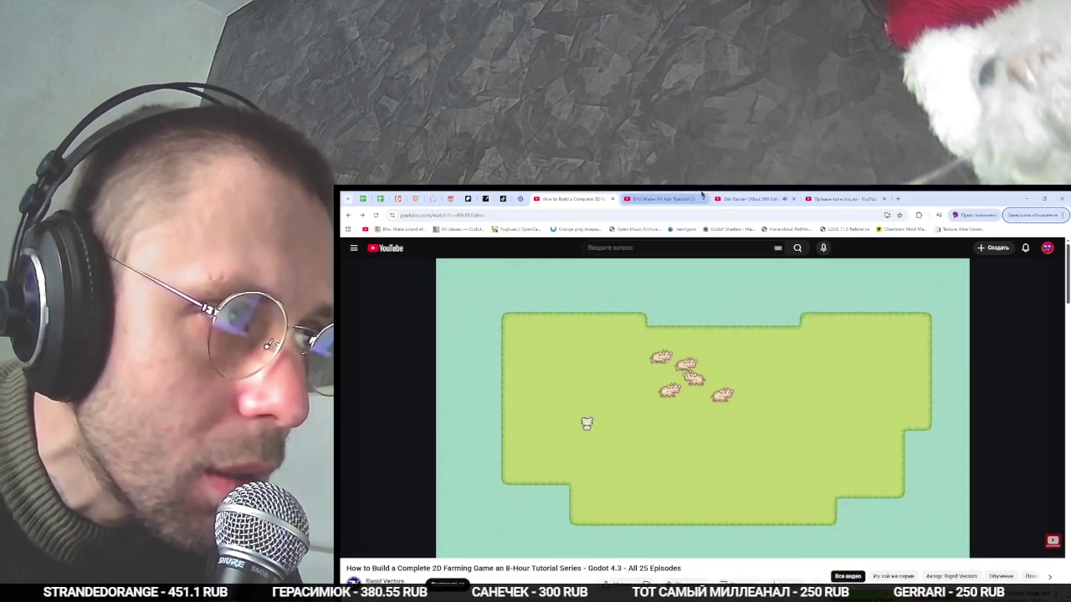
Pause the Zen Garden ambience video.
{"action": "key", "text": "ctrl+Tab"}
{"action": "left_click", "coordinate": [627, 350]}
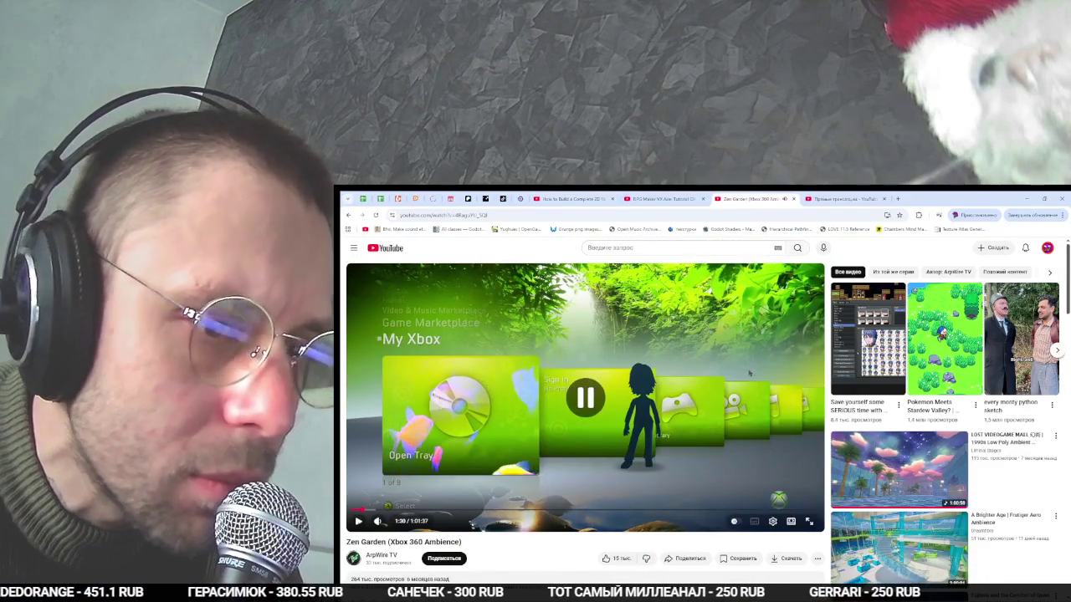
{"action": "scroll", "coordinate": [627, 350], "scroll_direction": "down", "scroll_amount": 2}
{"action": "scroll", "coordinate": [920, 402], "scroll_direction": "down", "scroll_amount": 8}
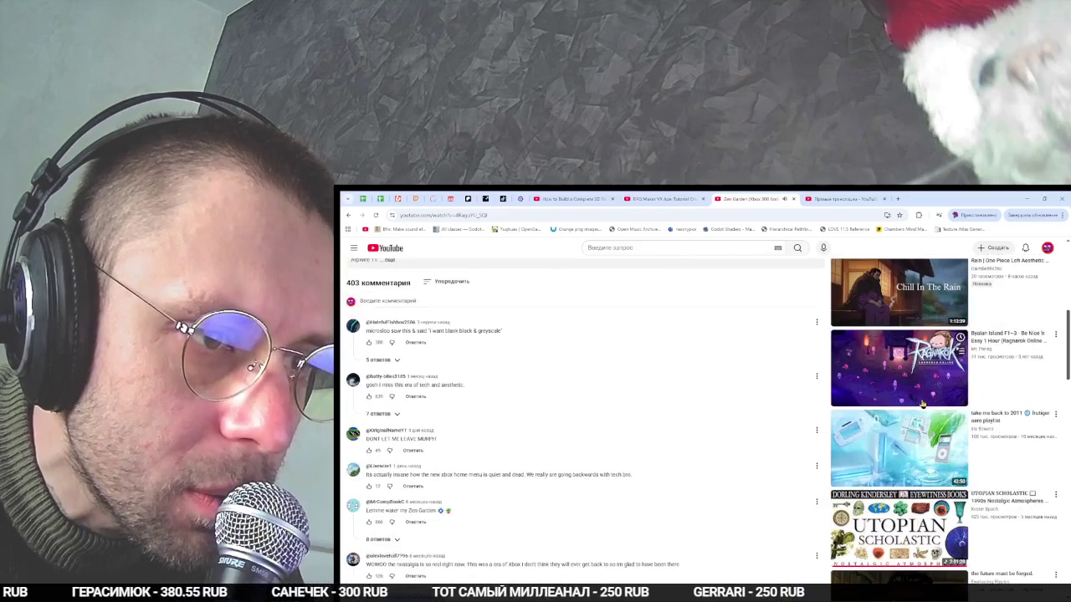
{"action": "scroll", "coordinate": [920, 404], "scroll_direction": "down", "scroll_amount": 3}
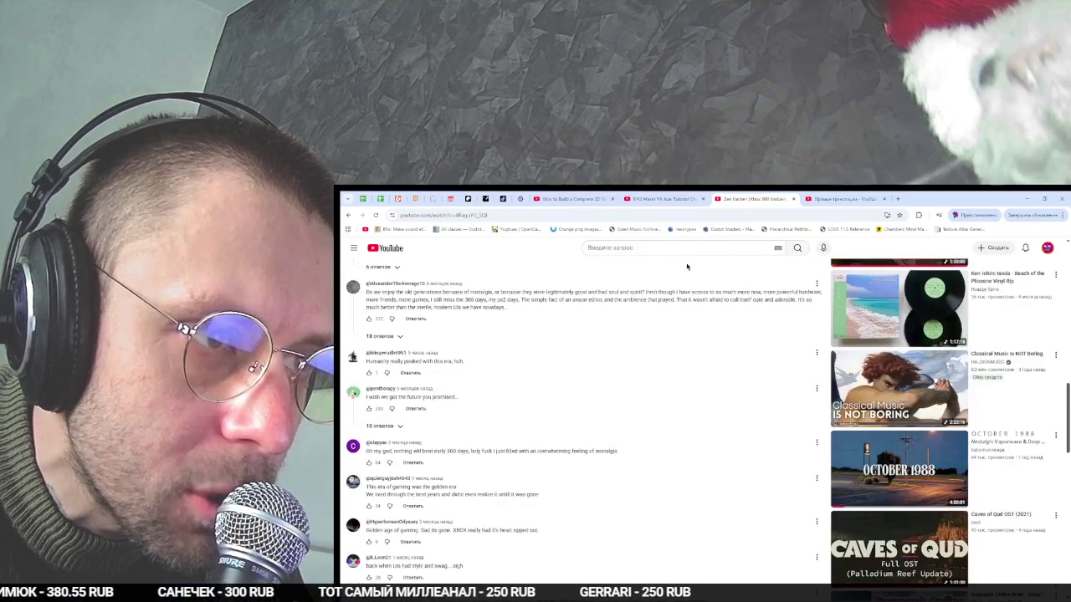
Search YouTube for 'ps4 menu music' and play the PS4 Home Screen Music video.
{"action": "left_click", "coordinate": [663, 249]}
{"action": "type", "text": "ps4"}
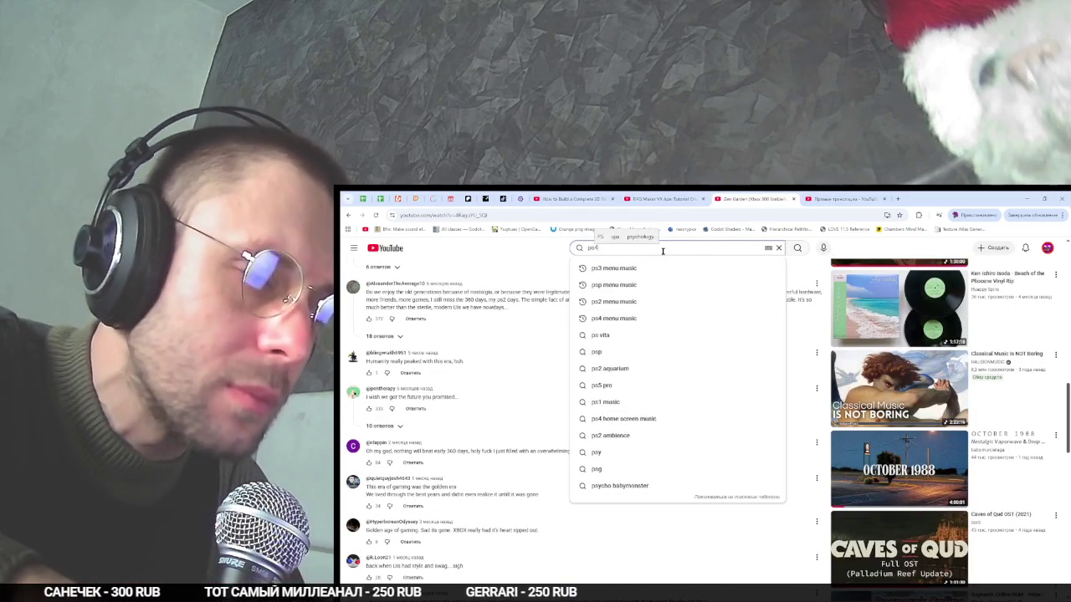
{"action": "key", "text": "Down"}
{"action": "key", "text": "Return"}
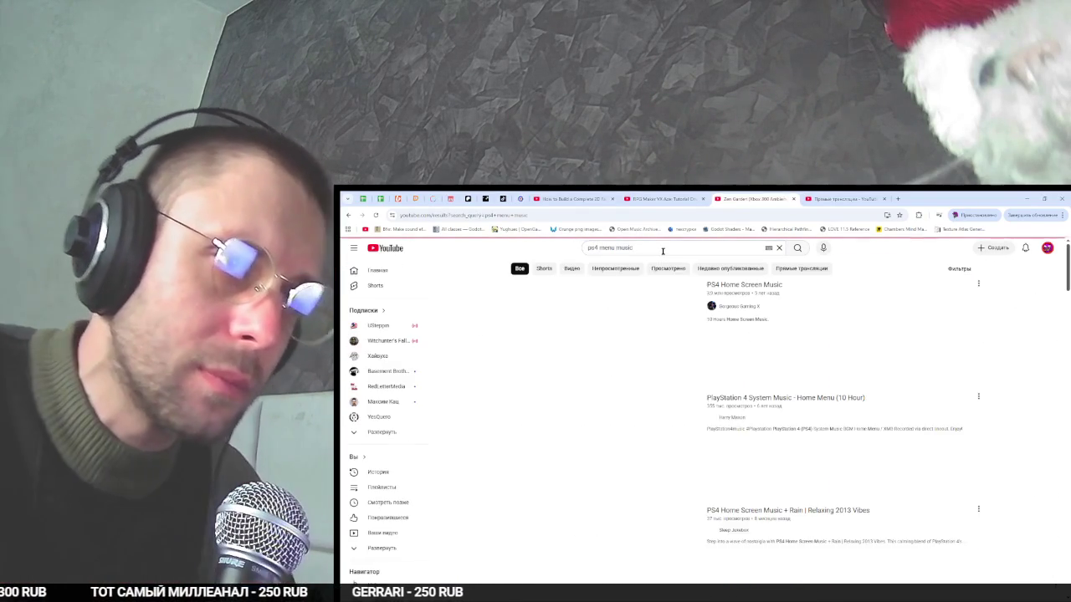
{"action": "left_click", "coordinate": [667, 352]}
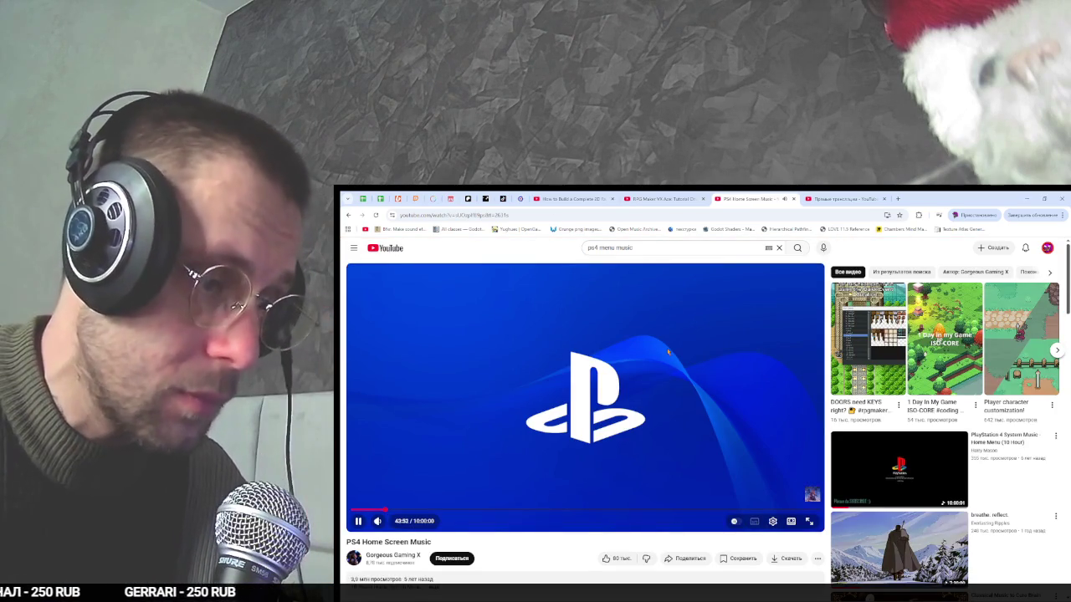
{"action": "key", "text": "XF86AudioLowerVolume"}
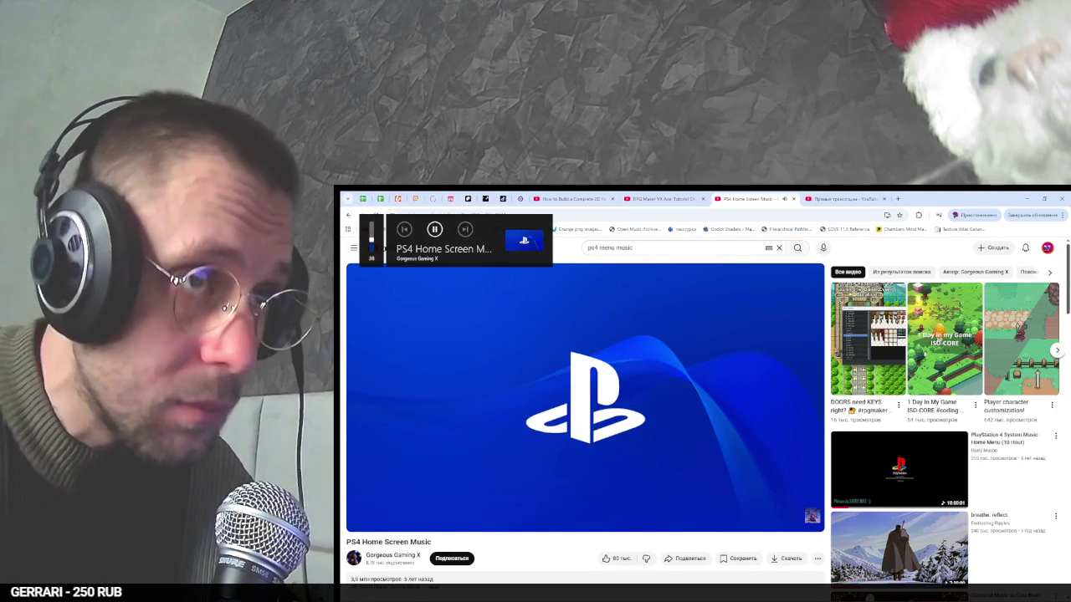
{"action": "key", "text": "alt+Tab"}
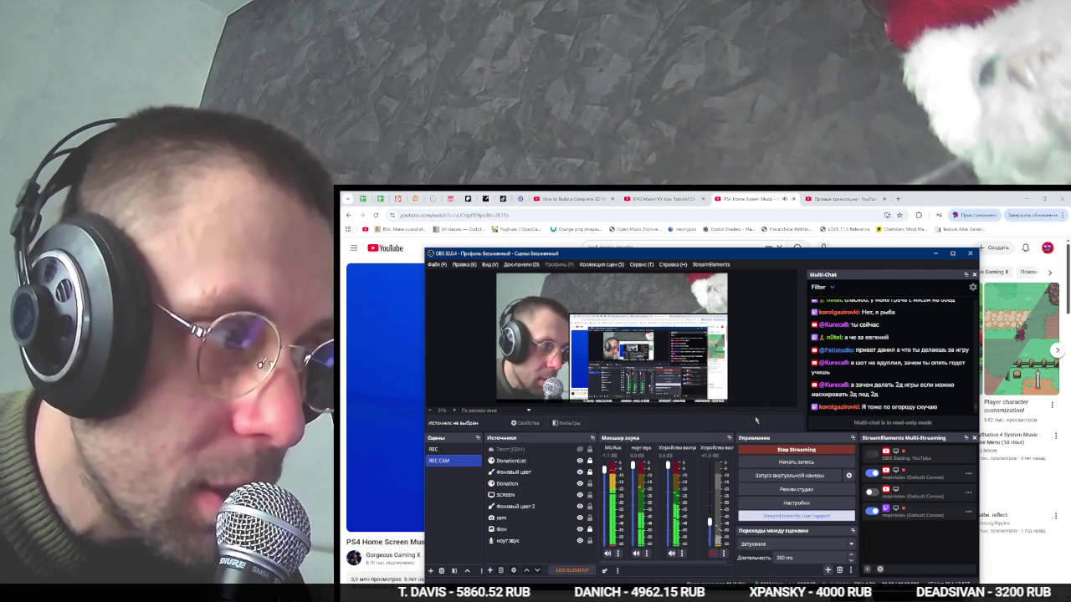
{"action": "key", "text": "alt+Tab"}
{"action": "left_click", "coordinate": [768, 365]}
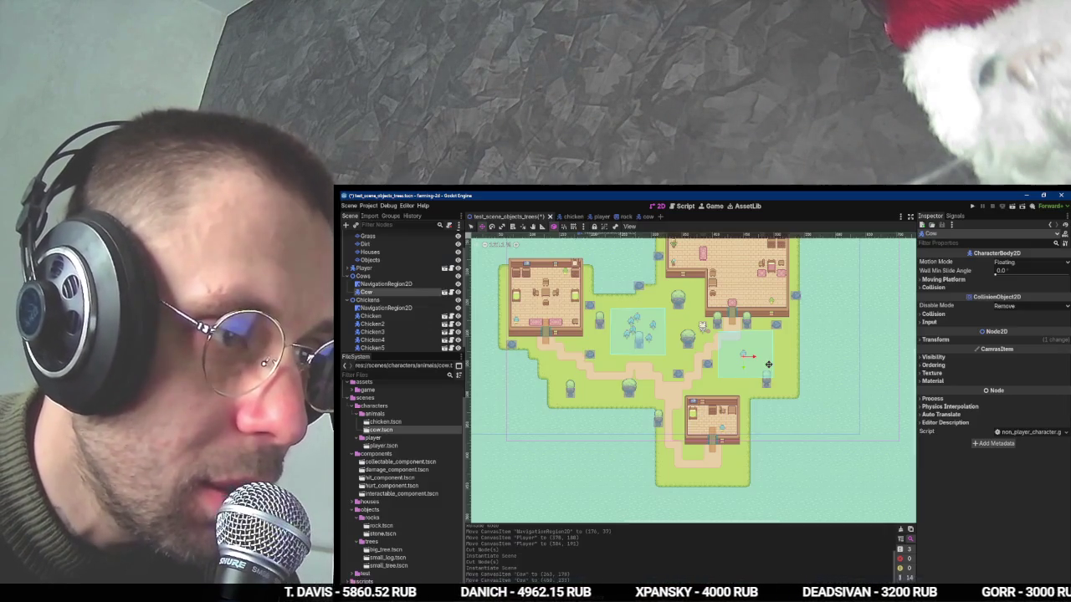
{"action": "left_click_drag", "start_coordinate": [585, 322], "coordinate": [550, 357]}
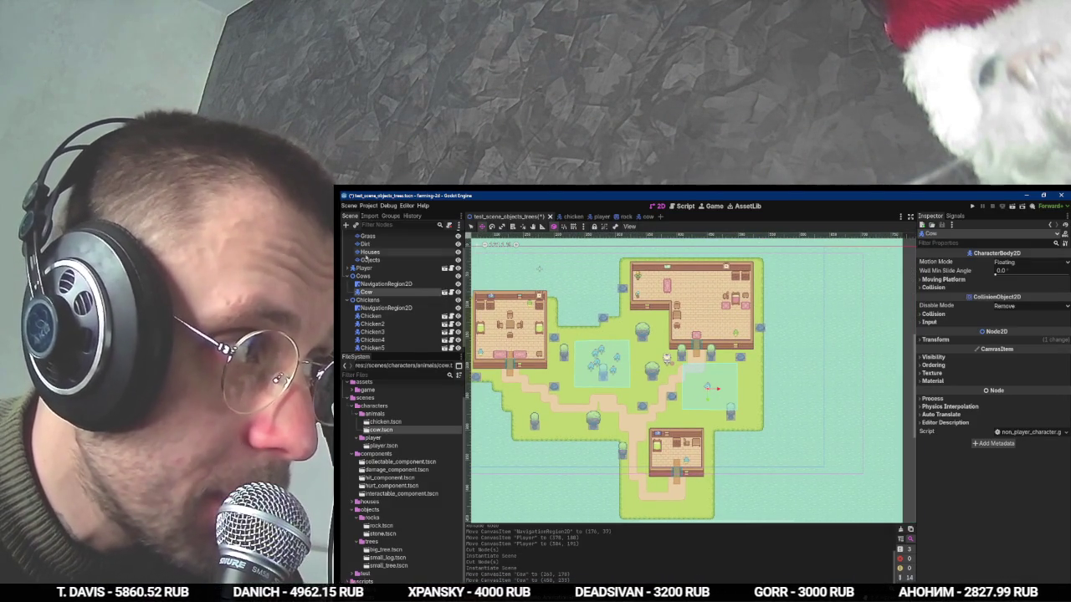
{"action": "left_click", "coordinate": [375, 259]}
{"action": "key", "text": "Up"}
{"action": "key", "text": "Up"}
{"action": "key", "text": "Up"}
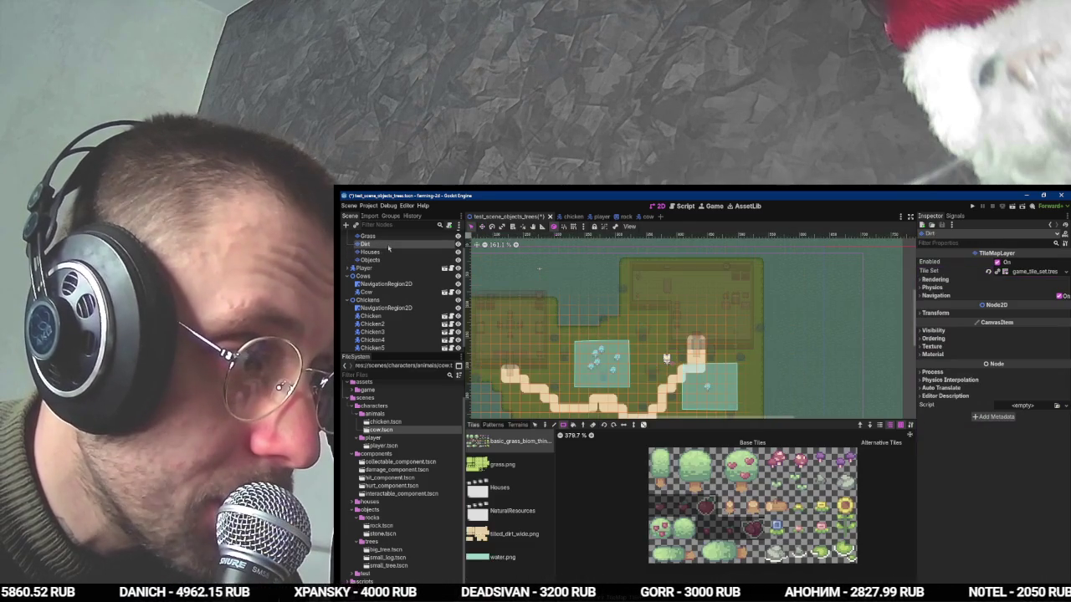
{"action": "key", "text": "Down"}
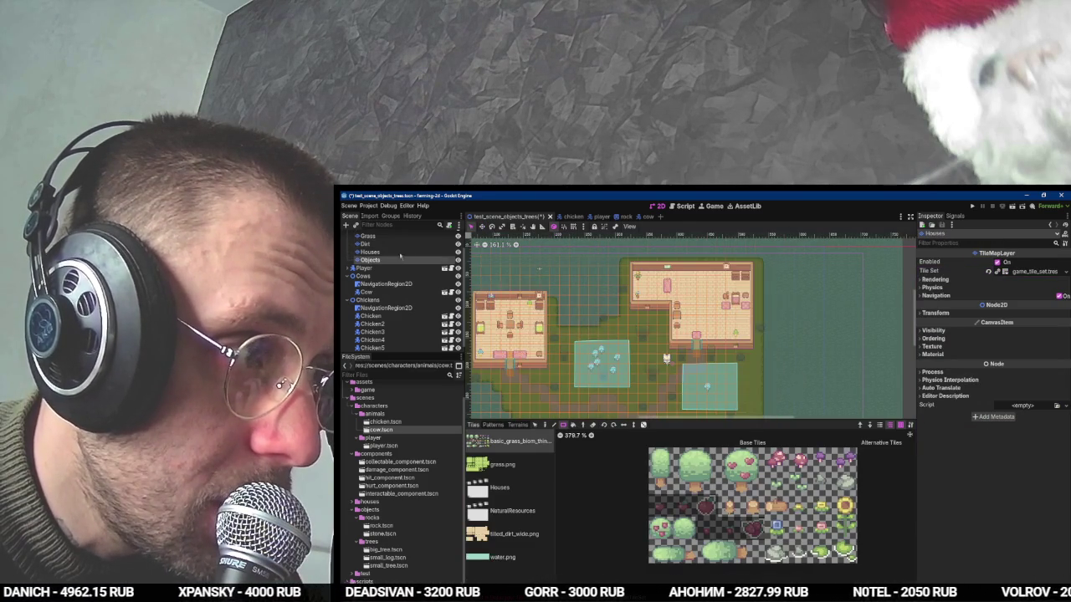
{"action": "key", "text": "Up"}
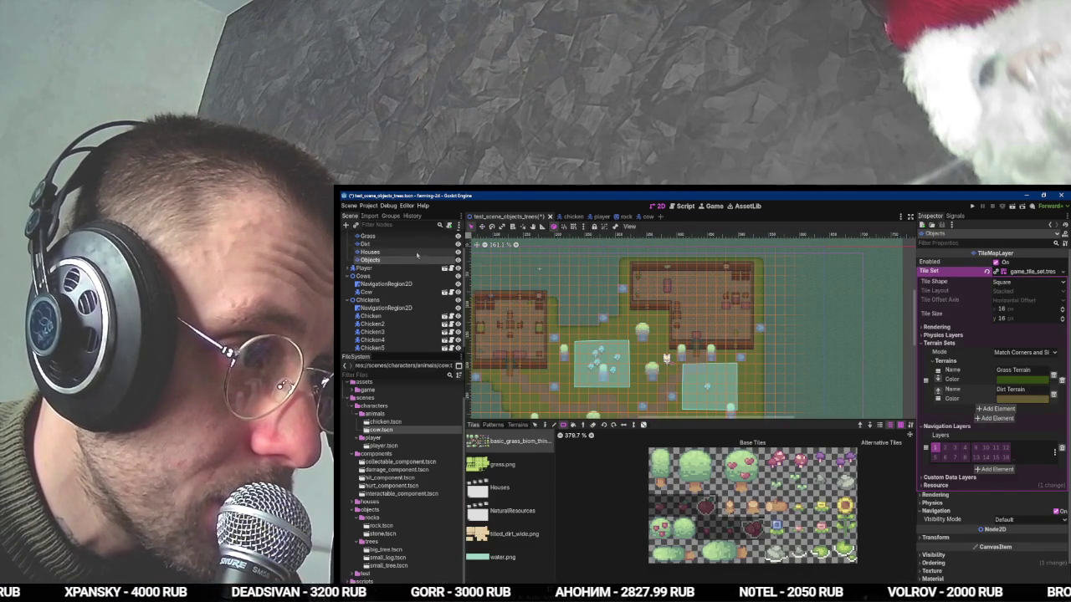
{"action": "key", "text": "Up"}
{"action": "key", "text": "Down"}
{"action": "key", "text": "Down"}
{"action": "key", "text": "Down"}
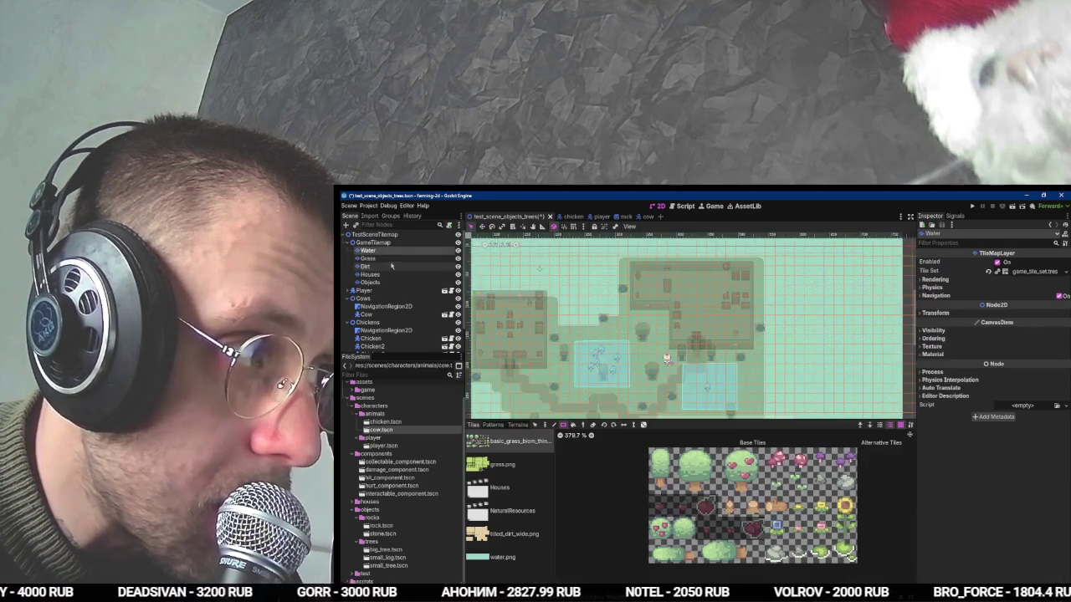
{"action": "key", "text": "Up"}
{"action": "key", "text": "Up"}
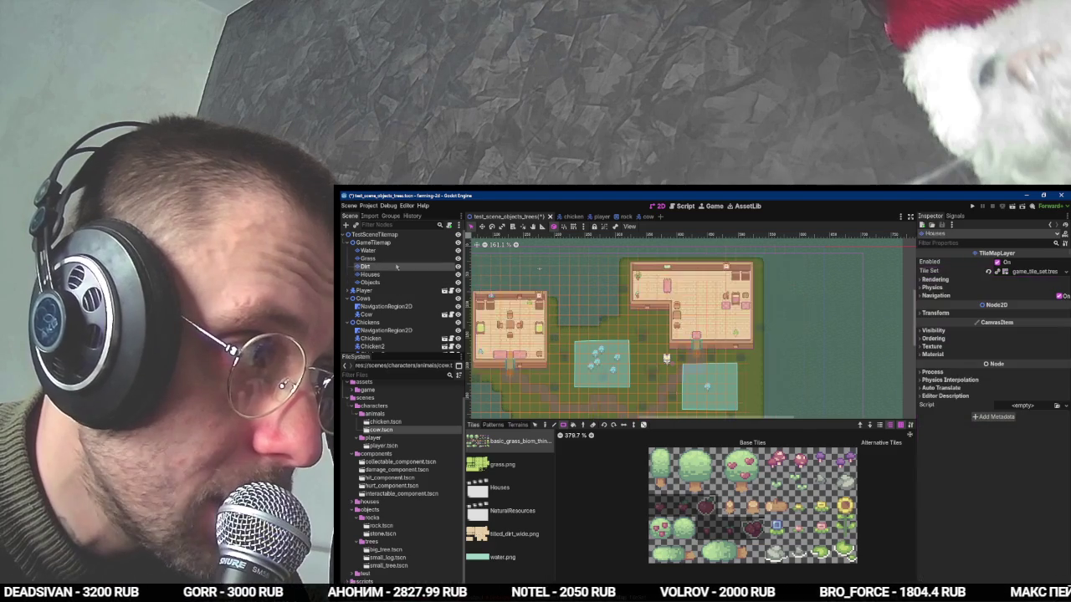
{"action": "key", "text": "Down"}
{"action": "key", "text": "Down"}
{"action": "key", "text": "Down"}
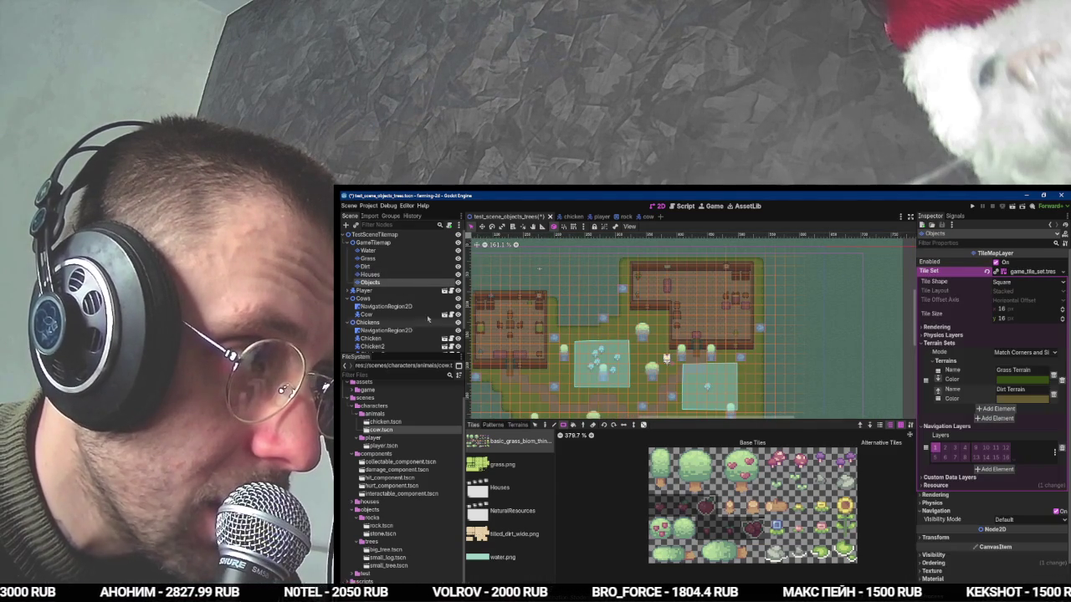
{"action": "key", "text": "Down"}
{"action": "key", "text": "Down"}
{"action": "key", "text": "Down"}
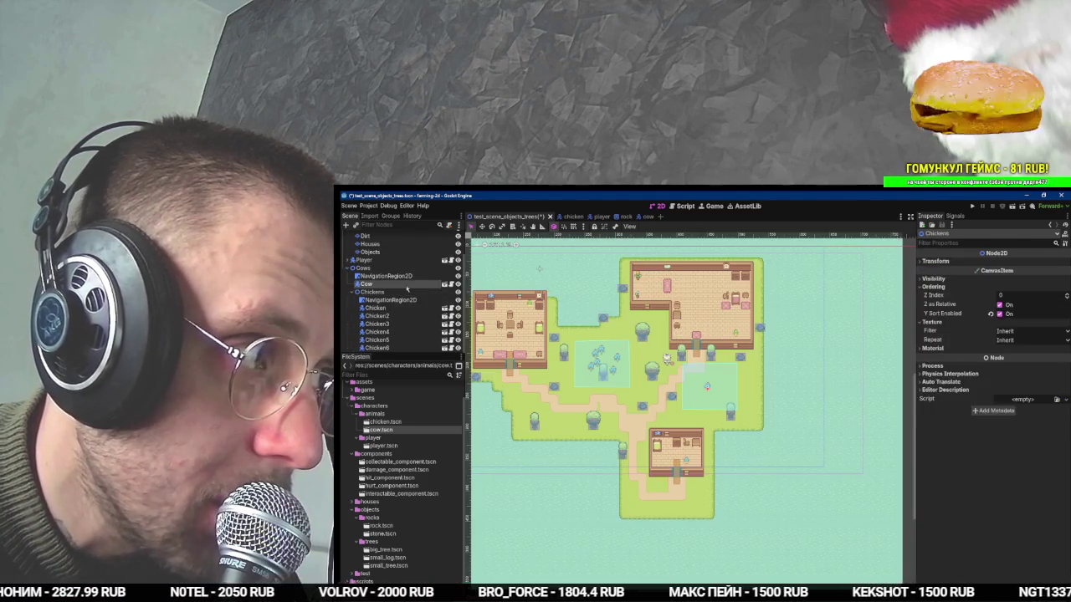
{"action": "key", "text": "alt+Tab"}
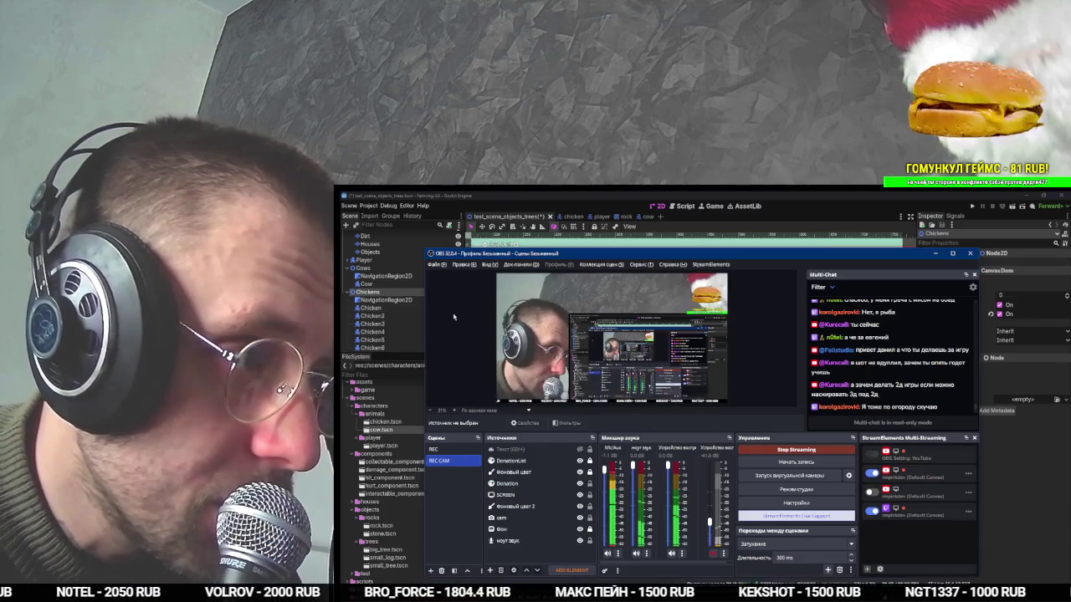
Bring the Chrome window with the PS4 music video back over OBS Studio.
{"action": "key", "text": "alt"}
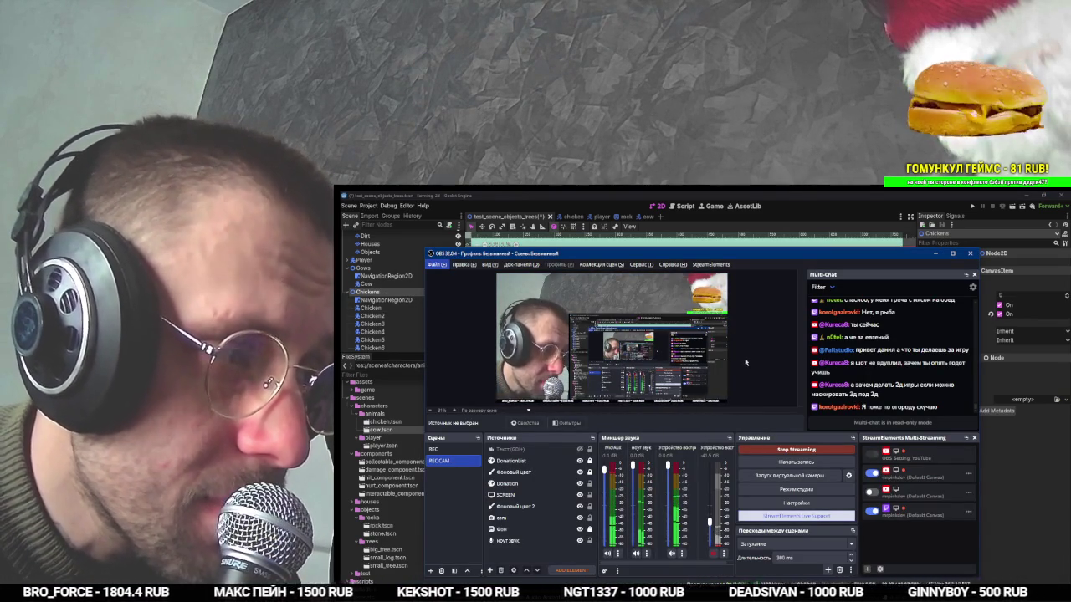
{"action": "key", "text": "alt+Tab"}
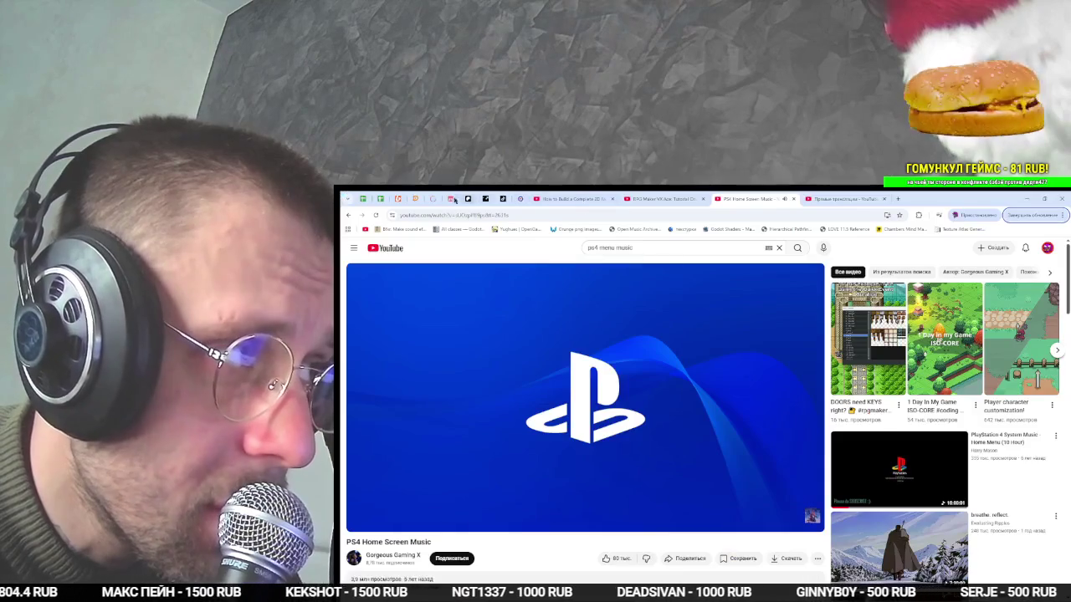
Open DonationAlerts' 'Последние сообщения' list and select text in the first donation message.
{"action": "left_click", "coordinate": [417, 199]}
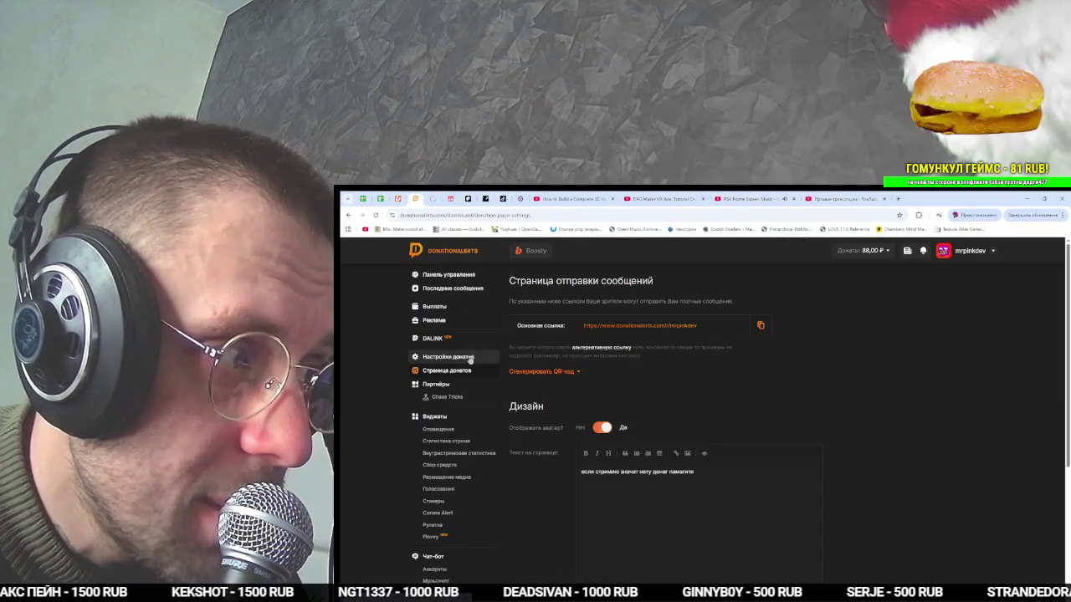
{"action": "left_click", "coordinate": [478, 288]}
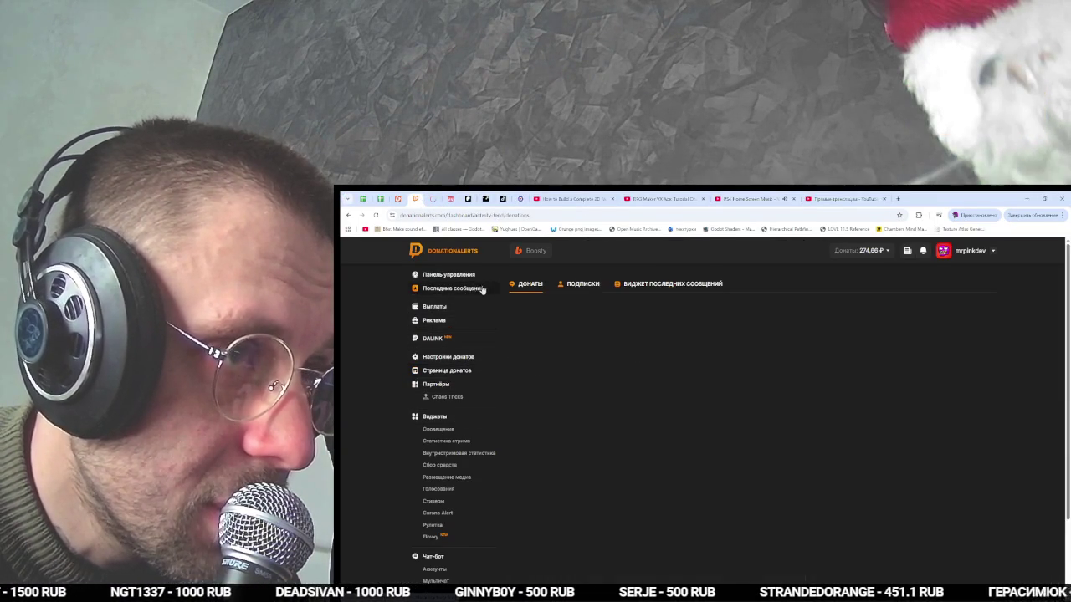
{"action": "left_click_drag", "start_coordinate": [654, 405], "coordinate": [763, 413]}
{"action": "left_click", "coordinate": [790, 404]}
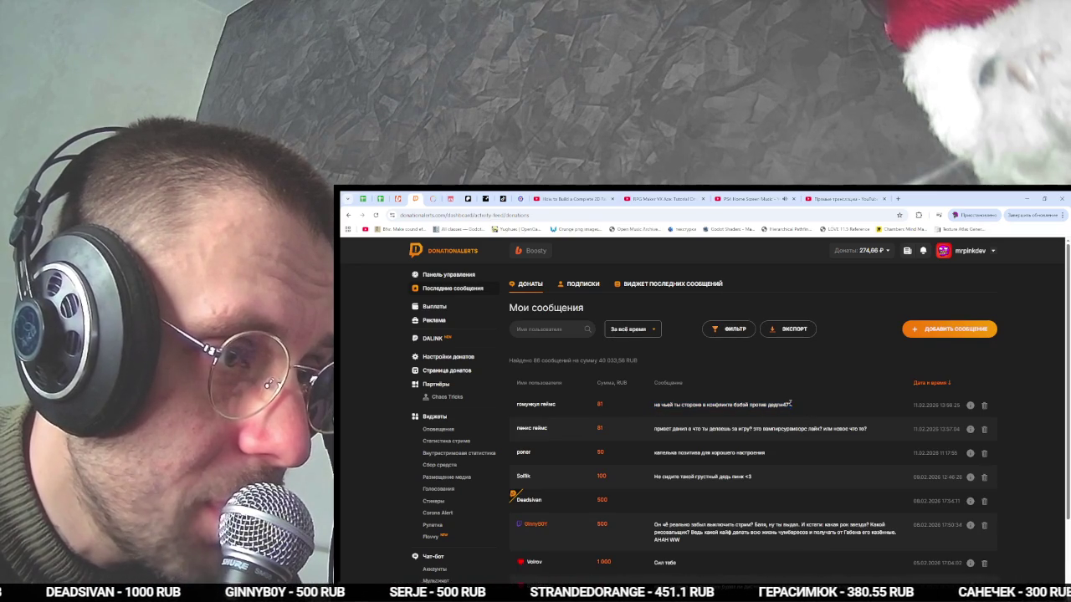
{"action": "left_click_drag", "start_coordinate": [786, 405], "coordinate": [735, 406]}
{"action": "left_click", "coordinate": [737, 405]}
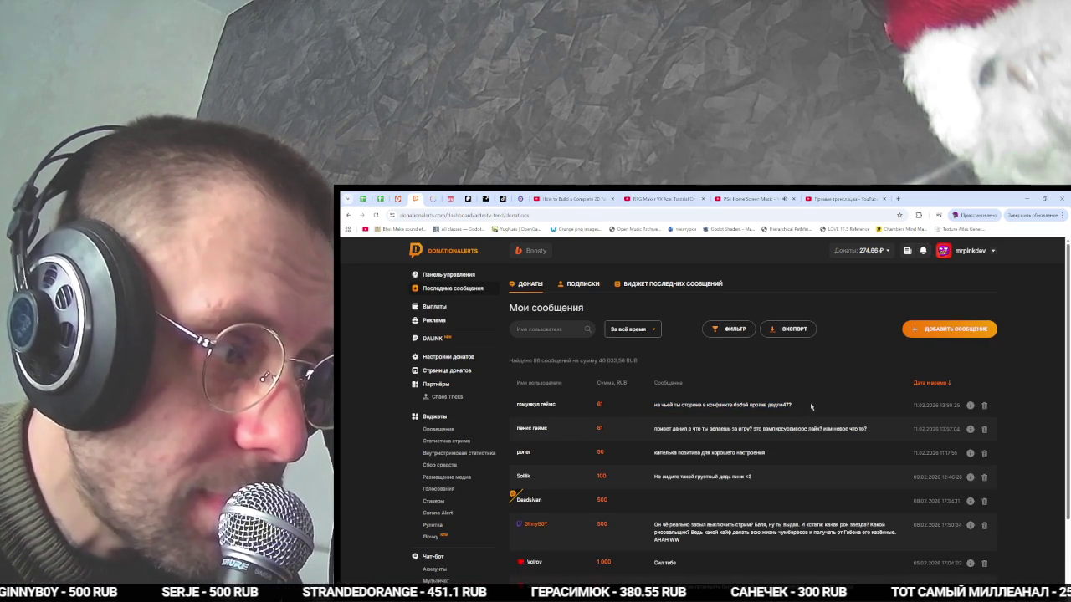
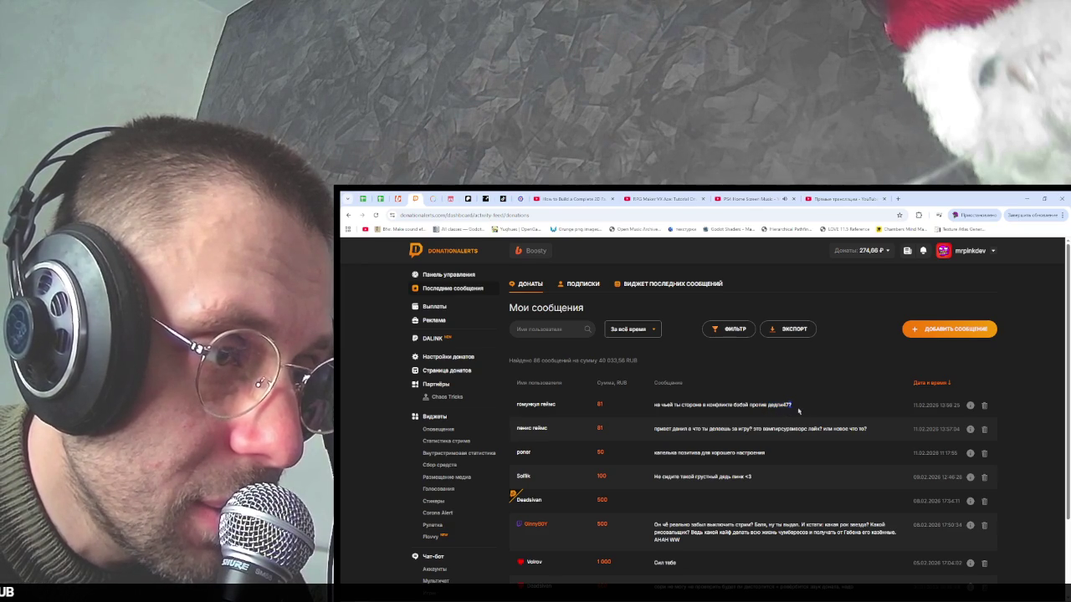
Clear the selection in the DonationAlerts donations list and switch back to the Godot editor.
{"action": "left_click", "coordinate": [757, 405]}
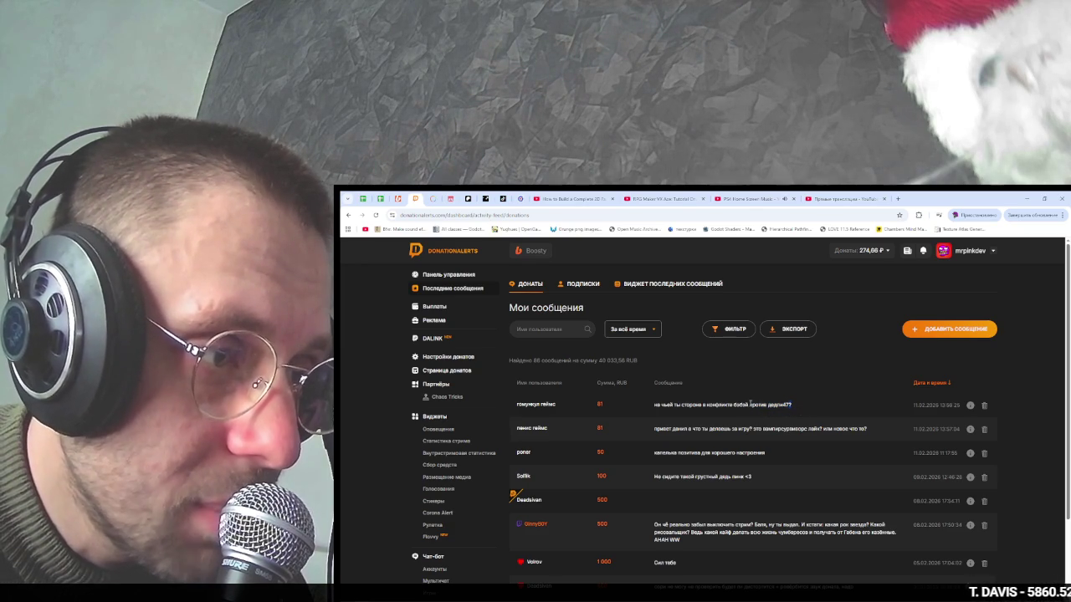
{"action": "key", "text": "alt+Tab"}
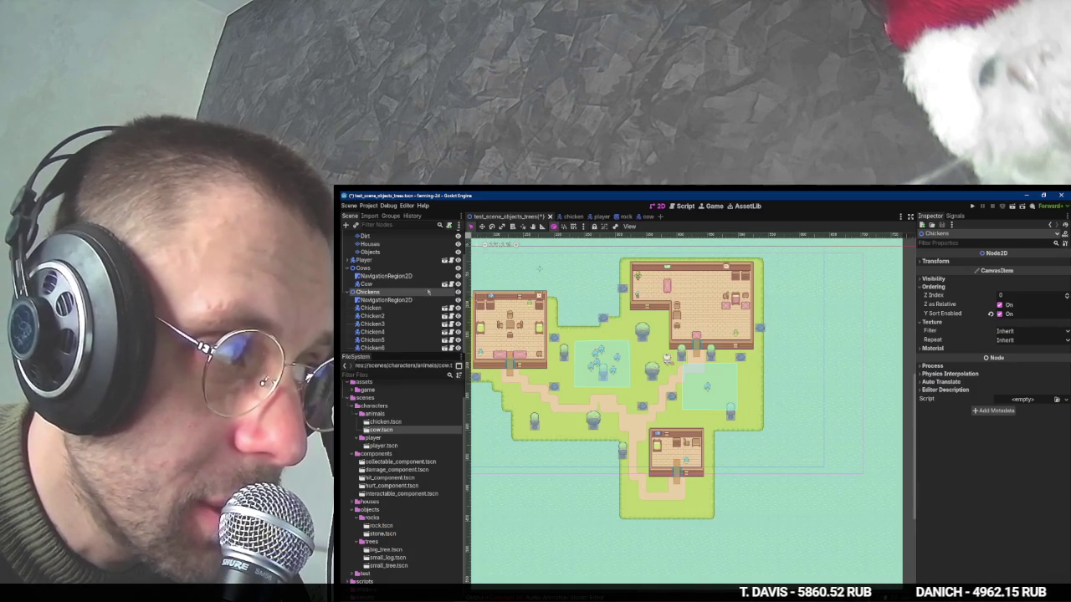
In the cow scene, make the AnimatedSprite2D's SpriteFrames resource unique.
{"action": "left_click", "coordinate": [444, 283]}
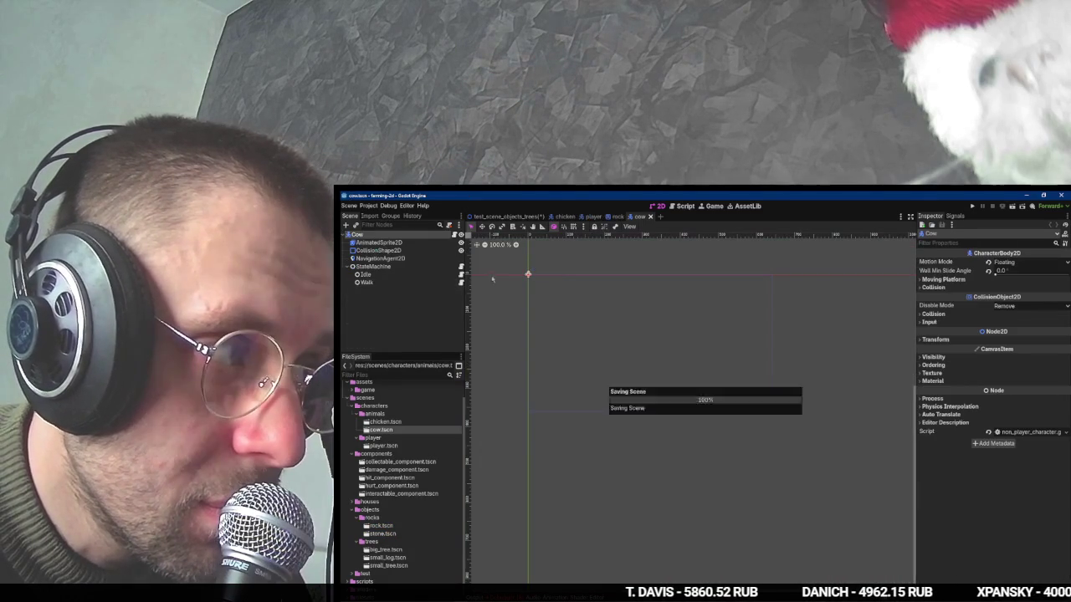
{"action": "left_click", "coordinate": [418, 242]}
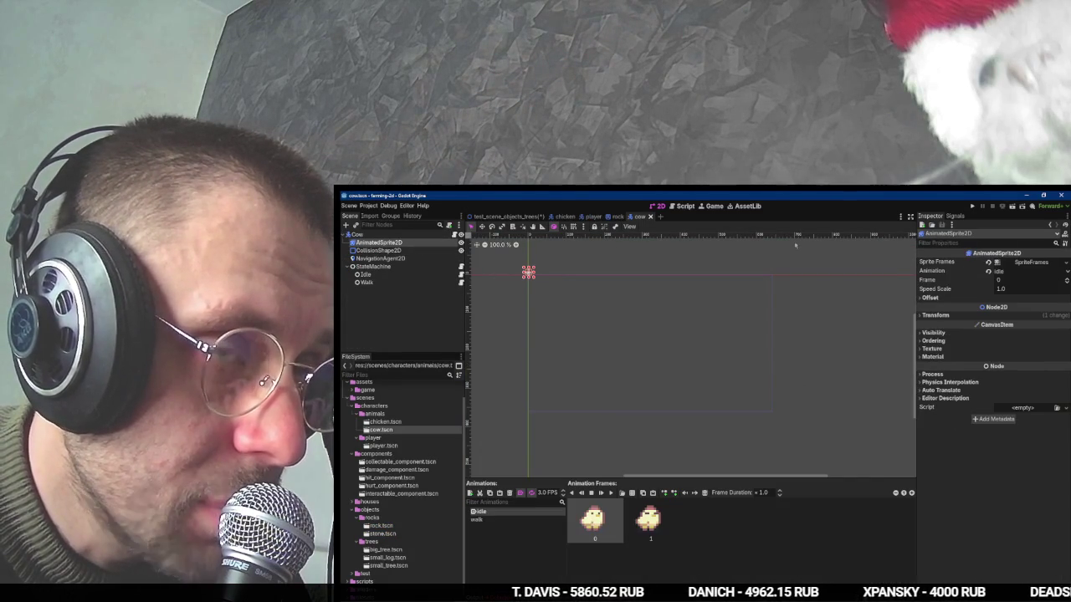
{"action": "left_click", "coordinate": [1031, 262]}
{"action": "left_click", "coordinate": [1067, 262]}
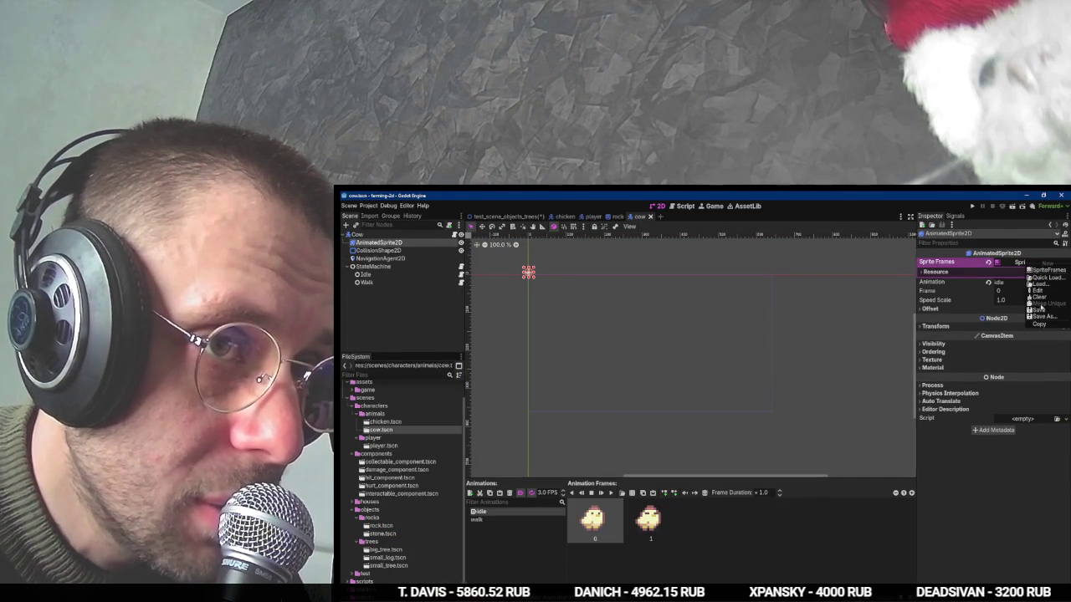
{"action": "left_click", "coordinate": [1030, 265]}
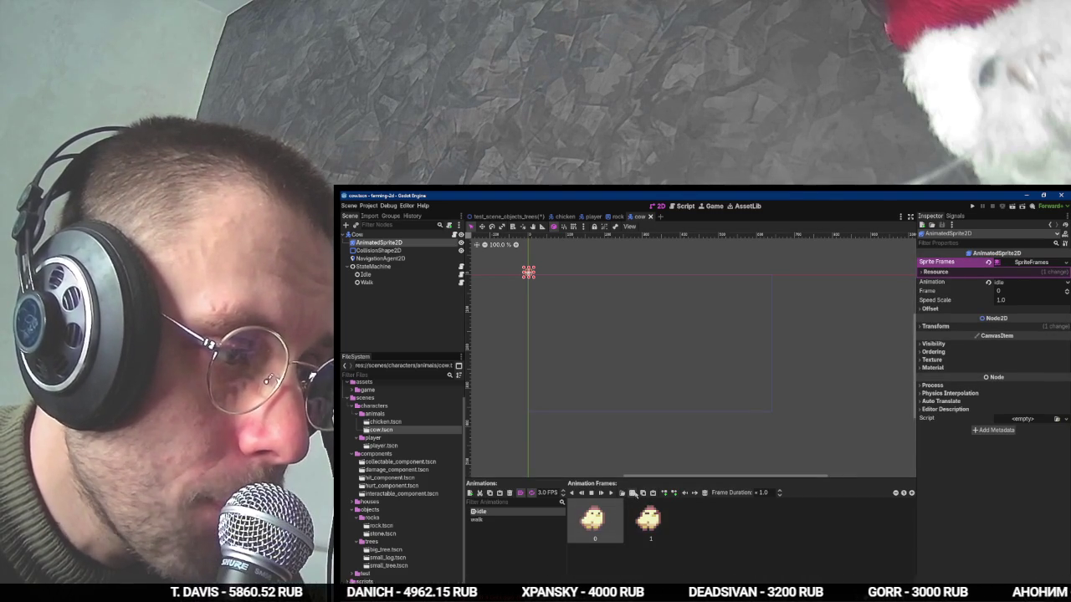
Add the three top-row frames of free_cow_sprites.png, sliced into 3 columns, to the idle animation.
{"action": "left_click", "coordinate": [634, 493]}
{"action": "double_click", "coordinate": [688, 297]}
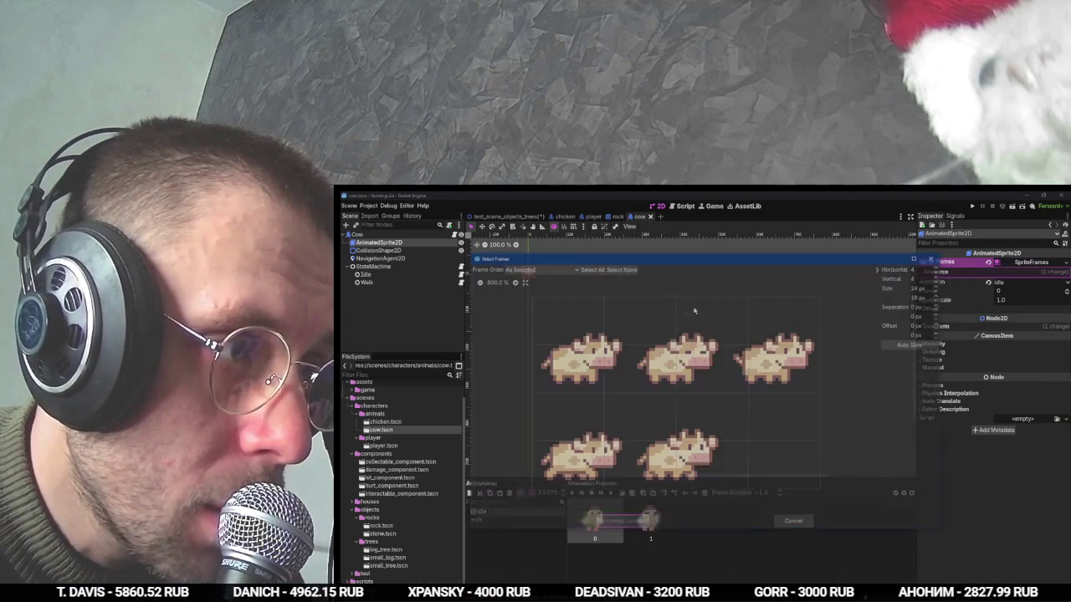
{"action": "left_click", "coordinate": [924, 270]}
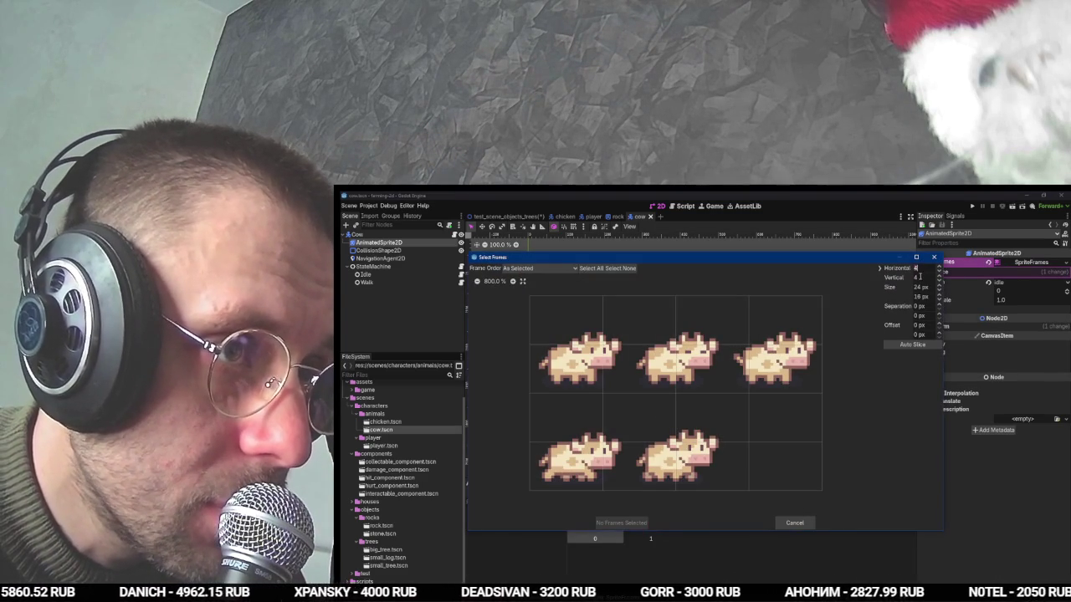
{"action": "left_click", "coordinate": [917, 270]}
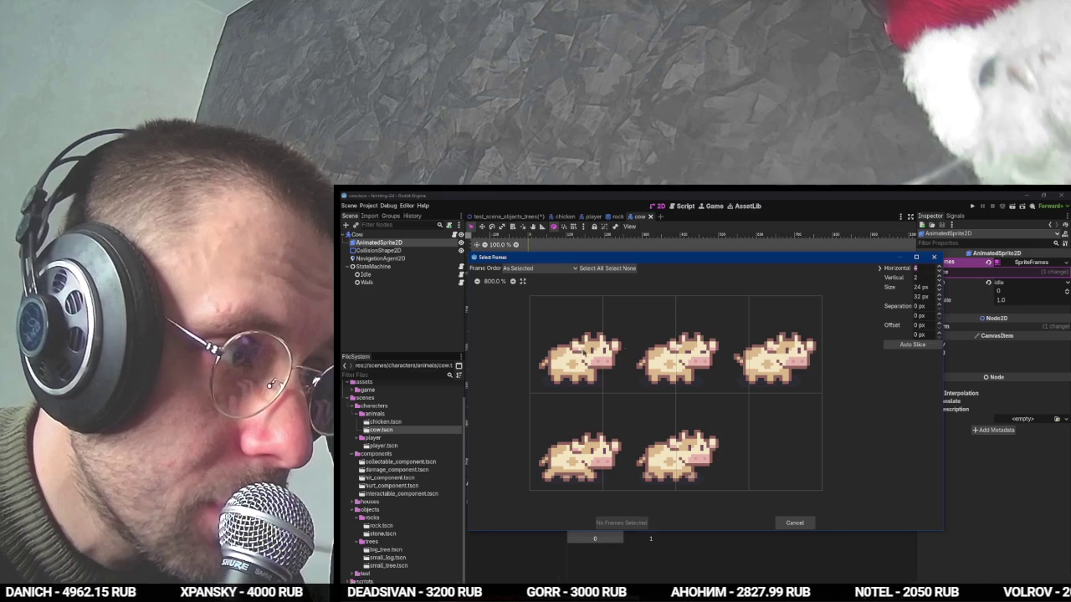
{"action": "type", "text": "3"}
{"action": "key", "text": "Tab"}
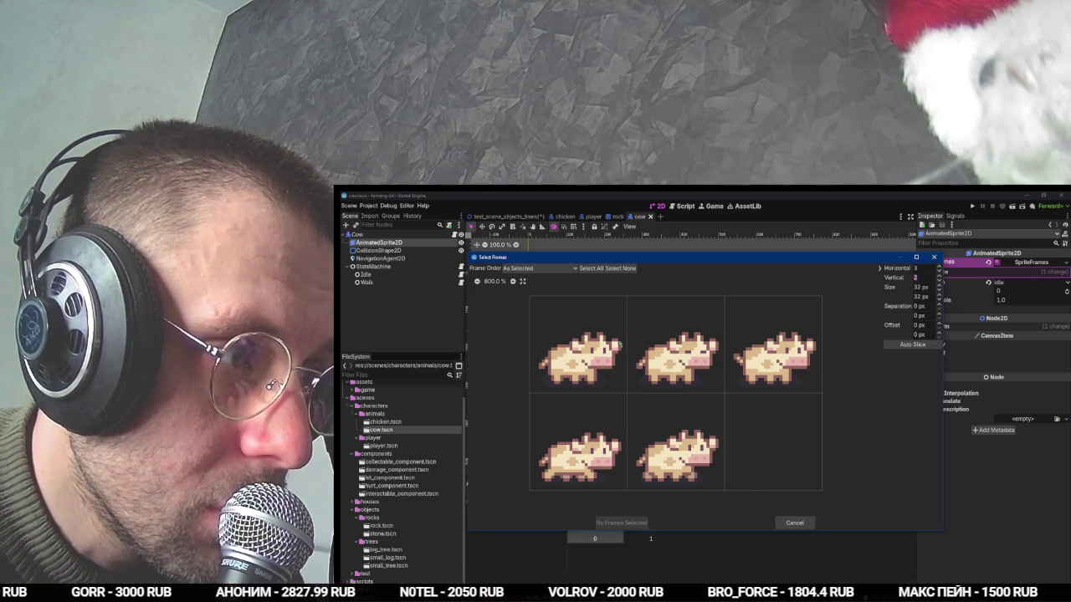
{"action": "left_click_drag", "start_coordinate": [569, 343], "coordinate": [773, 343]}
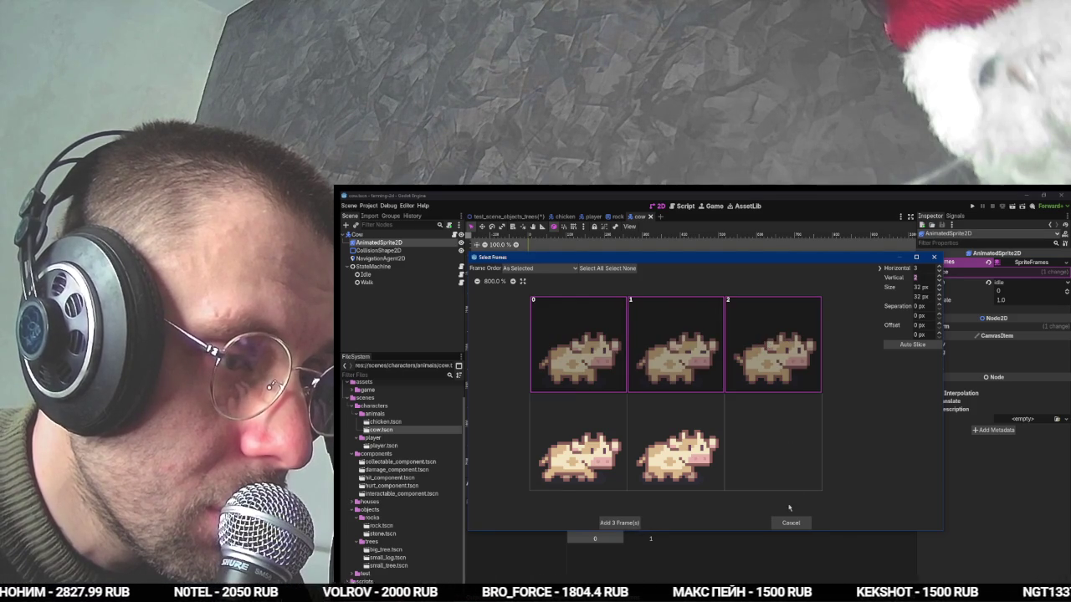
{"action": "left_click", "coordinate": [620, 523]}
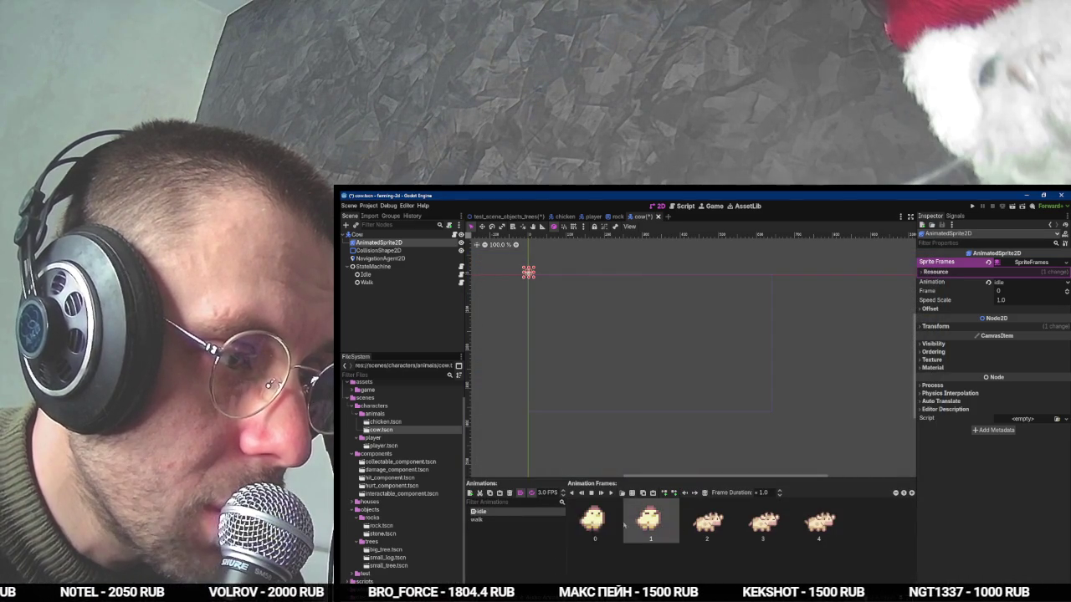
{"action": "left_click", "coordinate": [602, 451]}
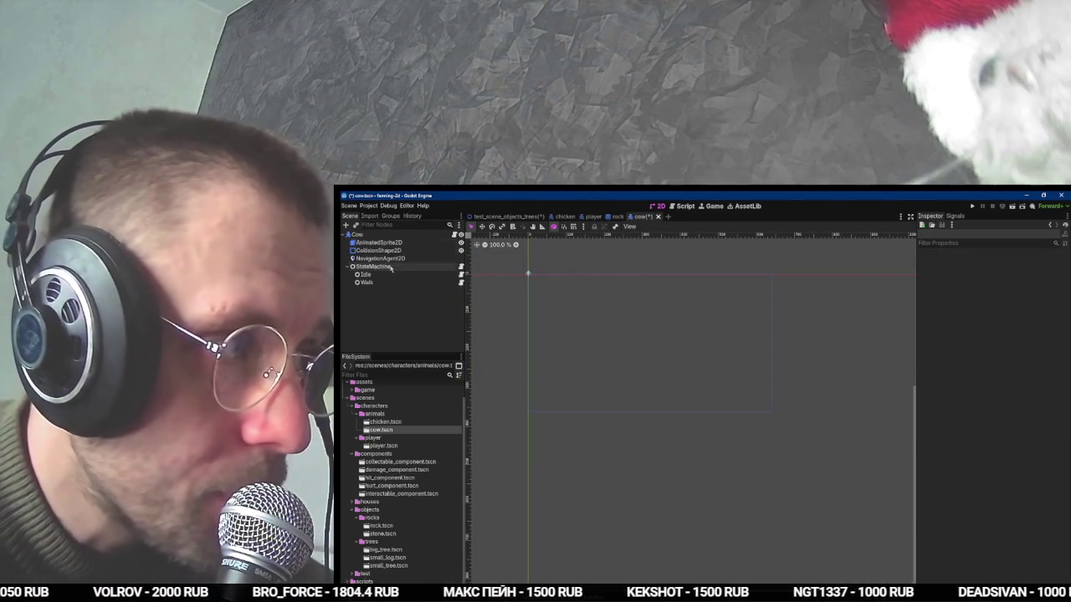
Clear the walk animation's leftover frame and load the cow sprite sheet for it.
{"action": "left_click", "coordinate": [379, 242]}
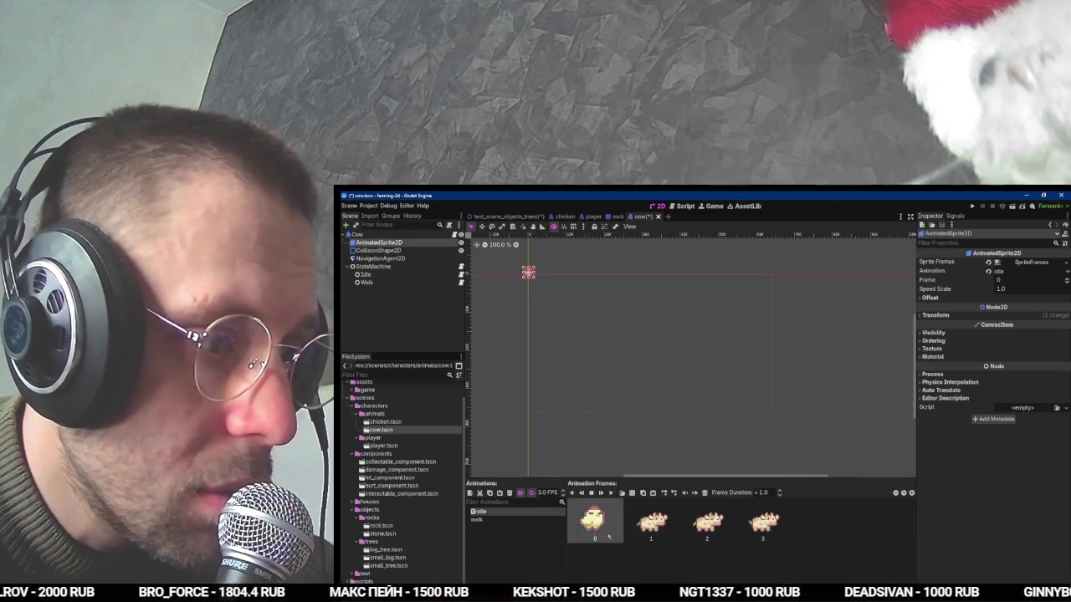
{"action": "left_click", "coordinate": [476, 520]}
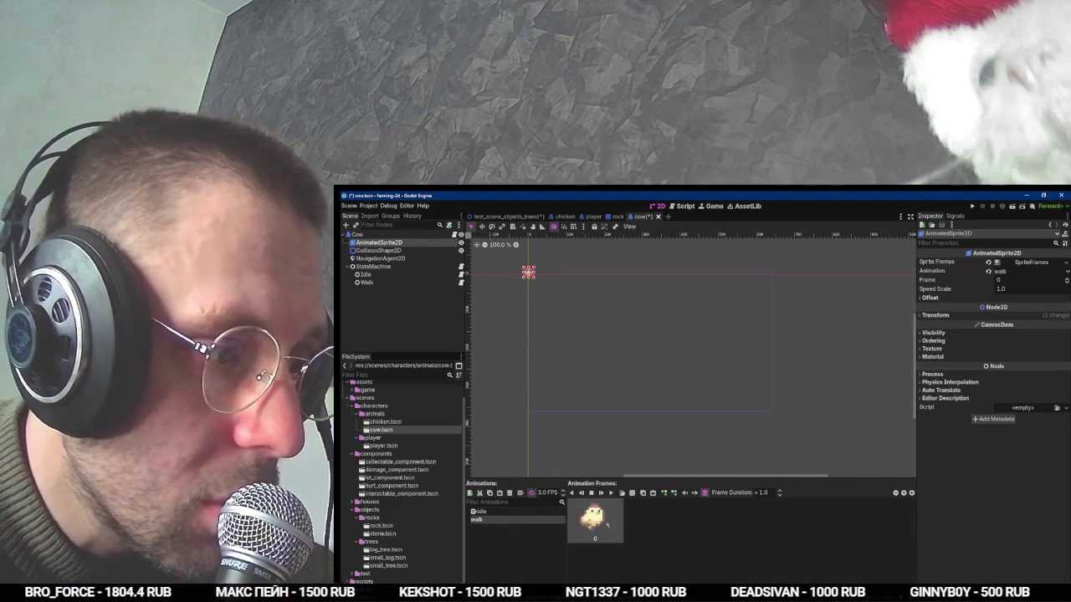
{"action": "key", "text": "Delete"}
{"action": "left_click", "coordinate": [631, 494]}
{"action": "left_click", "coordinate": [715, 306]}
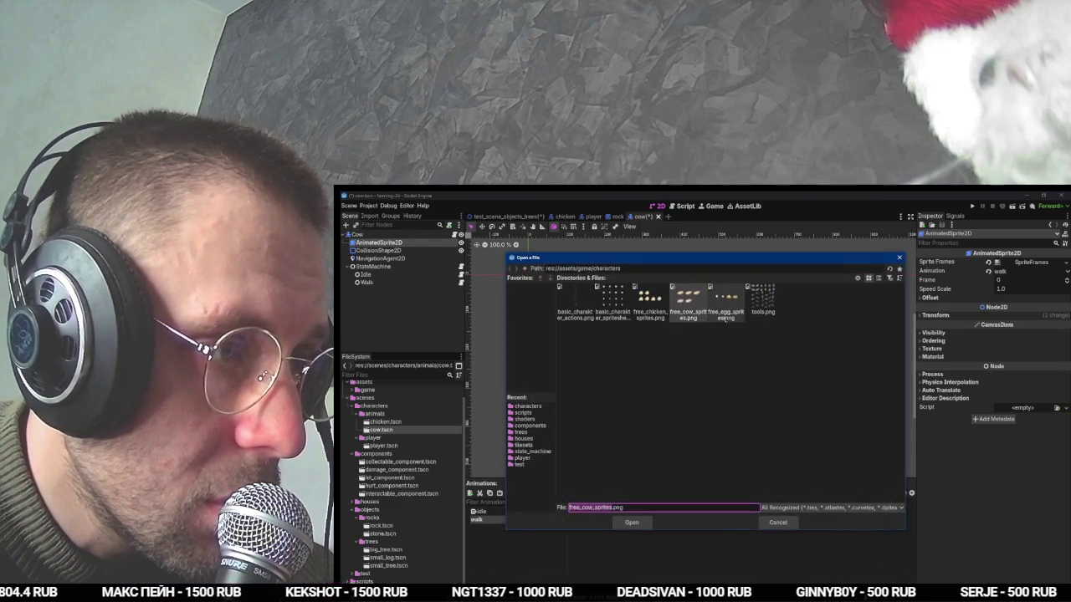
{"action": "double_click", "coordinate": [715, 305]}
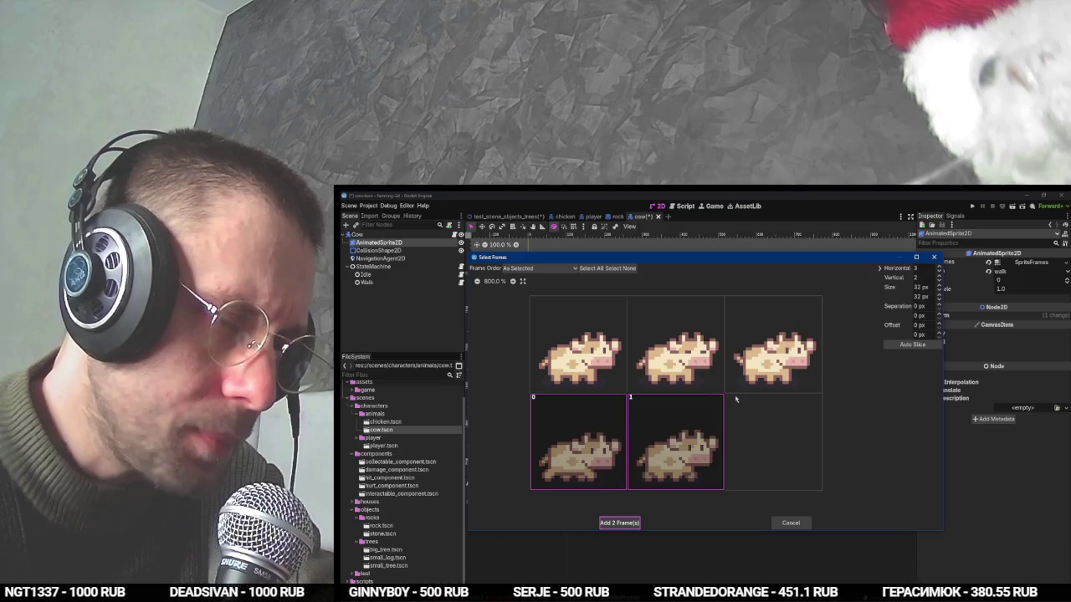
{"action": "left_click", "coordinate": [696, 404]}
{"action": "left_click", "coordinate": [585, 435]}
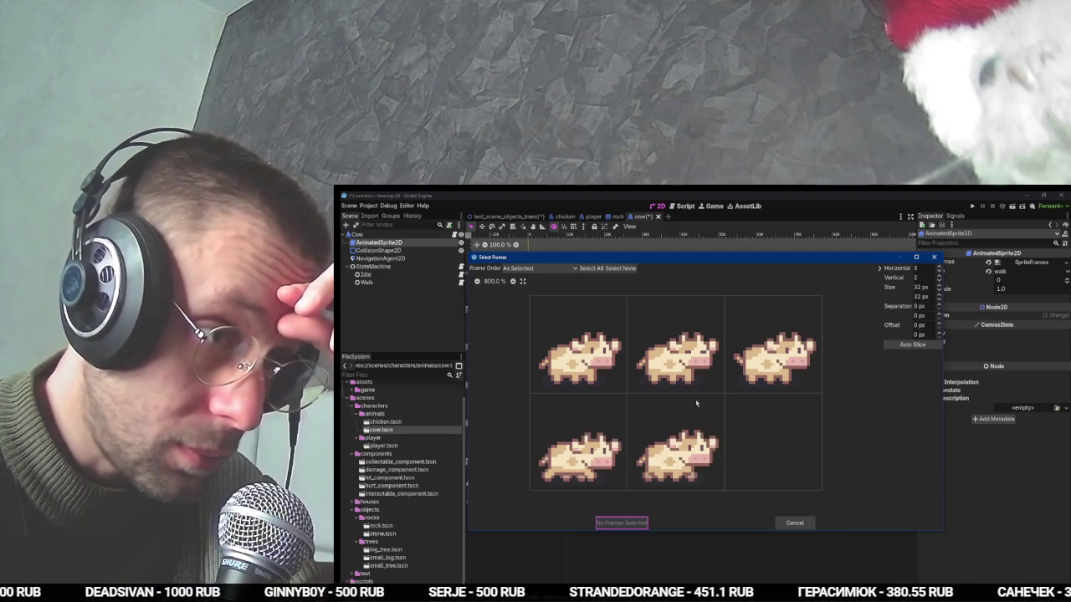
Add the bottom-left and top-right cow frames to the walk animation.
{"action": "left_click", "coordinate": [793, 347]}
{"action": "left_click", "coordinate": [577, 441]}
{"action": "left_click", "coordinate": [794, 345]}
{"action": "left_click", "coordinate": [785, 350]}
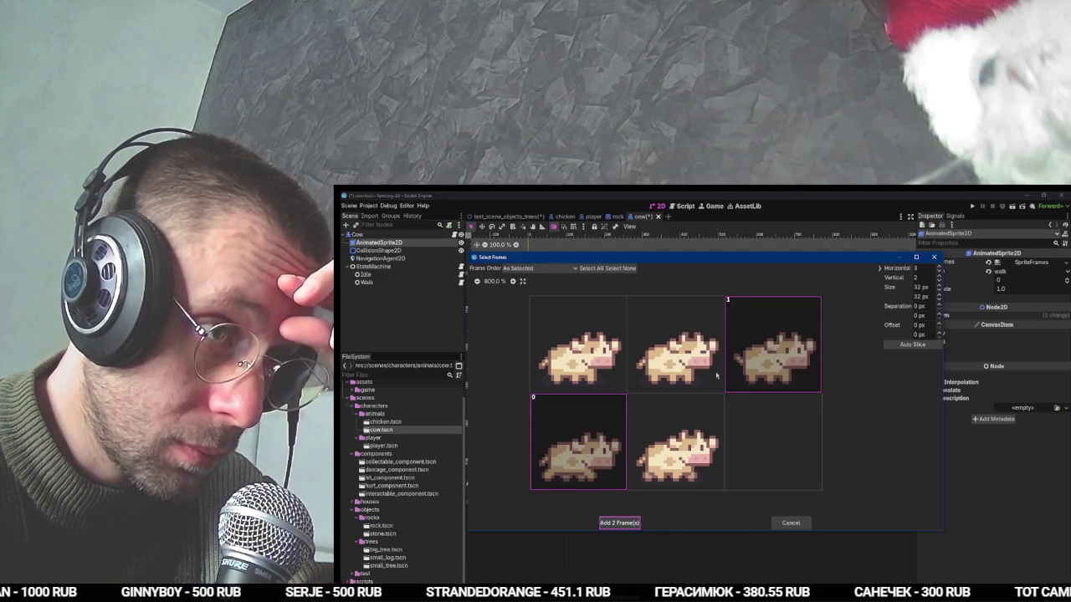
{"action": "left_click", "coordinate": [773, 345]}
{"action": "left_click", "coordinate": [577, 441]}
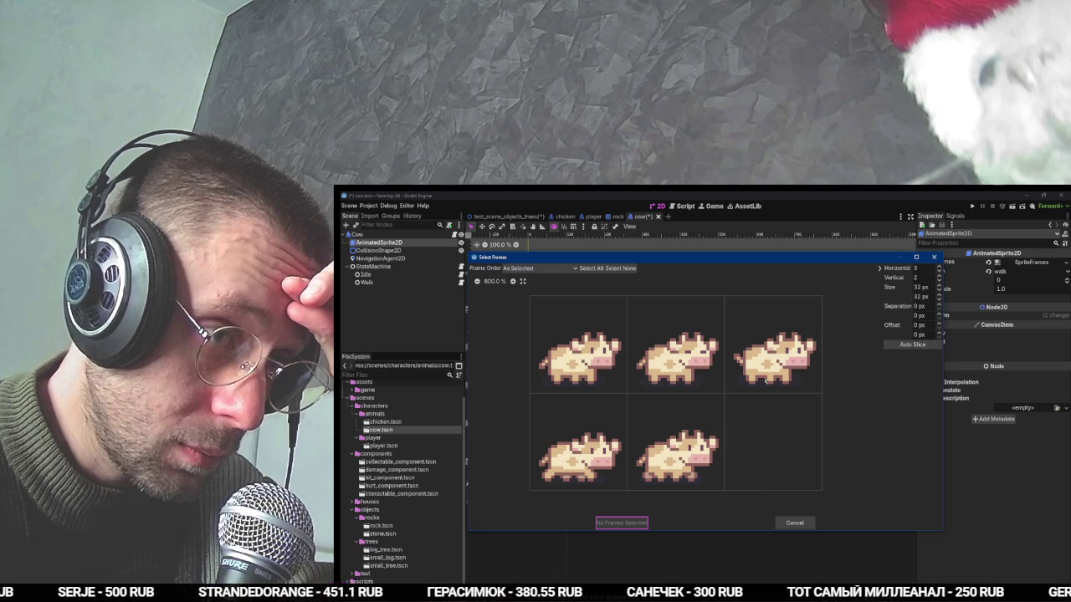
{"action": "left_click", "coordinate": [578, 442]}
{"action": "left_click", "coordinate": [774, 344]}
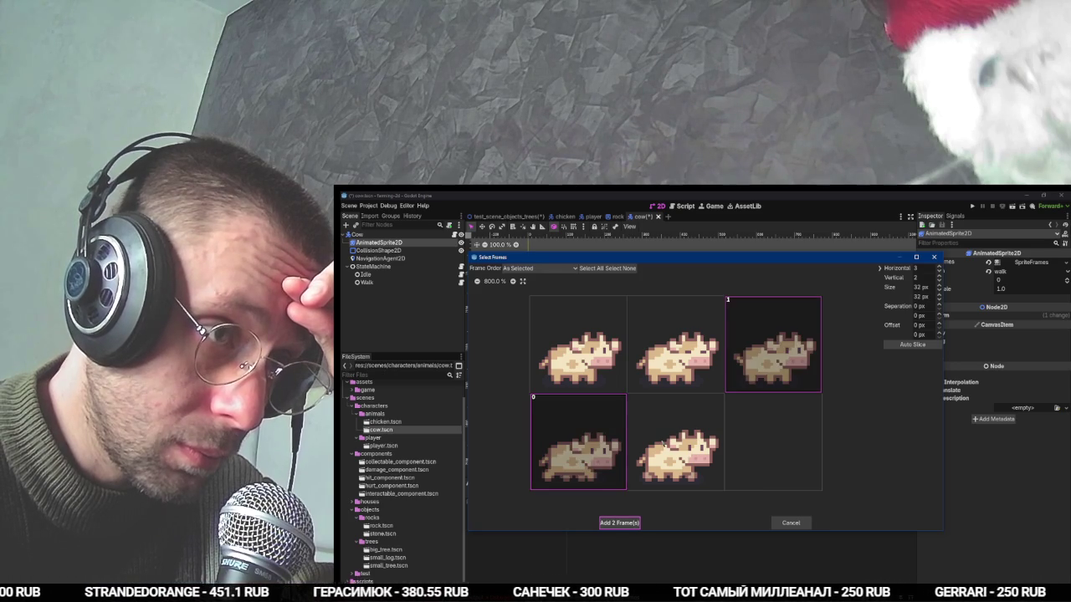
{"action": "left_click", "coordinate": [619, 522]}
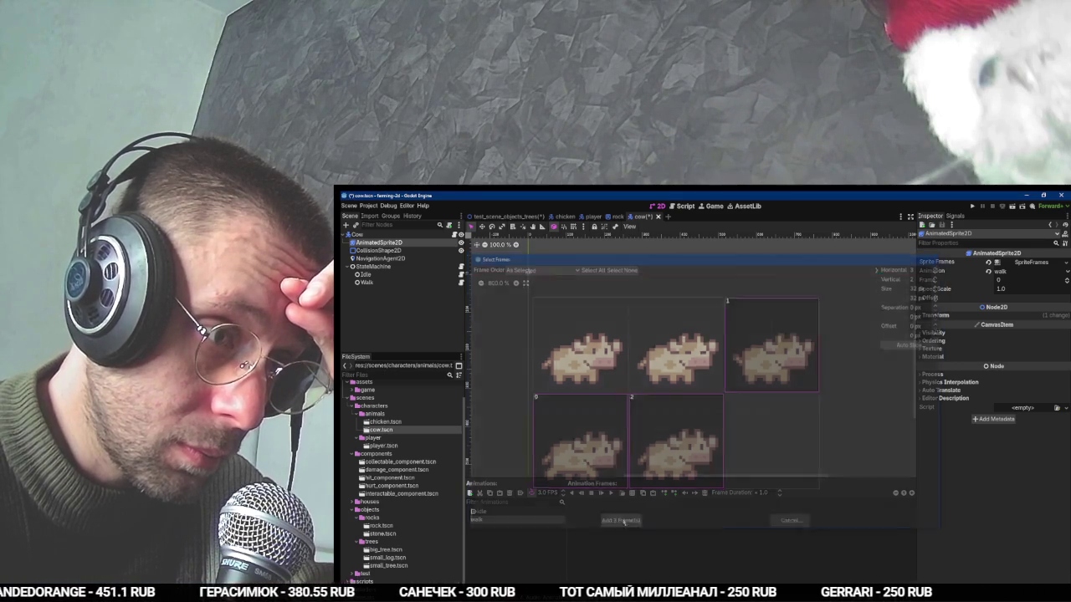
Preview walk, delete its extra third frame to leave two, and save the cow scene.
{"action": "key", "text": "f"}
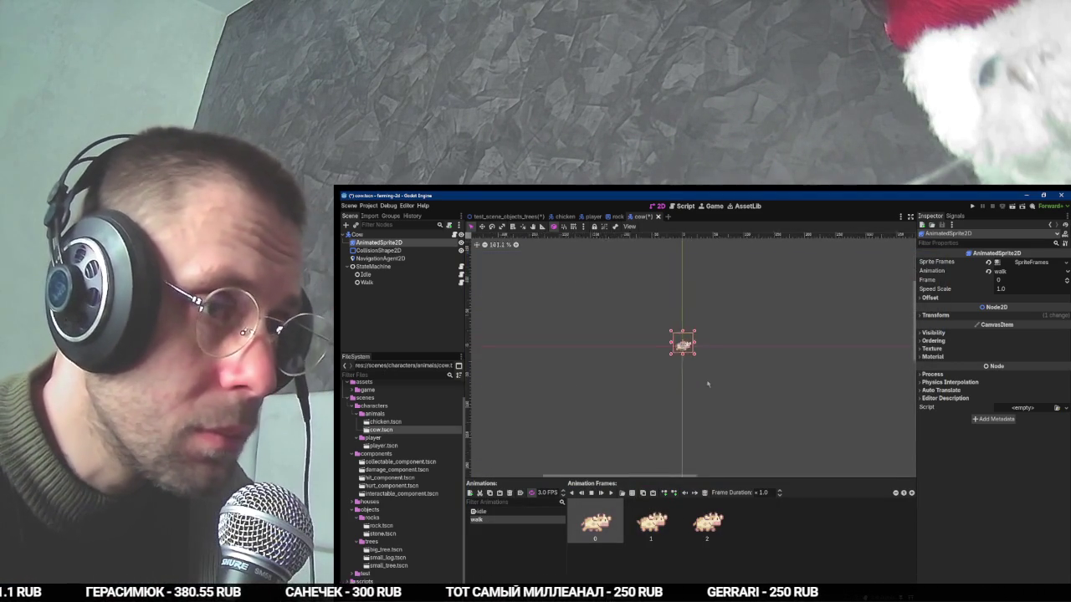
{"action": "scroll", "coordinate": [692, 377], "scroll_direction": "up", "scroll_amount": 5}
{"action": "left_click", "coordinate": [610, 494]}
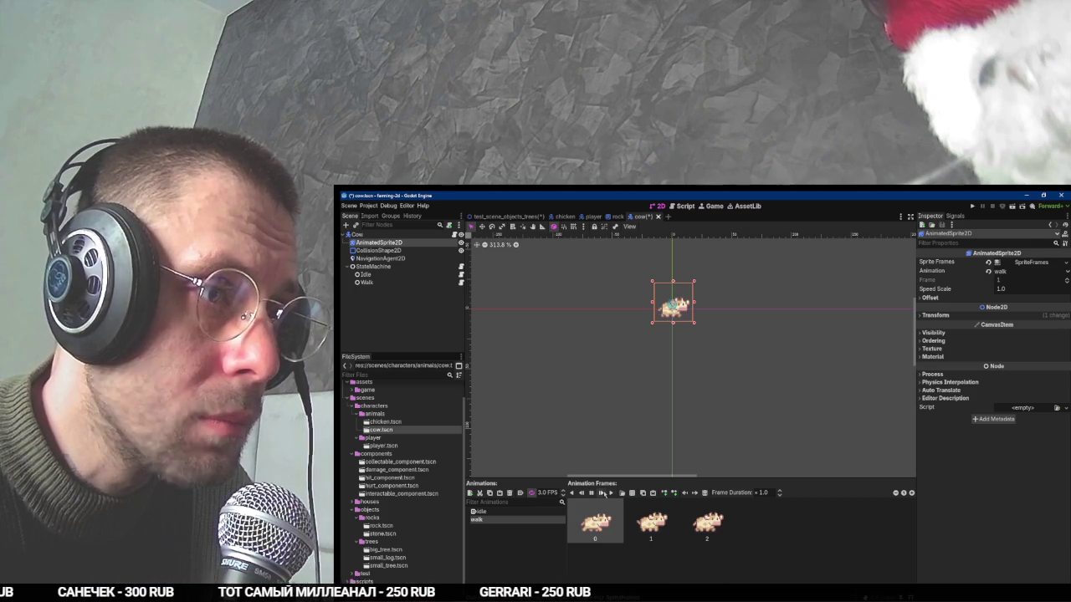
{"action": "left_click", "coordinate": [707, 523]}
{"action": "key", "text": "Delete"}
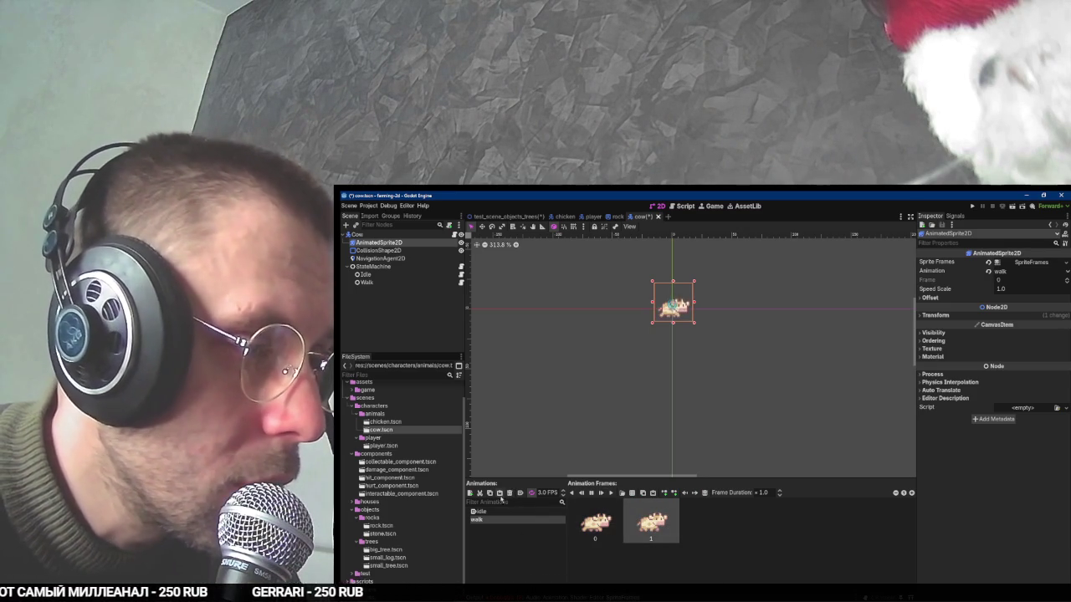
{"action": "left_click", "coordinate": [592, 493]}
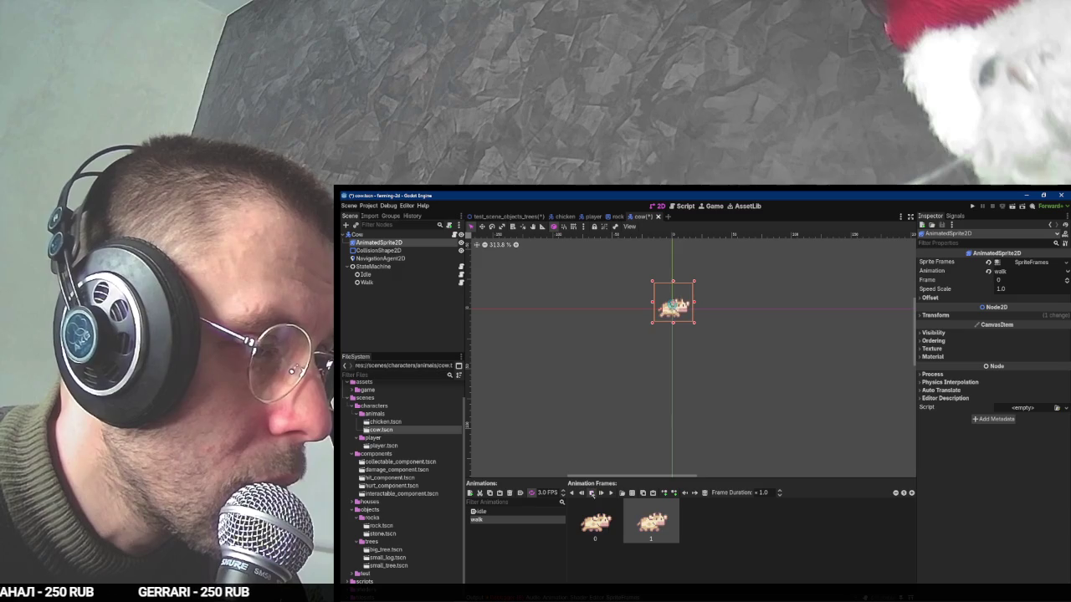
{"action": "key", "text": "ctrl+s"}
{"action": "left_click", "coordinate": [461, 282]}
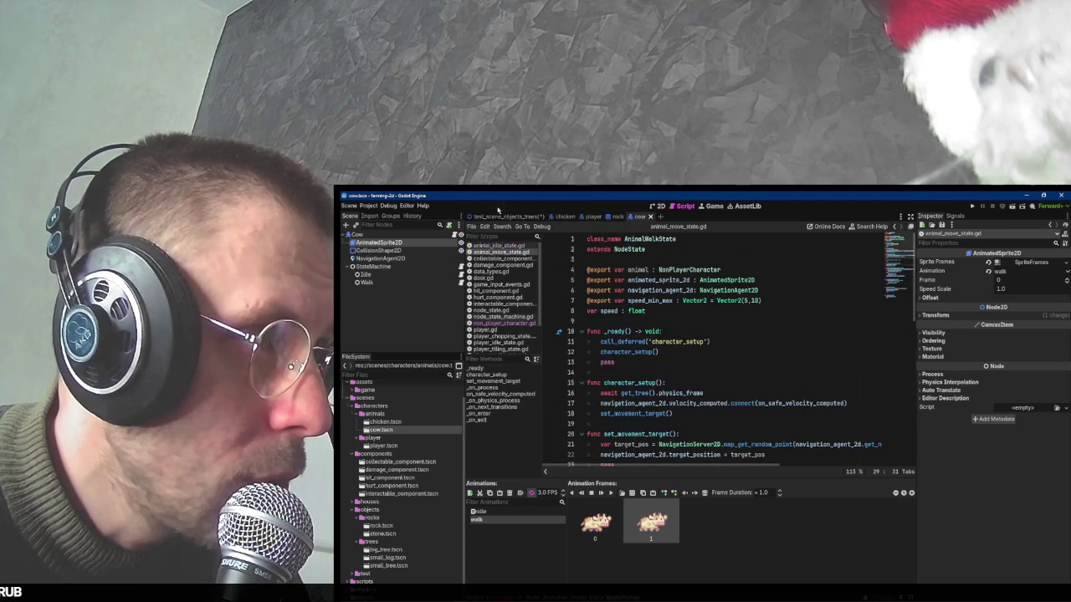
Lower the cow's walk speed maximum and set its idle time range to 4–10.
{"action": "left_click", "coordinate": [366, 282]}
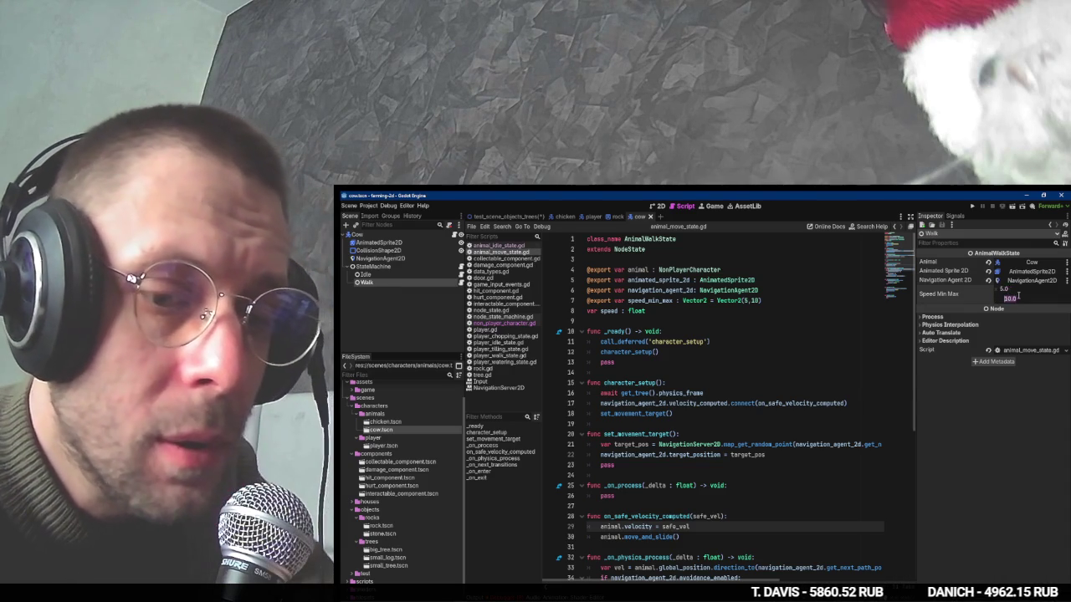
{"action": "left_click_drag", "start_coordinate": [1018, 296], "coordinate": [972, 302]}
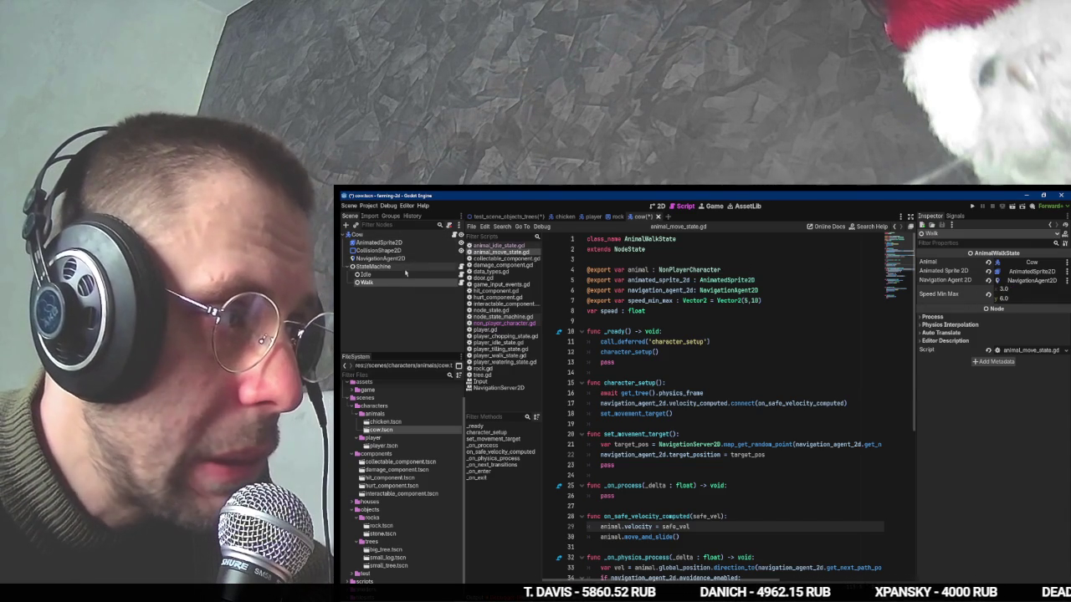
{"action": "left_click", "coordinate": [364, 274]}
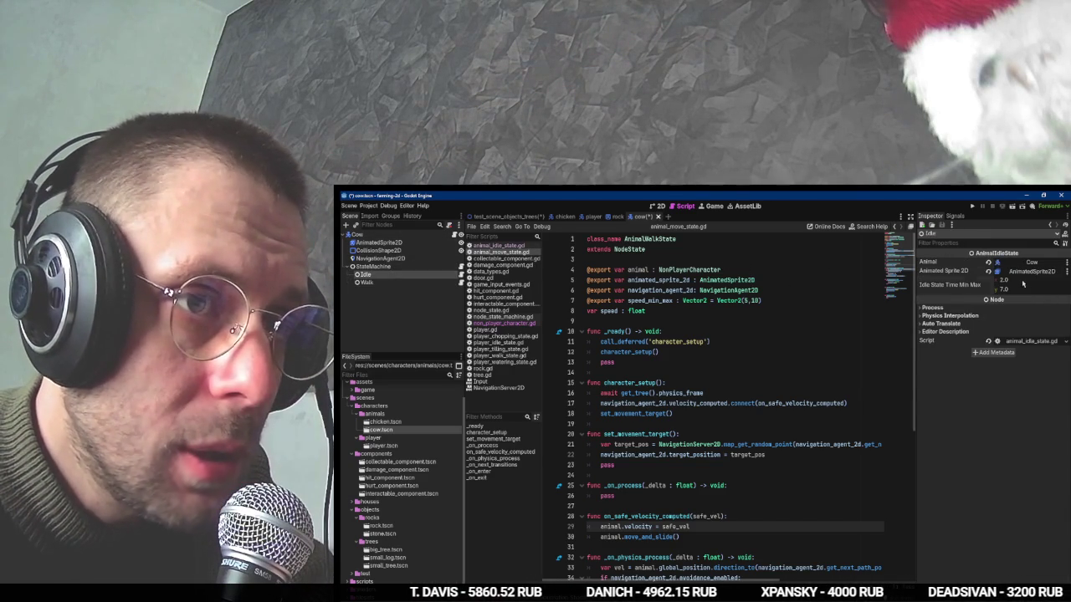
{"action": "left_click", "coordinate": [1022, 281]}
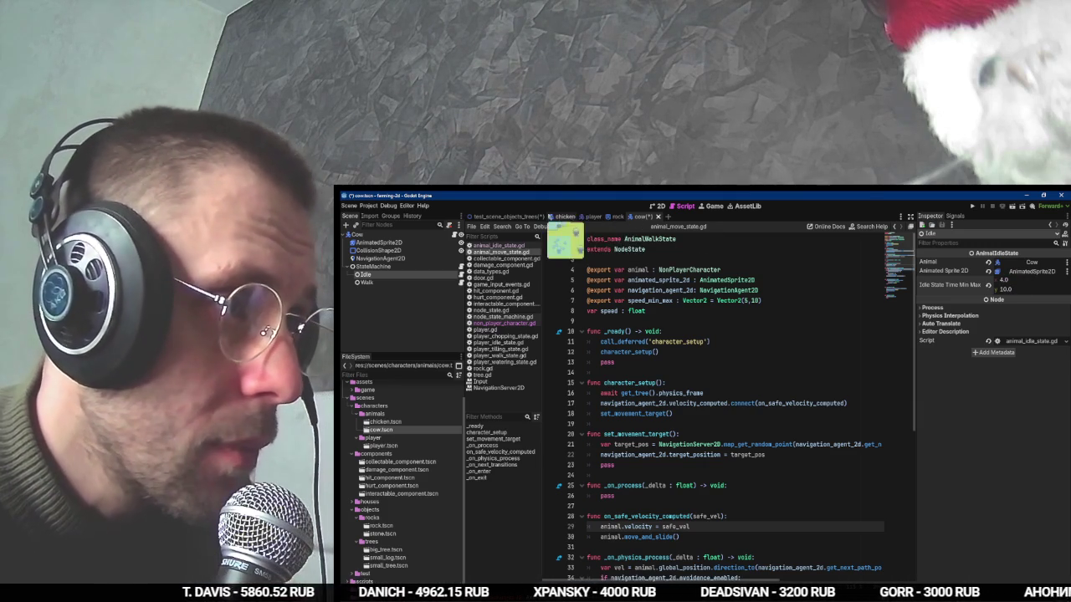
Set the chicken's idle time to 1–7 and its walk speed to 8–16.
{"action": "left_click", "coordinate": [563, 216]}
{"action": "left_click", "coordinate": [393, 276]}
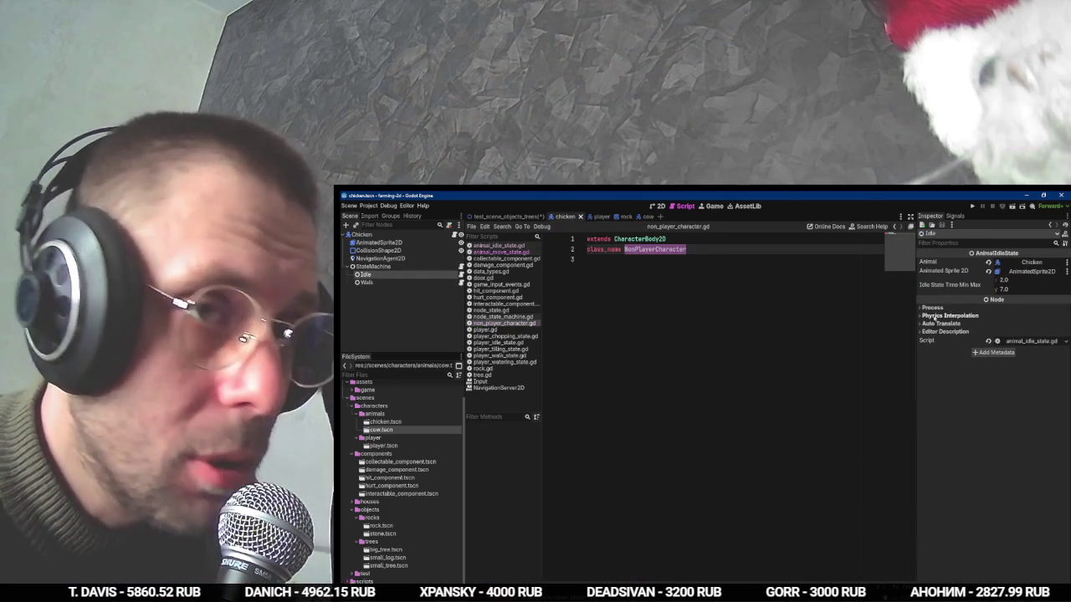
{"action": "left_click", "coordinate": [1022, 290]}
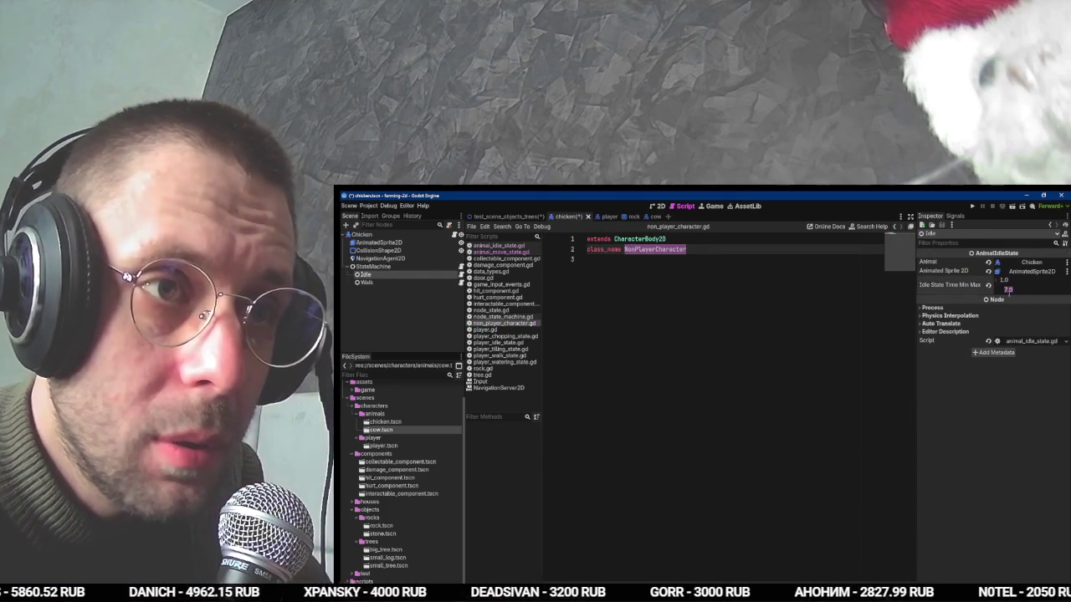
{"action": "type", "text": "3"}
{"action": "left_click", "coordinate": [426, 282]}
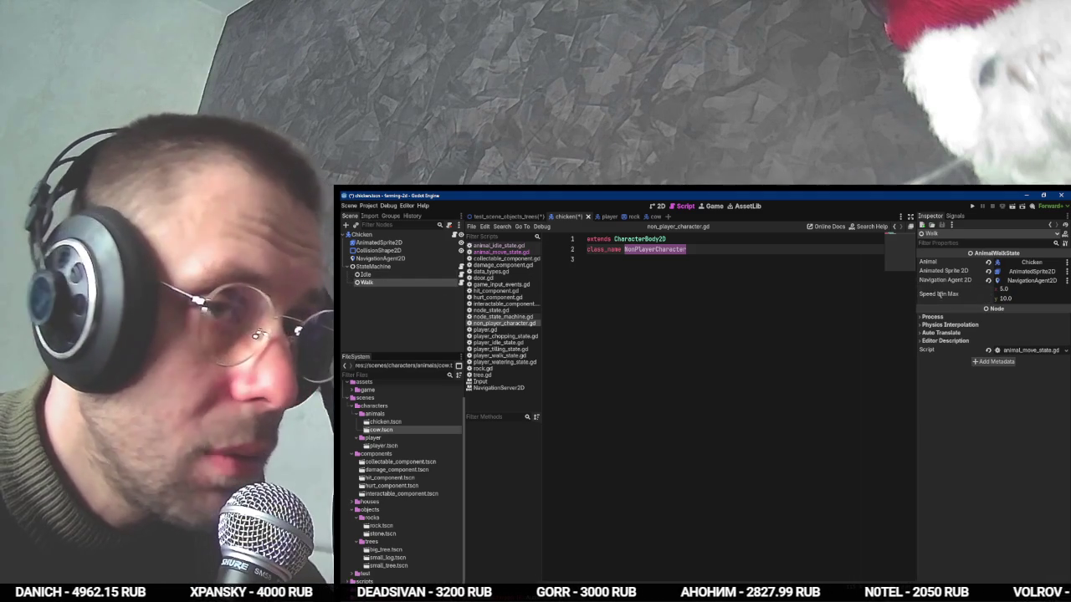
{"action": "left_click", "coordinate": [1014, 298]}
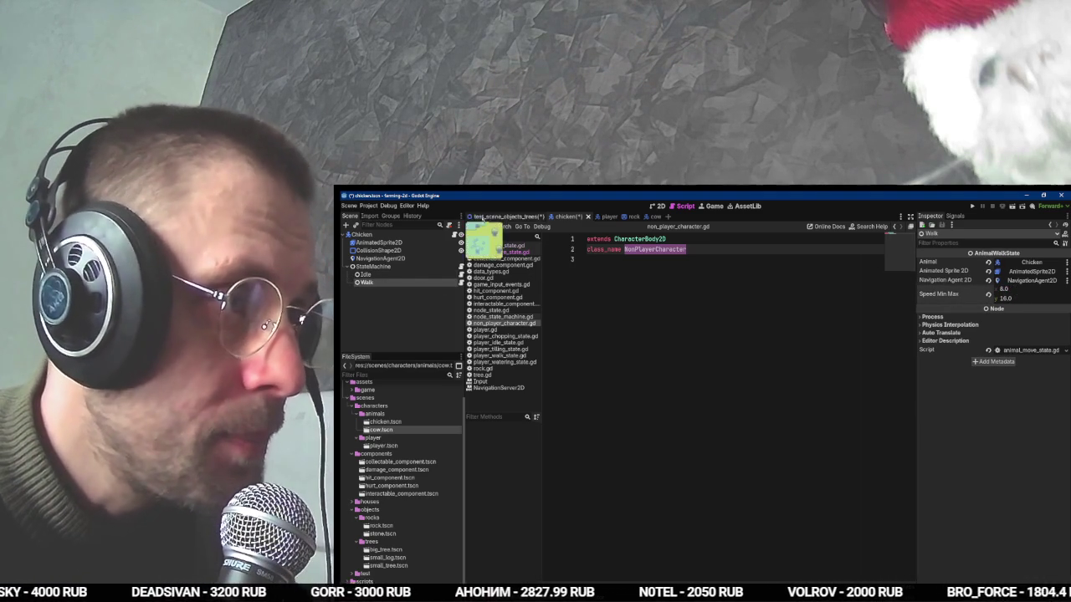
{"action": "left_click", "coordinate": [493, 217]}
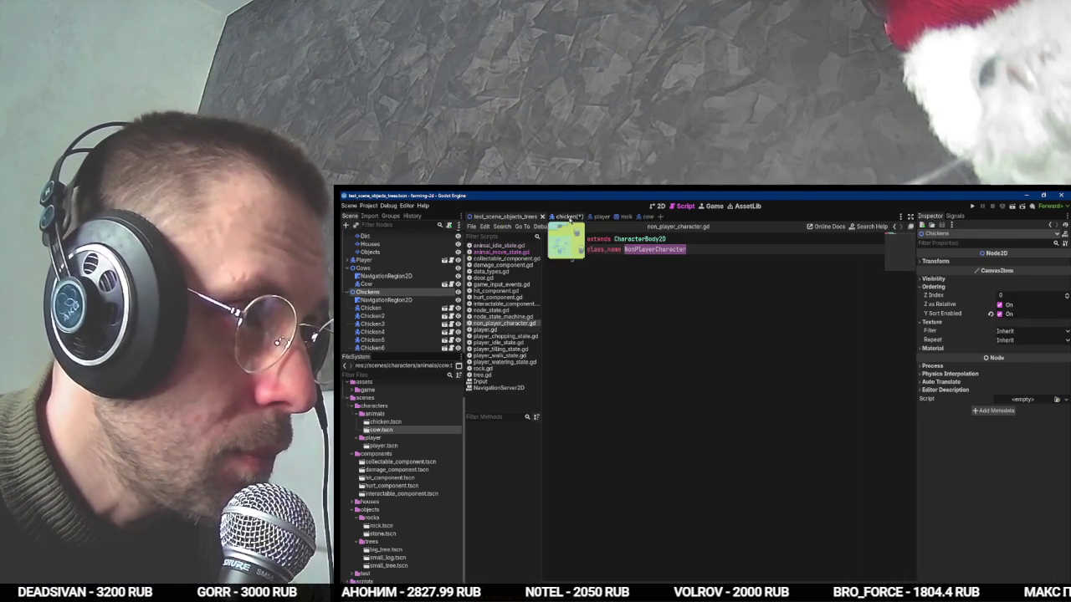
Drag a second cow.tscn instance under the Cows group onto the test map.
{"action": "left_click", "coordinate": [568, 216]}
{"action": "left_click", "coordinate": [502, 216]}
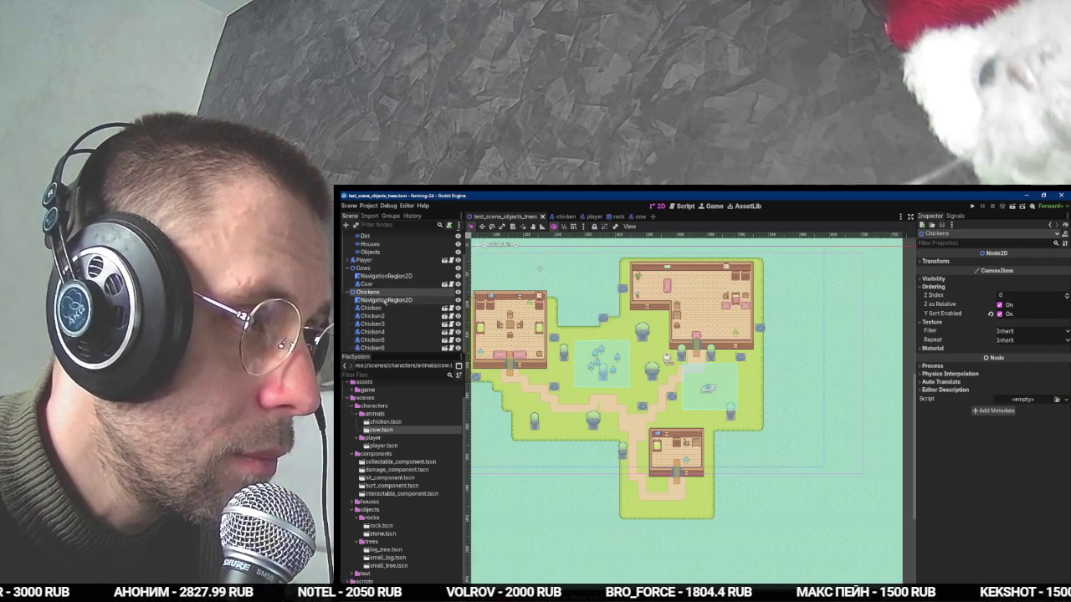
{"action": "left_click", "coordinate": [380, 285]}
{"action": "left_click", "coordinate": [384, 268]}
{"action": "left_click_drag", "start_coordinate": [381, 429], "coordinate": [523, 322]}
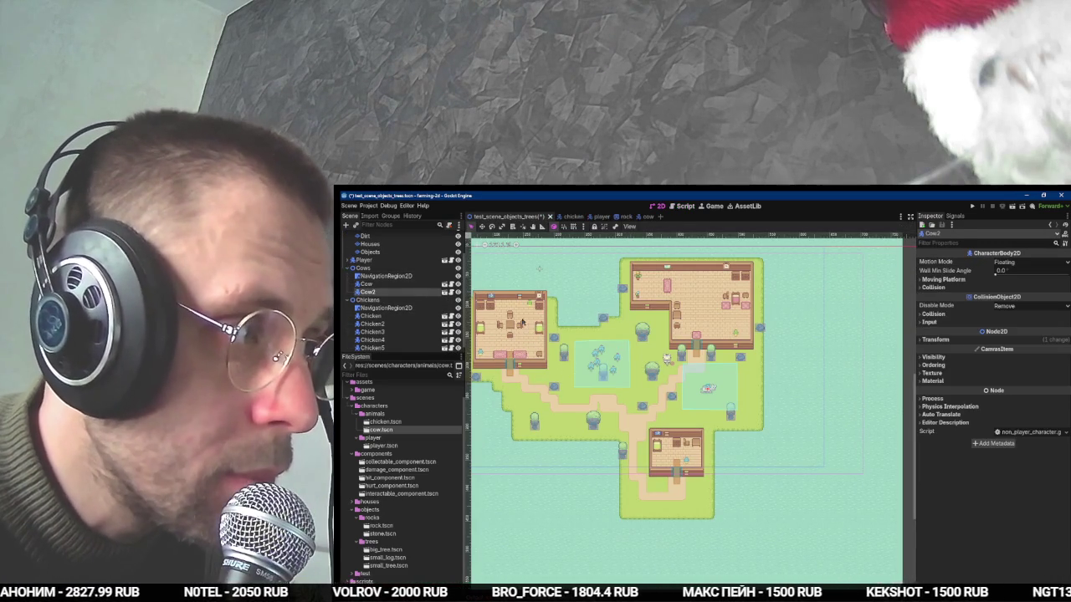
{"action": "scroll", "coordinate": [627, 369], "scroll_direction": "down", "scroll_amount": 2}
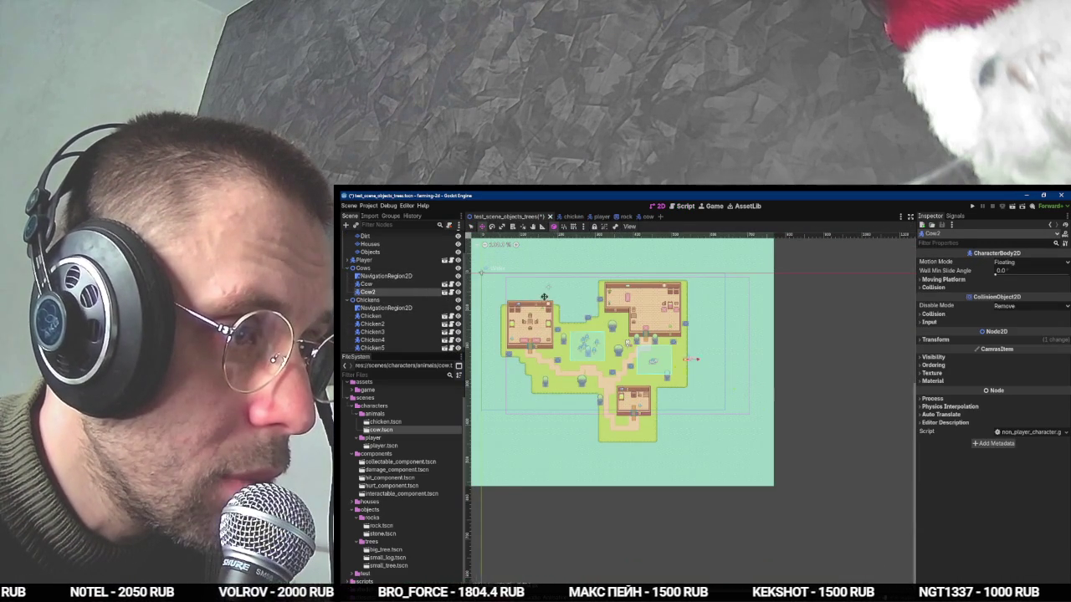
{"action": "scroll", "coordinate": [559, 306], "scroll_direction": "up", "scroll_amount": 4}
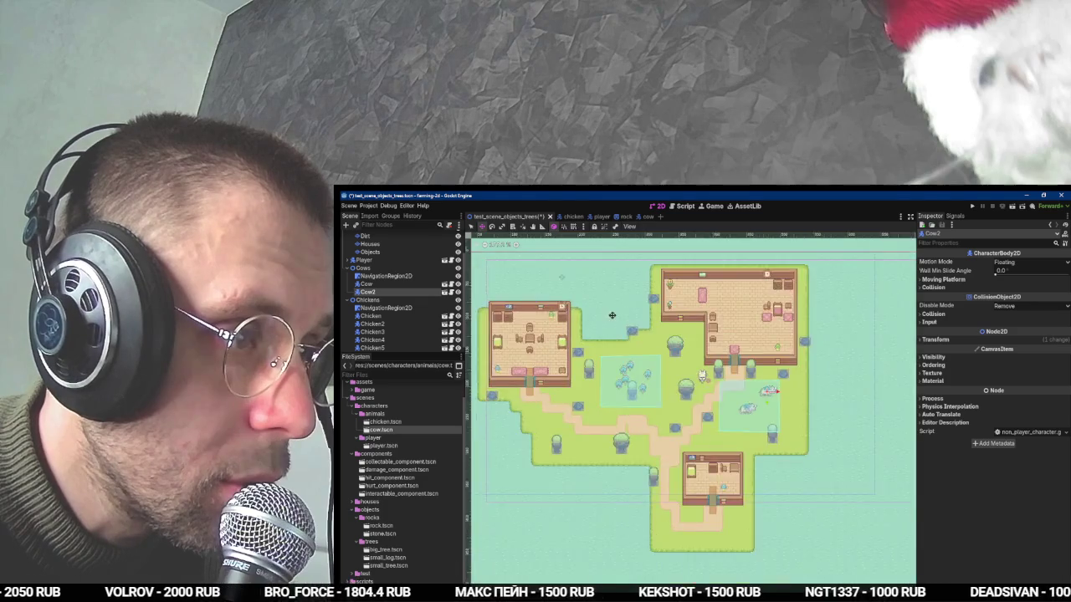
Place a third cow in the right pen, undoing the one wrongly nested under Cow2.
{"action": "left_click_drag", "start_coordinate": [381, 429], "coordinate": [819, 365]}
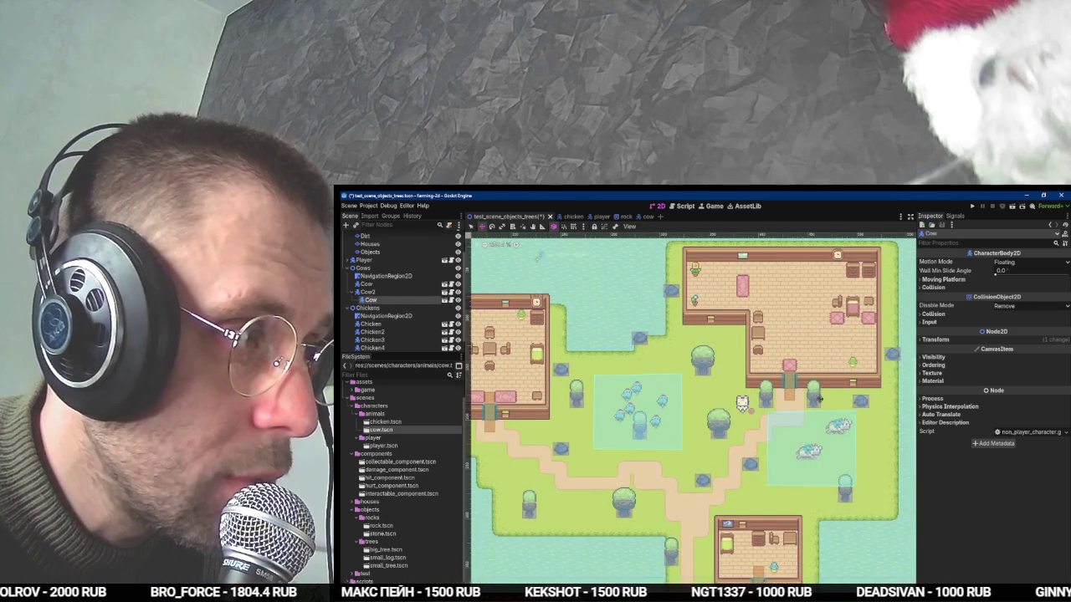
{"action": "scroll", "coordinate": [832, 404], "scroll_direction": "down", "scroll_amount": 1}
{"action": "key", "text": "ctrl+z"}
{"action": "left_click", "coordinate": [427, 269]}
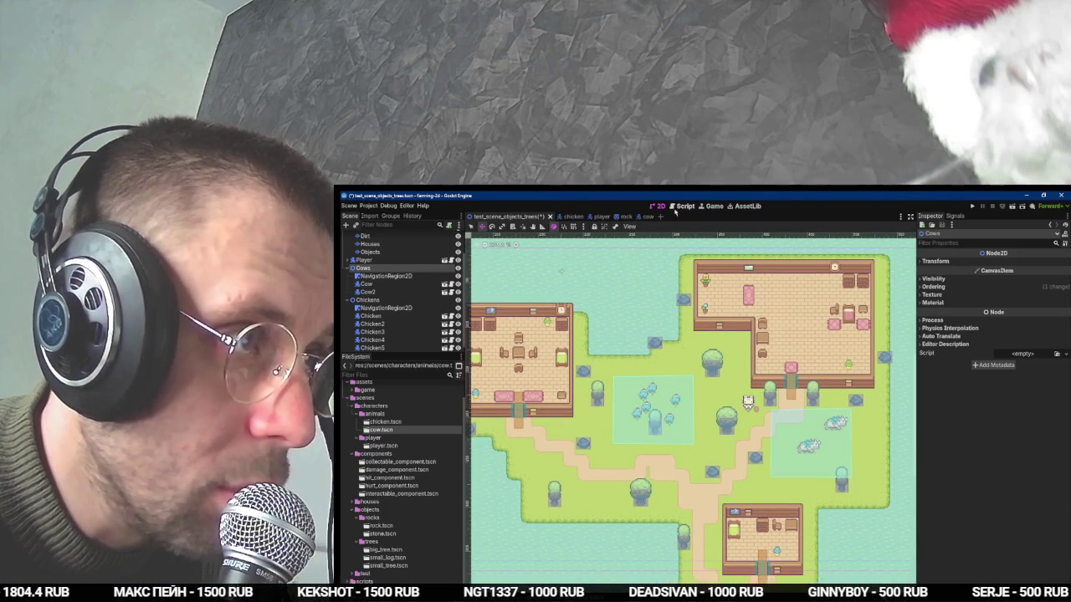
{"action": "left_click_drag", "start_coordinate": [381, 429], "coordinate": [807, 446]}
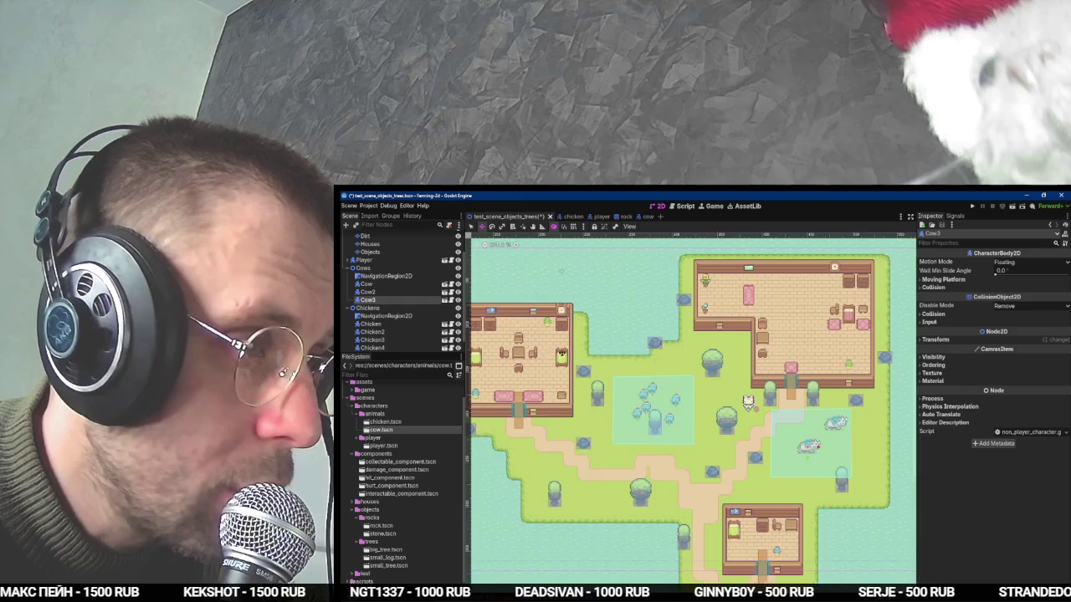
{"action": "scroll", "coordinate": [547, 352], "scroll_direction": "down", "scroll_amount": 2}
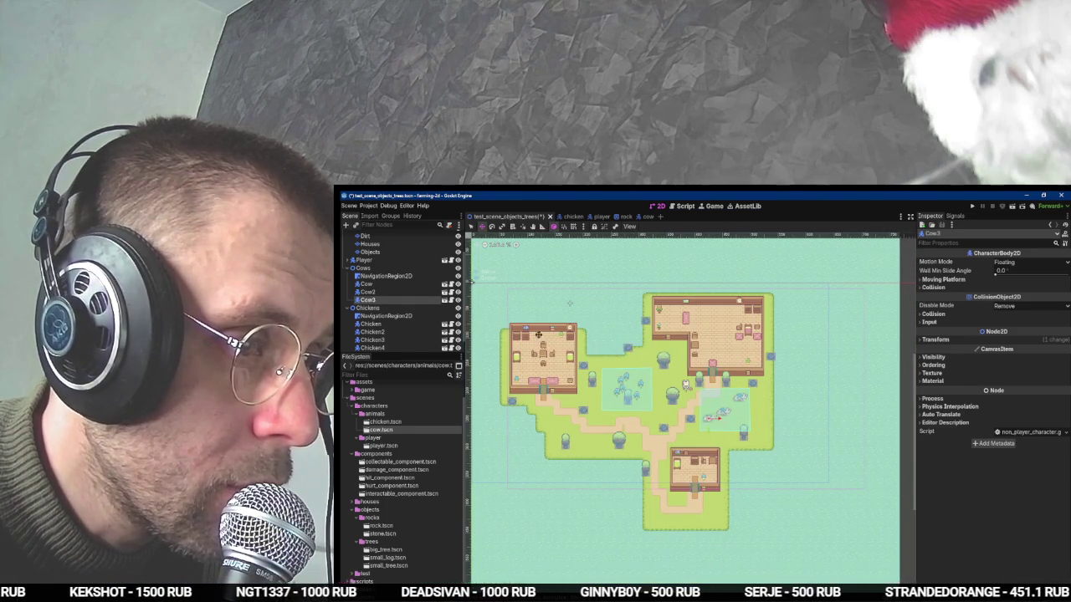
Run the test_scene_objects_trees scene with F6 to check the cows.
{"action": "left_click", "coordinate": [407, 205]}
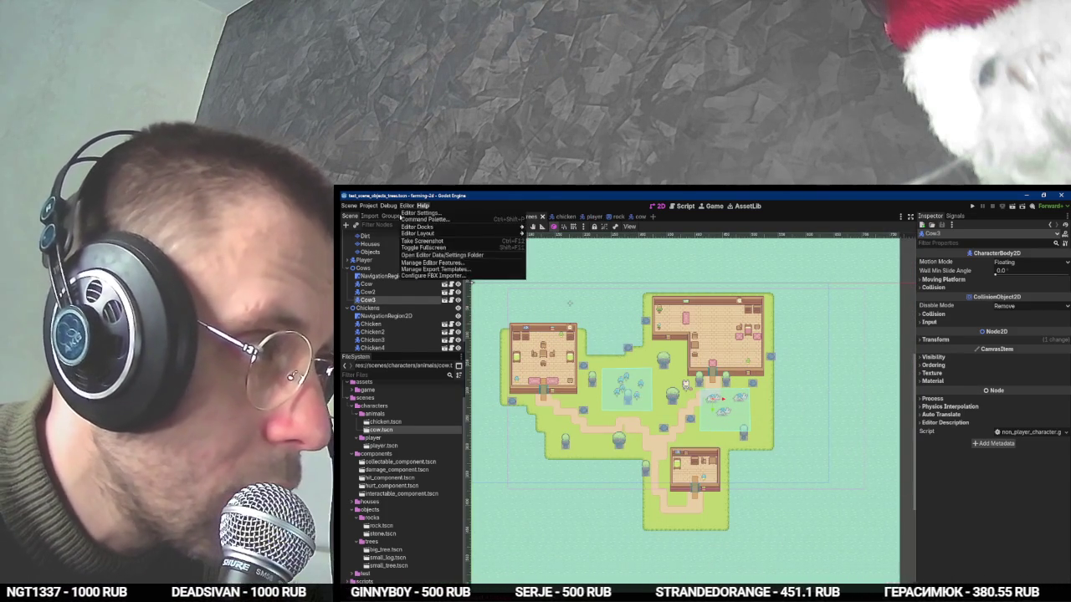
{"action": "left_click", "coordinate": [563, 216]}
{"action": "left_click", "coordinate": [536, 219]}
{"action": "key", "text": "F6"}
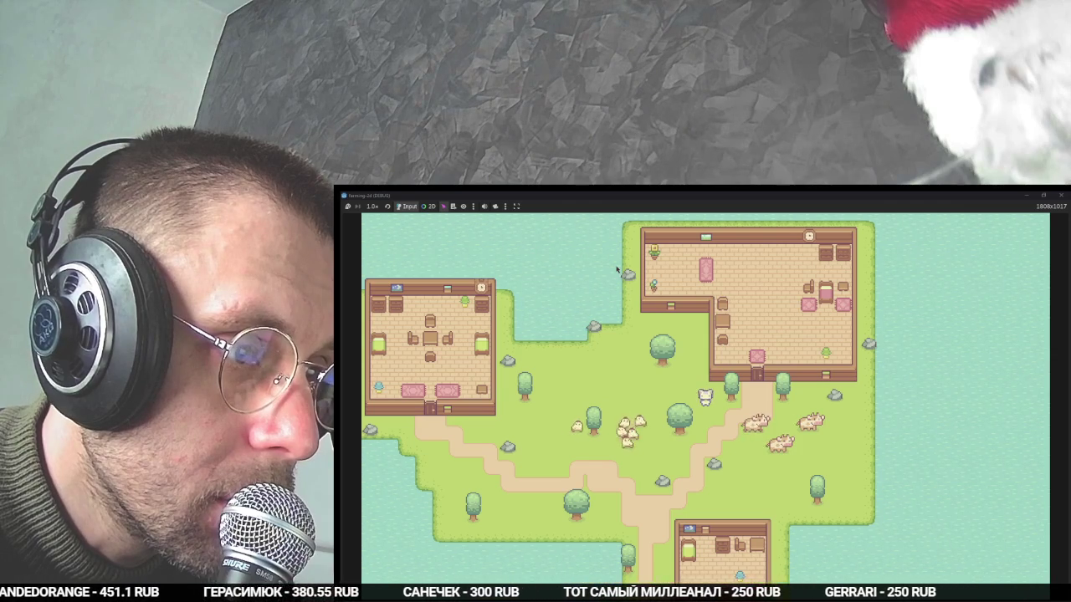
Walk the player down, right, up and left past the animals, then stop the game with F8.
{"action": "key", "text": "s"}
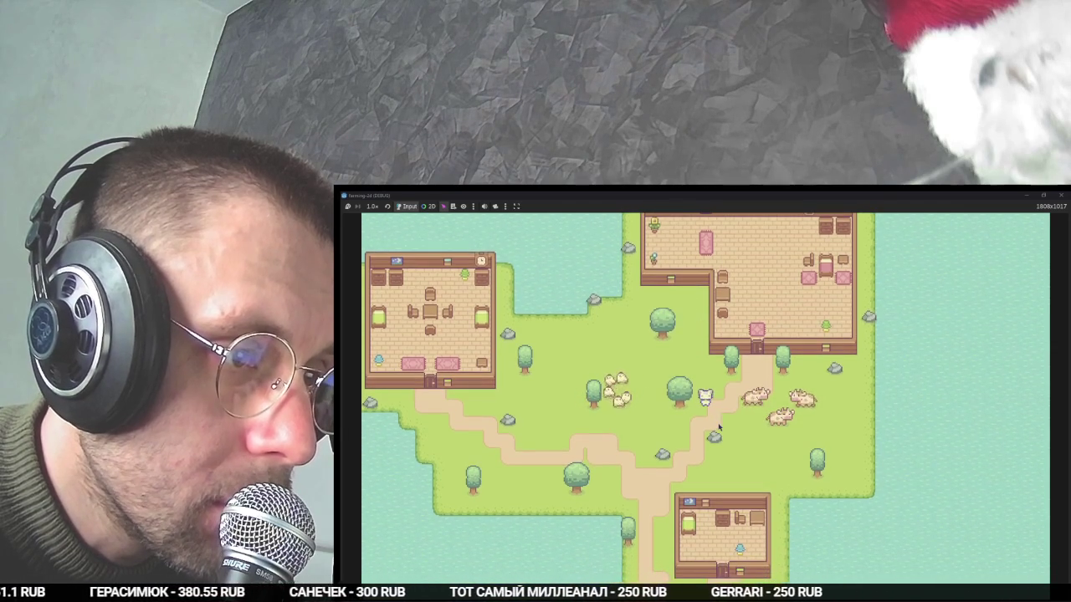
{"action": "key", "text": "s"}
{"action": "key", "text": "d"}
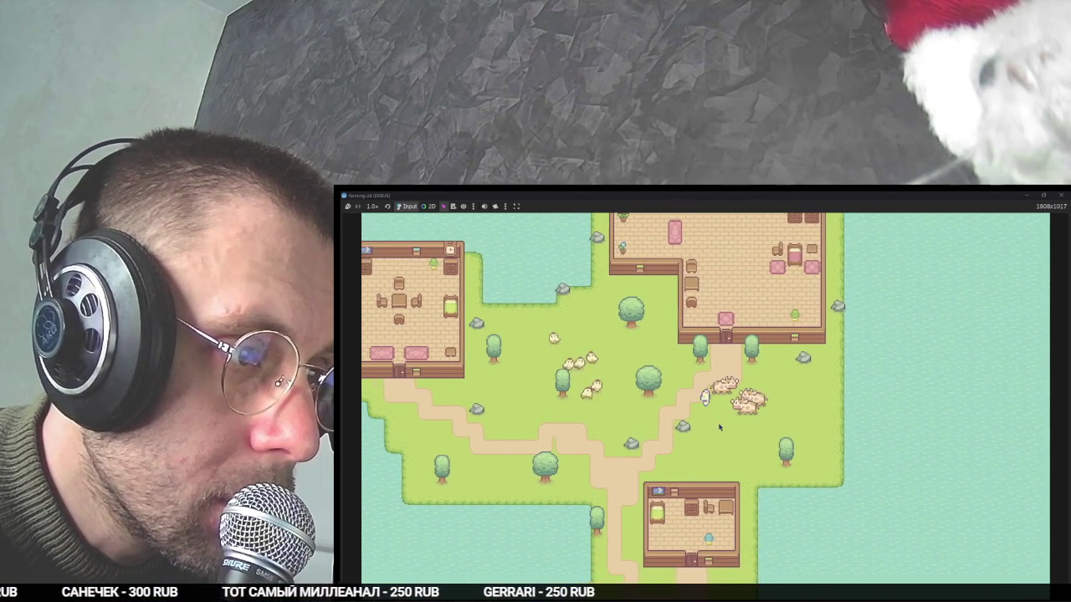
{"action": "key", "text": "d"}
{"action": "key", "text": "w"}
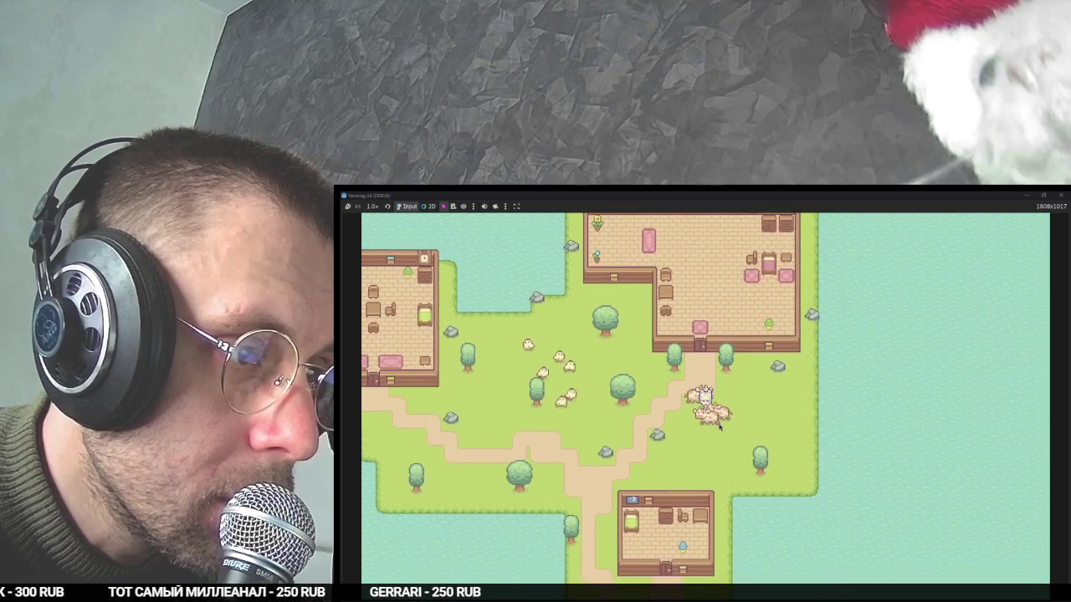
{"action": "key", "text": "a"}
{"action": "key", "text": "w"}
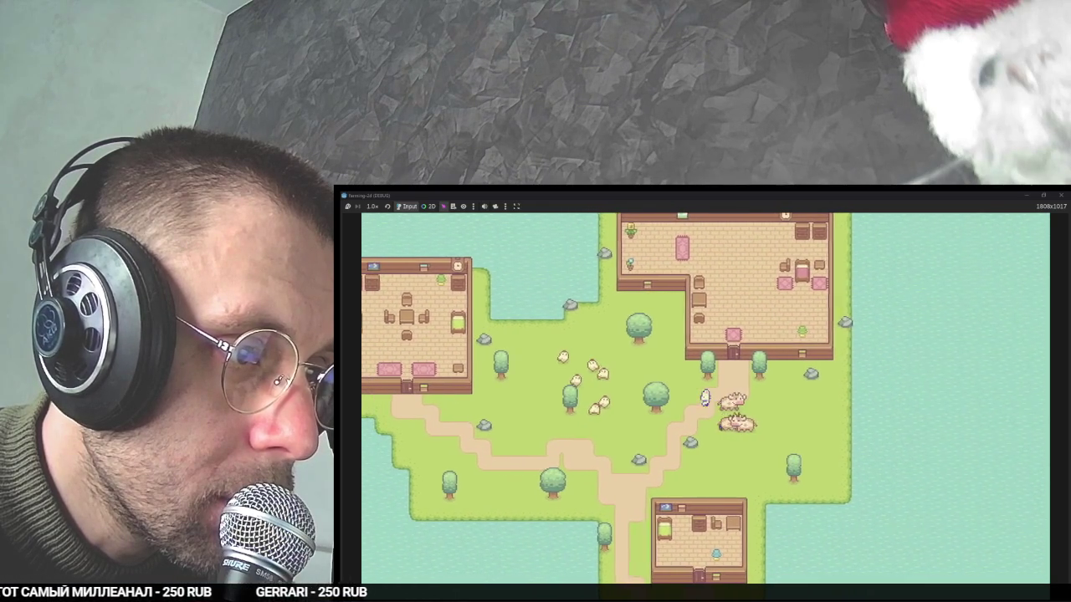
{"action": "key", "text": "a"}
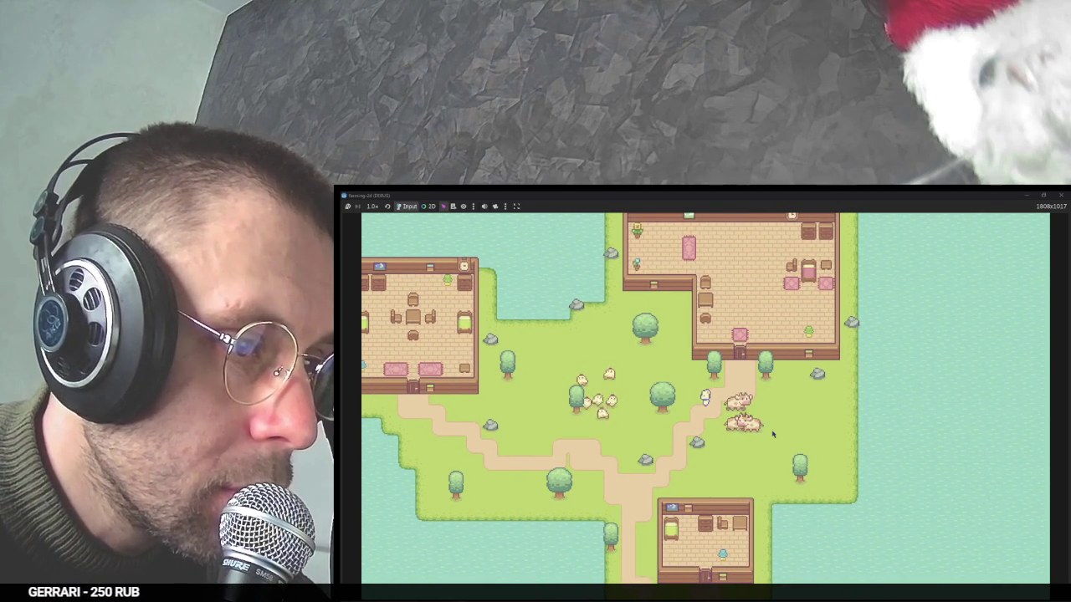
{"action": "key", "text": "F8"}
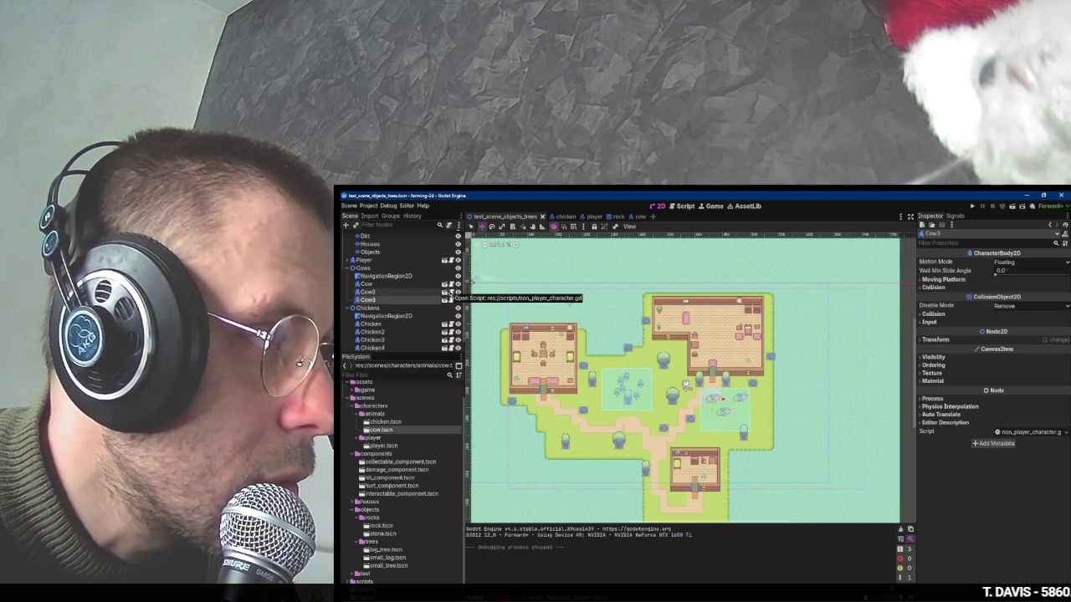
Trace the debugger error to animal_move_state.gd and locate the second character_setup() call.
{"action": "left_click", "coordinate": [444, 300]}
{"action": "left_click", "coordinate": [389, 274]}
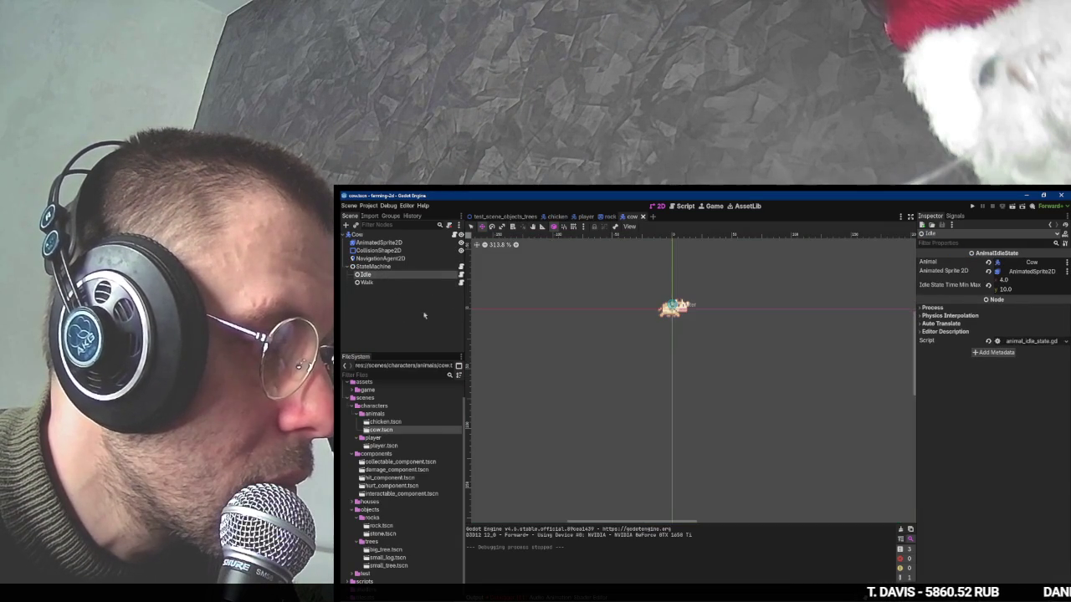
{"action": "key", "text": "F6"}
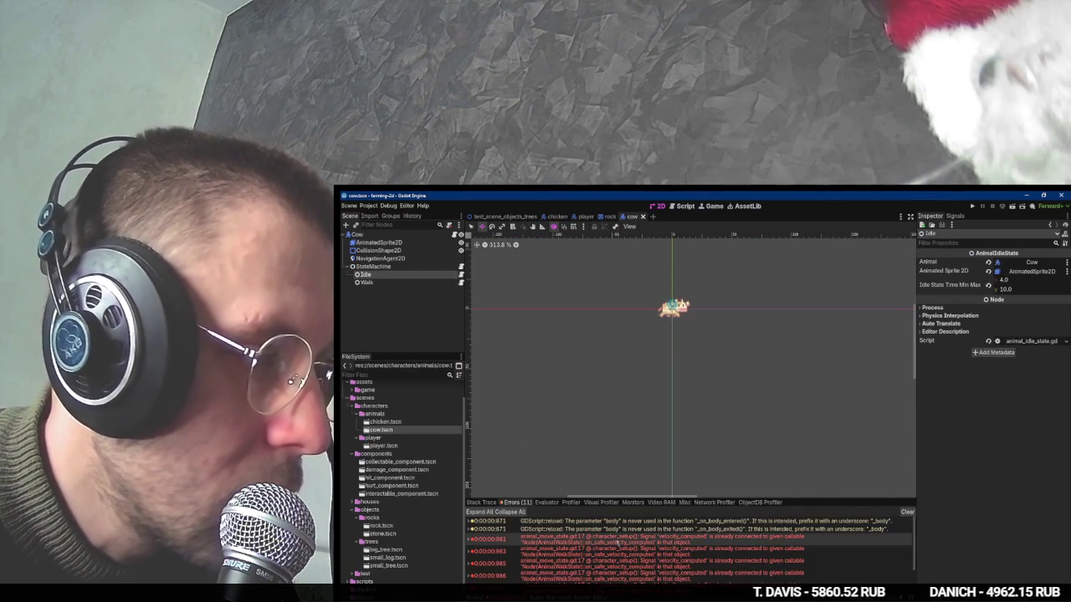
{"action": "double_click", "coordinate": [660, 542]}
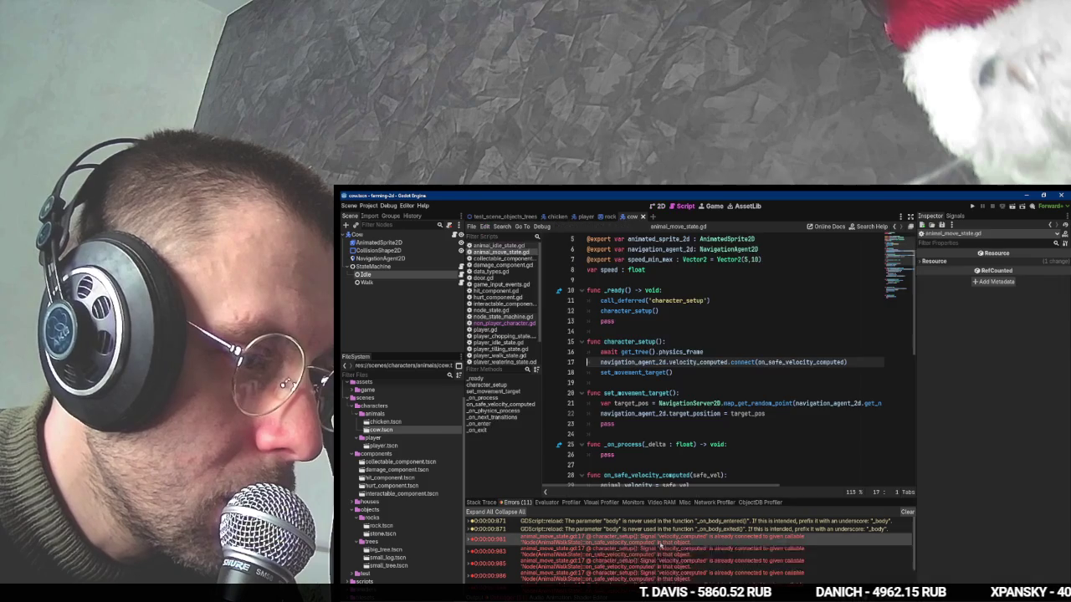
{"action": "left_click", "coordinate": [639, 342]}
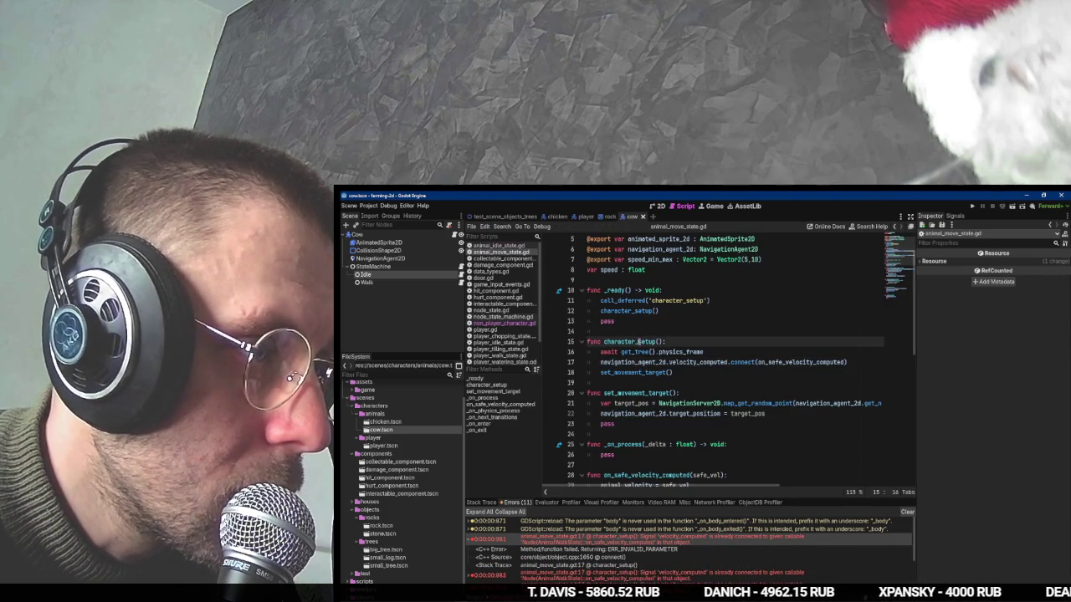
{"action": "double_click", "coordinate": [639, 341]}
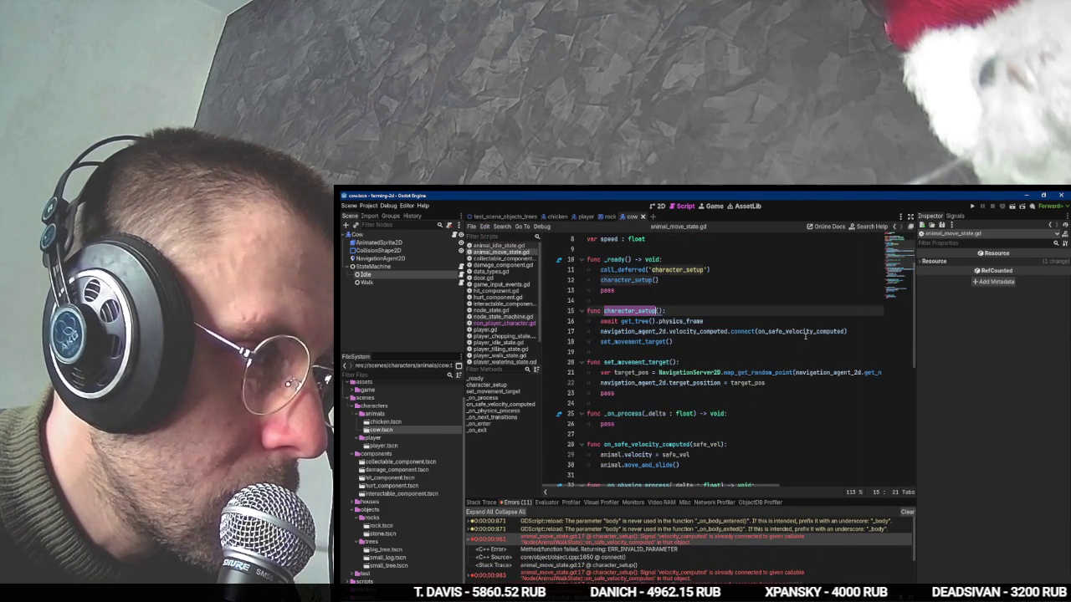
{"action": "key", "text": "ctrl+f"}
{"action": "key", "text": "shift+Return"}
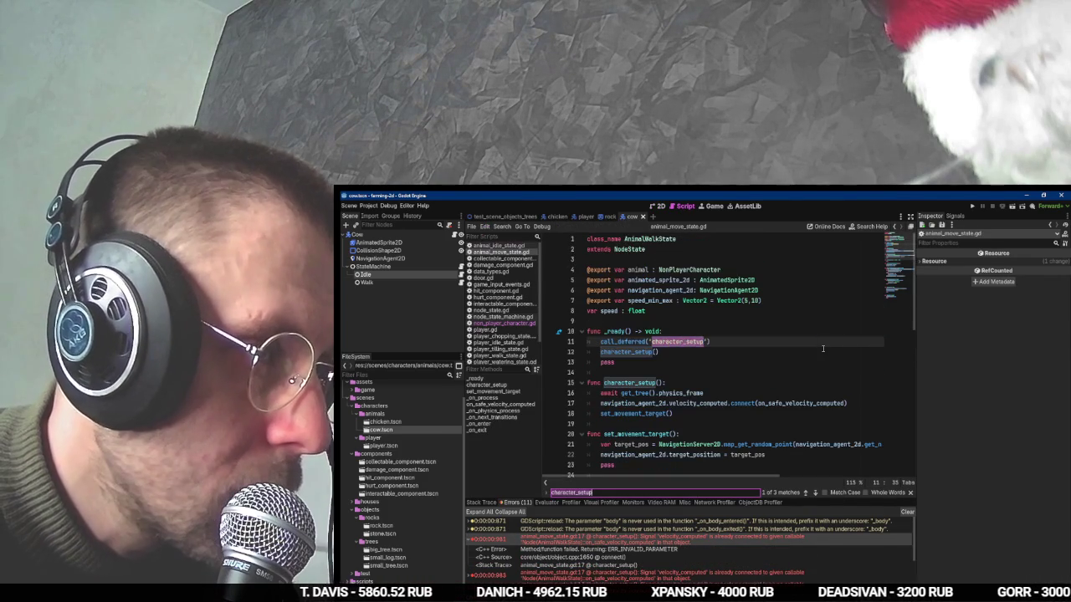
Delete the duplicate character_setup() line, save the script, and run the game with F5.
{"action": "left_click", "coordinate": [715, 341]}
{"action": "left_click", "coordinate": [706, 349]}
{"action": "key", "text": "BackSpace"}
{"action": "key", "text": "BackSpace"}
{"action": "key", "text": "BackSpace"}
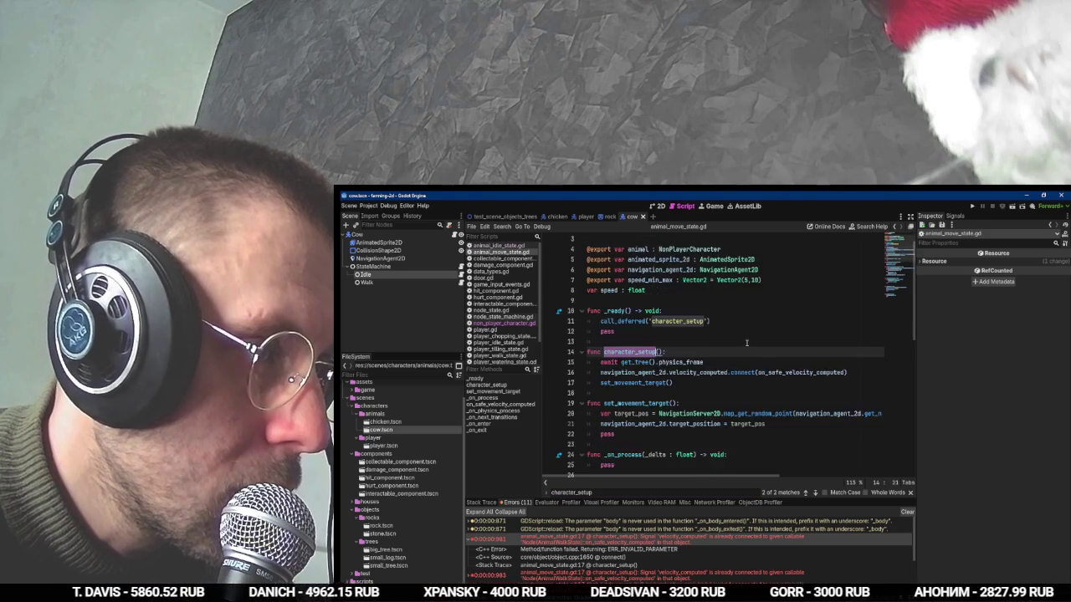
{"action": "key", "text": "ctrl+s"}
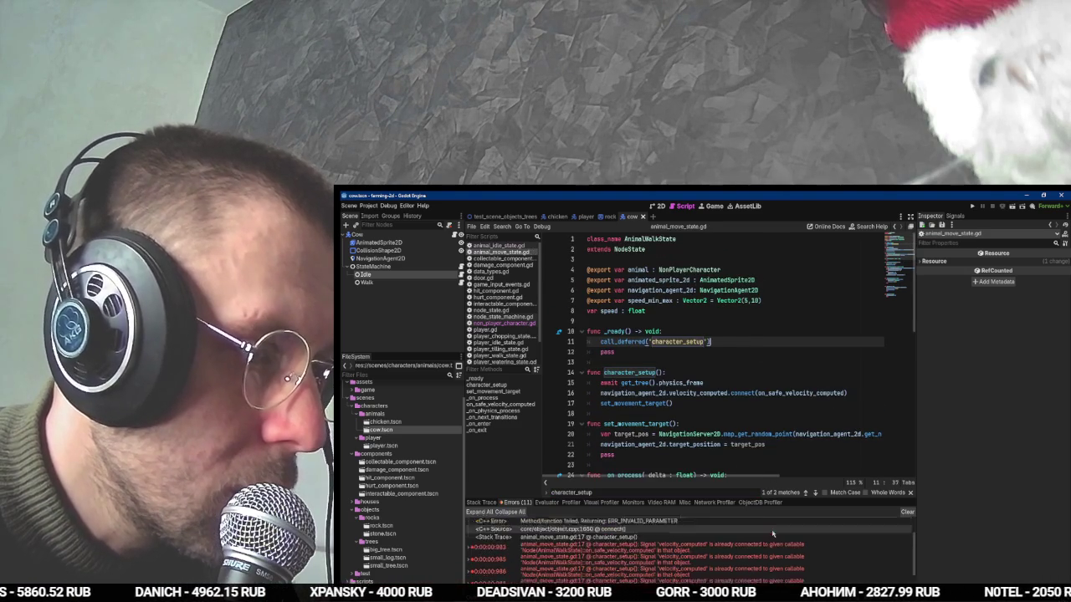
{"action": "key", "text": "F5"}
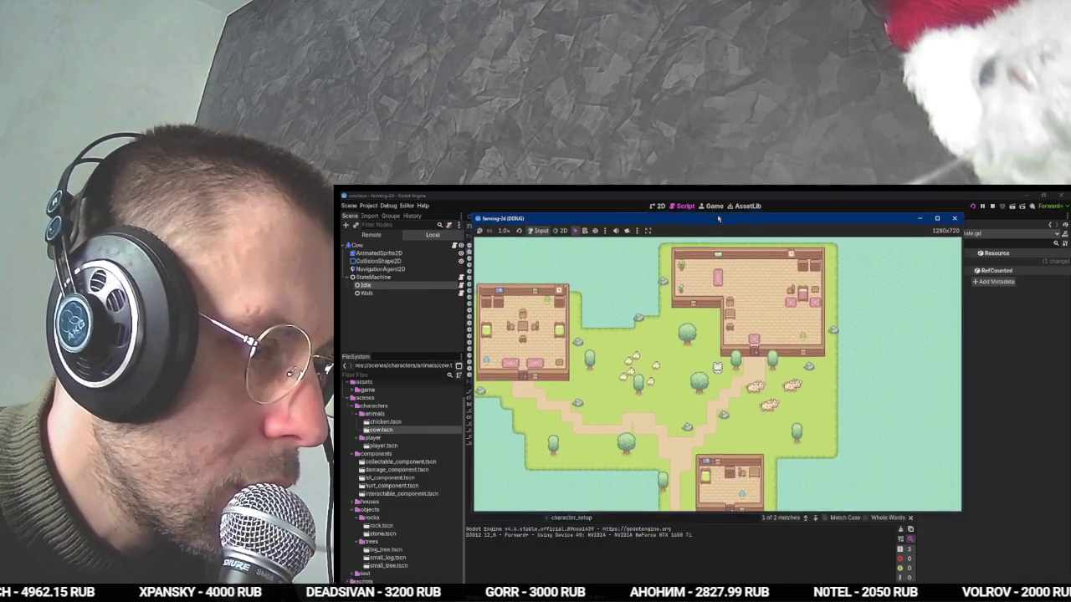
Watch the animals roam the running map, then stop the game with F8.
{"action": "left_click_drag", "start_coordinate": [717, 218], "coordinate": [714, 215]}
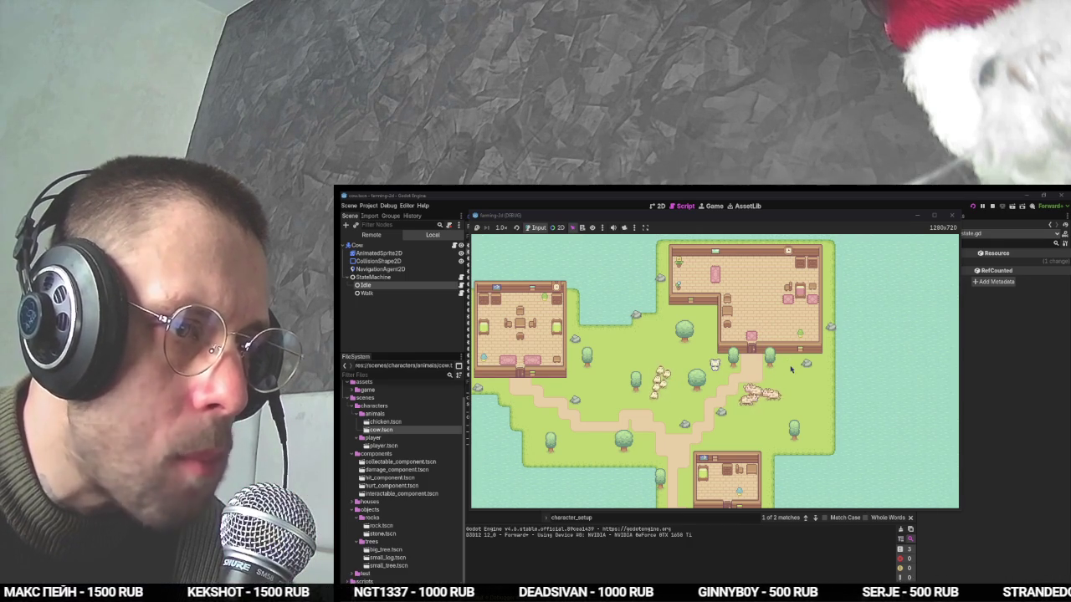
{"action": "key", "text": "F8"}
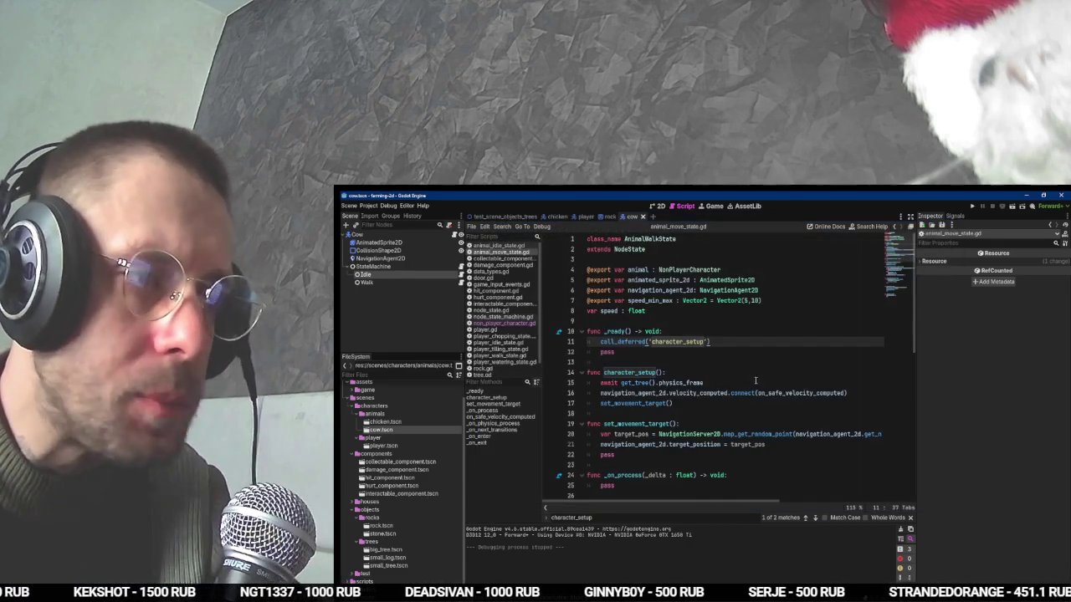
Inspect the chicken's NavigationAgent2D settings in the chicken scene.
{"action": "left_click", "coordinate": [697, 332]}
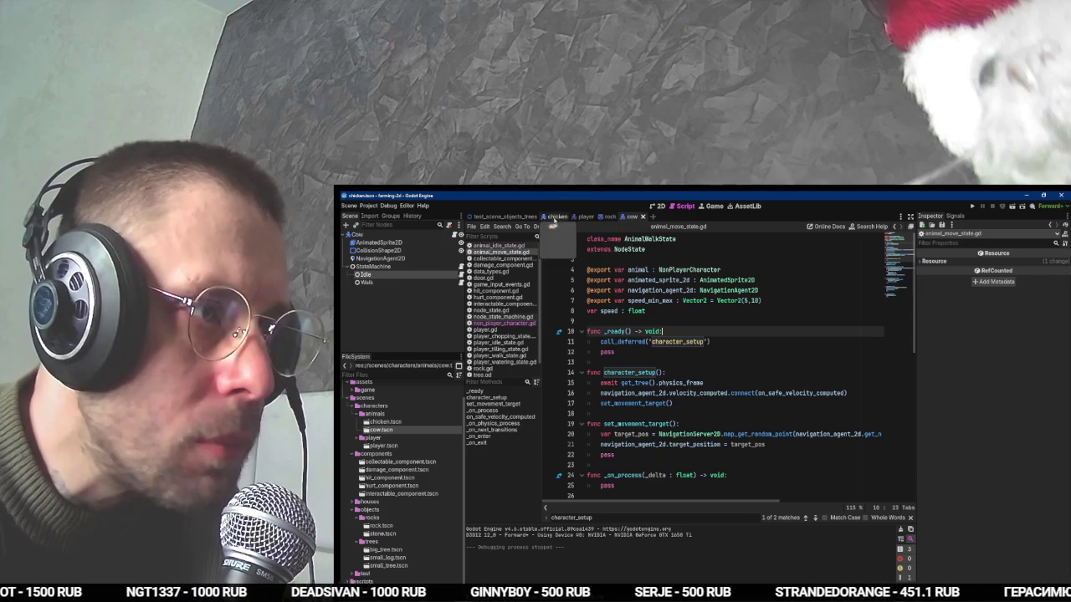
{"action": "left_click", "coordinate": [556, 217]}
{"action": "left_click", "coordinate": [449, 266]}
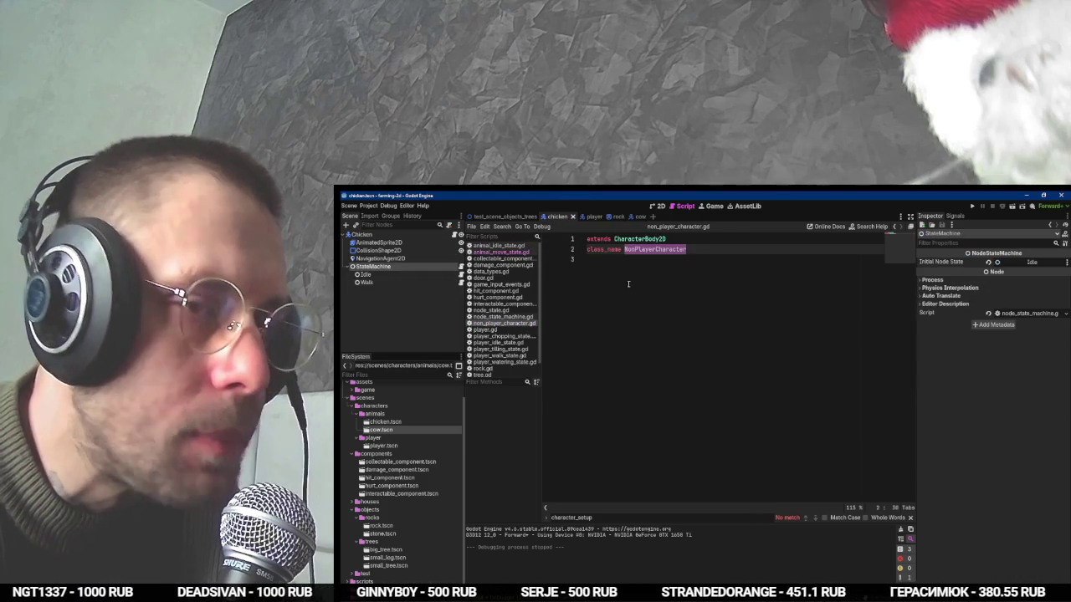
{"action": "left_click", "coordinate": [394, 259]}
{"action": "scroll", "coordinate": [1048, 422], "scroll_direction": "down", "scroll_amount": 5}
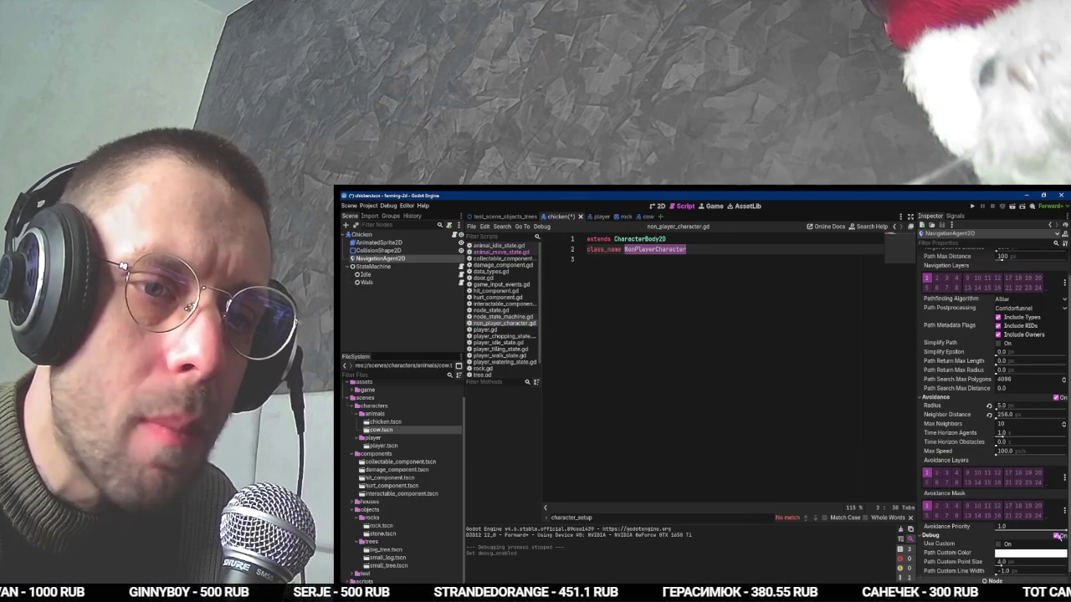
Close the player and rock tabs, enable Debug on the cow's NavigationAgent2D, and run the game.
{"action": "left_click", "coordinate": [633, 217]}
{"action": "middle_click", "coordinate": [585, 217]}
{"action": "middle_click", "coordinate": [586, 217]}
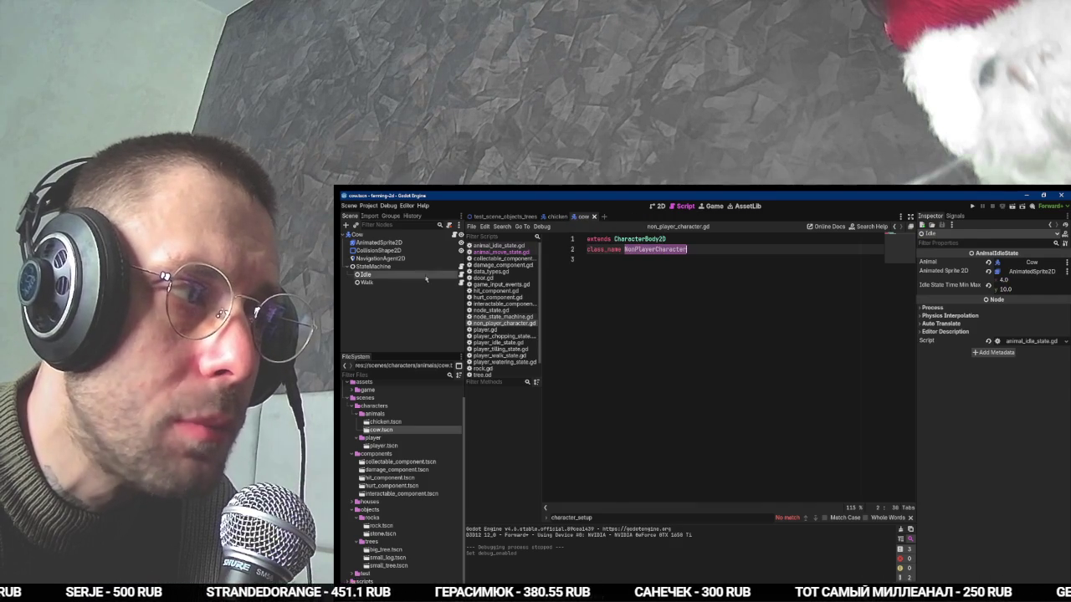
{"action": "left_click", "coordinate": [393, 258]}
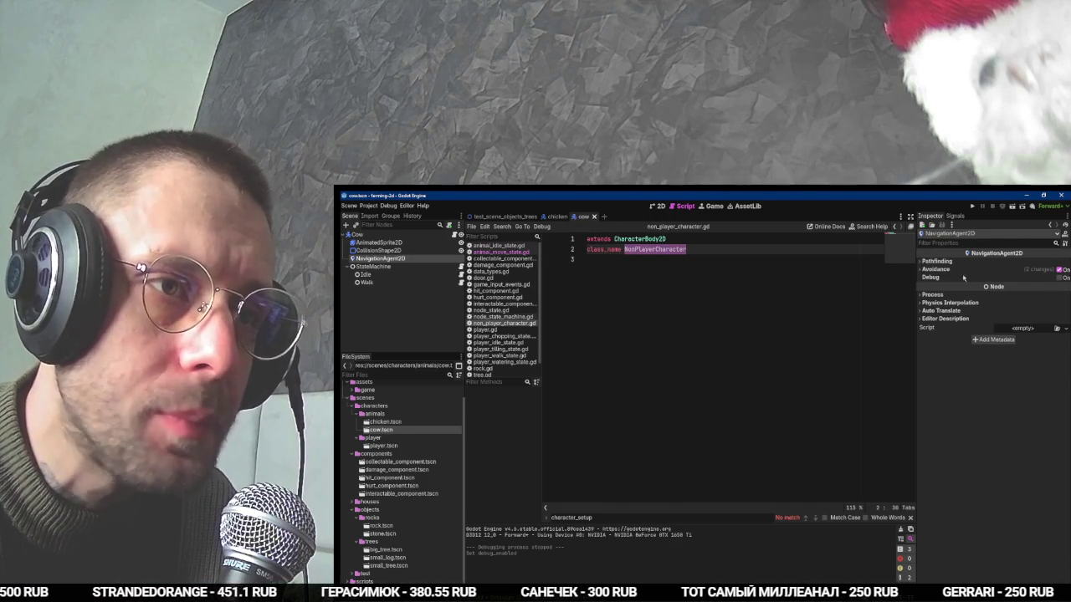
{"action": "left_click", "coordinate": [1058, 278]}
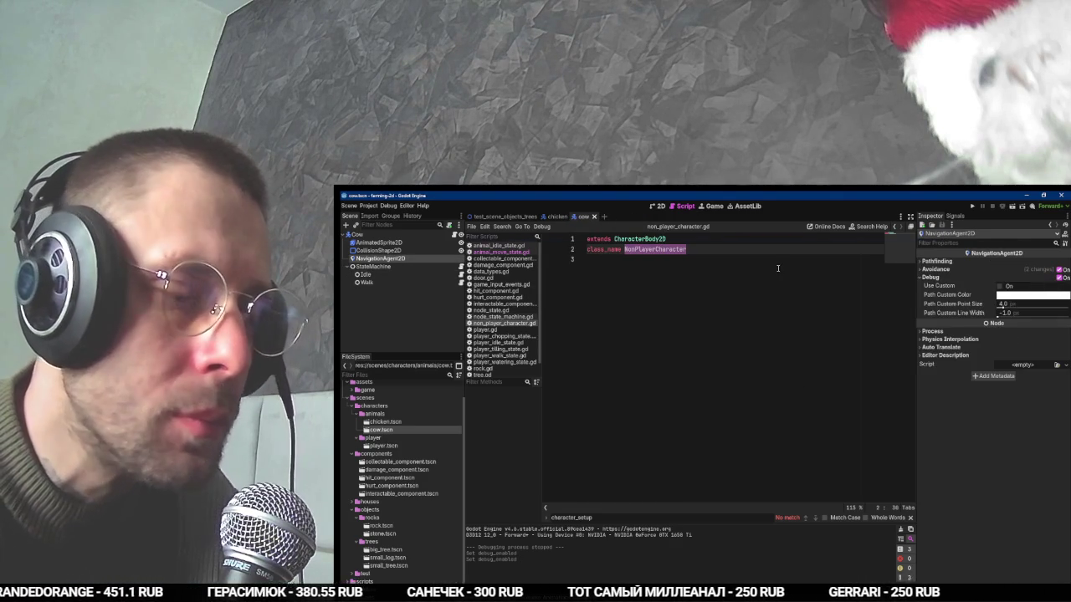
{"action": "key", "text": "F5"}
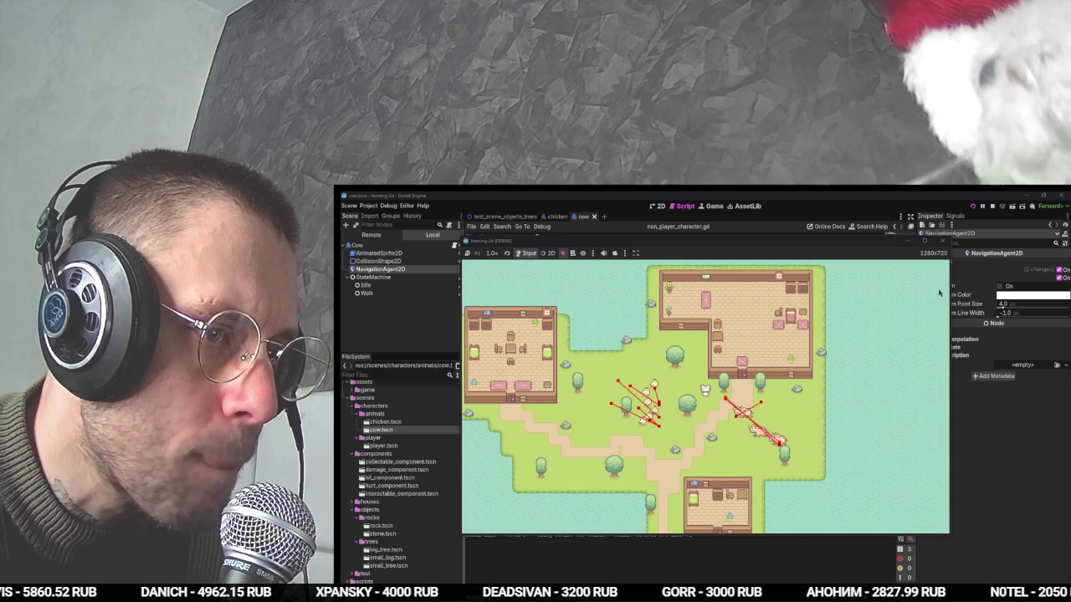
Restore the chicken's Neighbor Distance to 500.0 and lower Path Desired Distance to 5.0.
{"action": "left_click", "coordinate": [996, 456]}
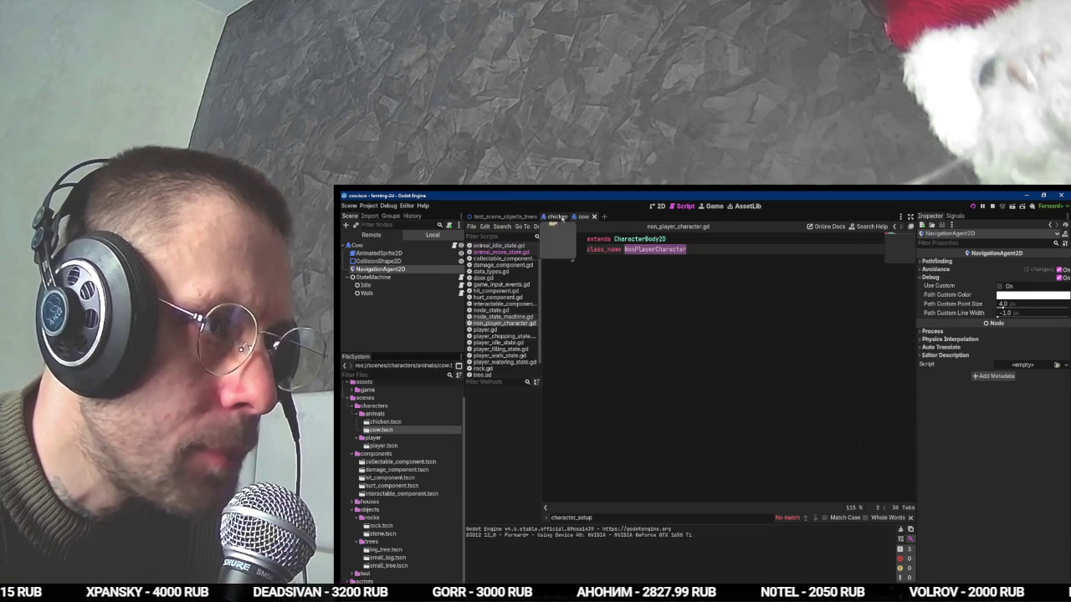
{"action": "left_click", "coordinate": [557, 215]}
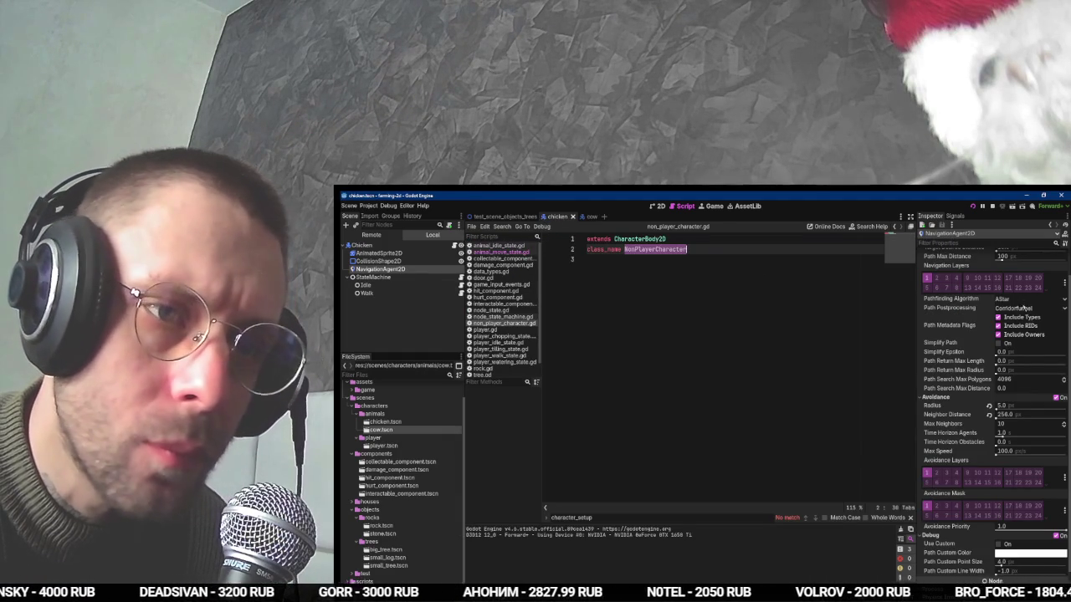
{"action": "left_click", "coordinate": [989, 415]}
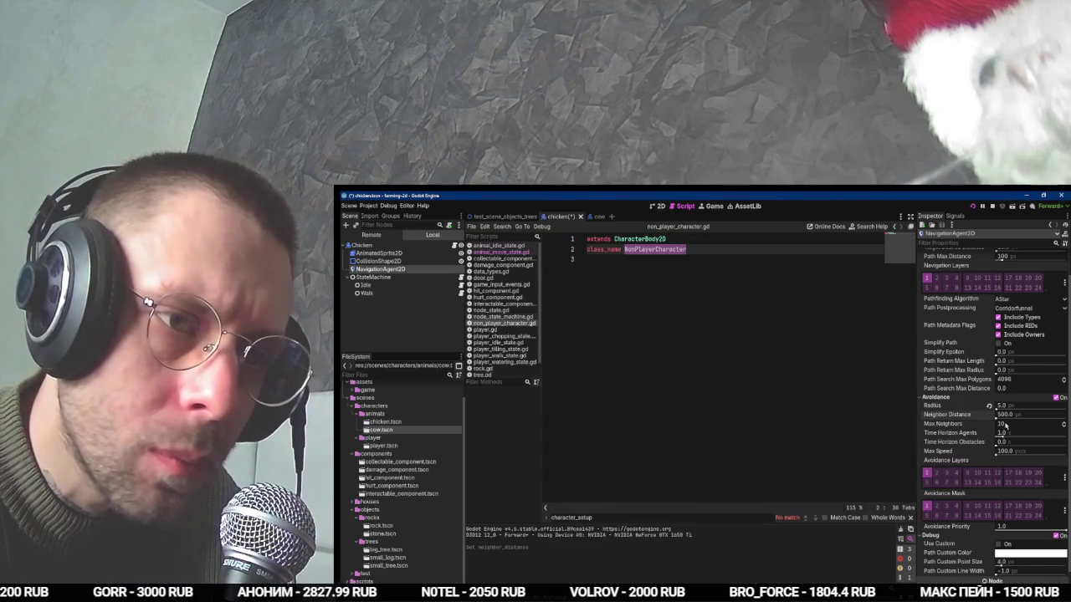
{"action": "scroll", "coordinate": [1015, 347], "scroll_direction": "up", "scroll_amount": 2}
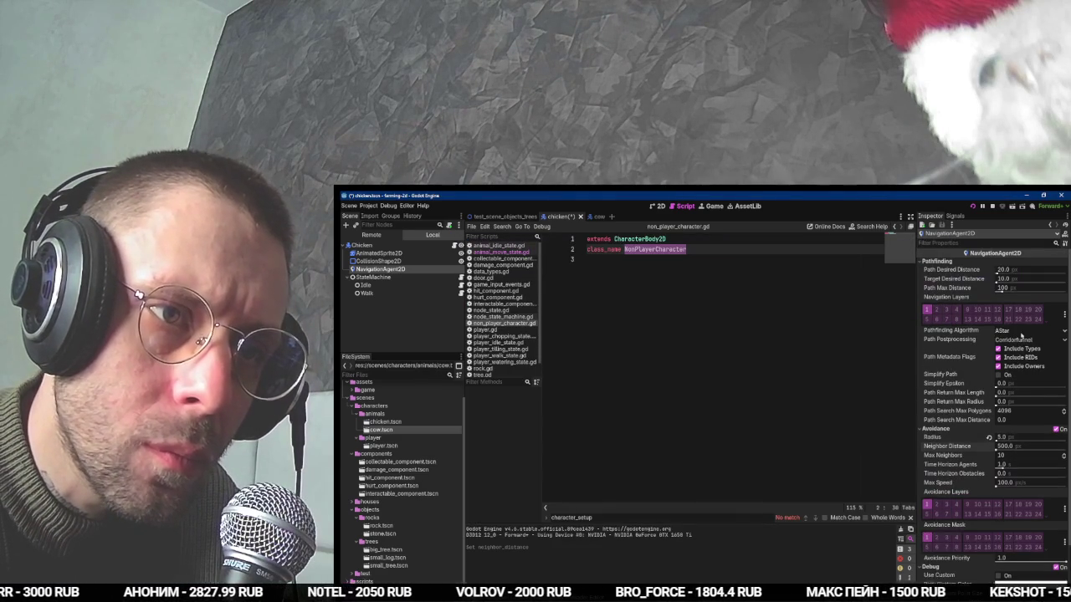
{"action": "left_click_drag", "start_coordinate": [1013, 274], "coordinate": [1000, 274]}
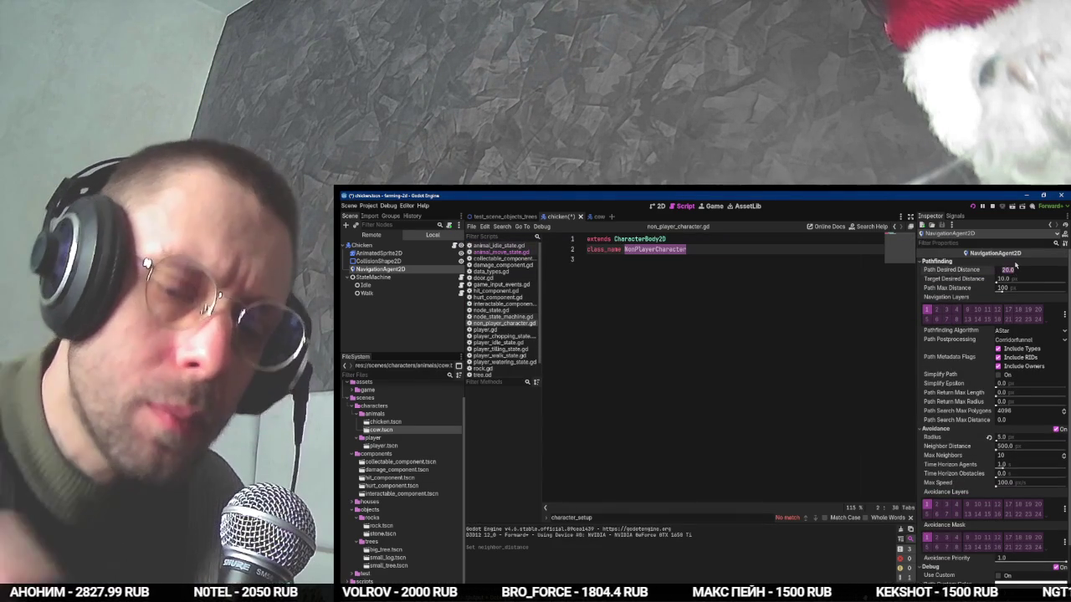
Set Target Desired Distance to 5.0, rerun the game to watch the paths, then stop it.
{"action": "key", "text": "F5"}
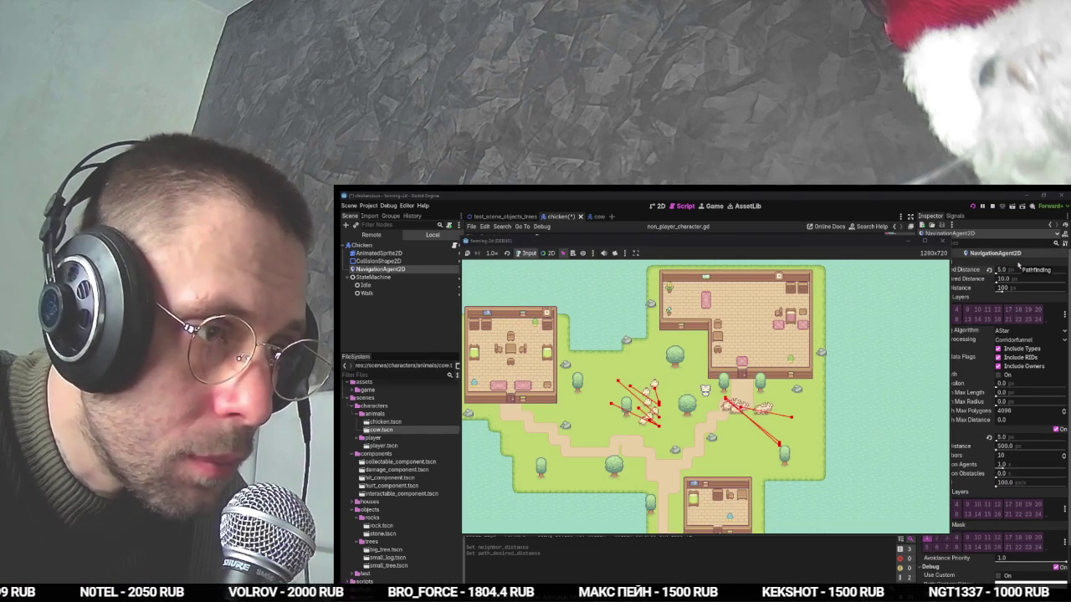
{"action": "left_click", "coordinate": [1018, 264]}
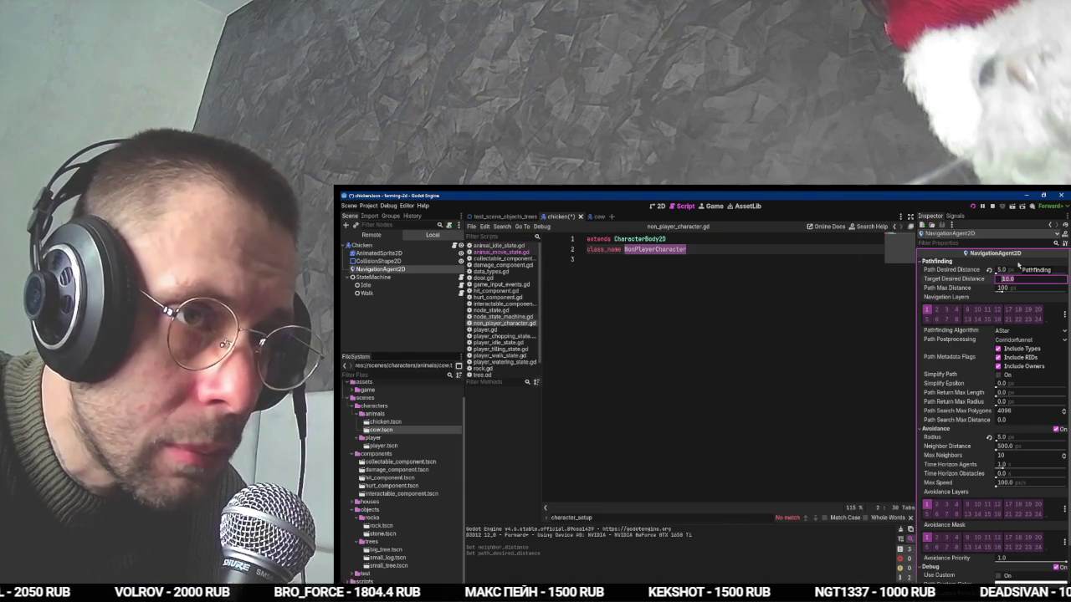
{"action": "type", "text": "5"}
{"action": "key", "text": "Tab"}
{"action": "key", "text": "F5"}
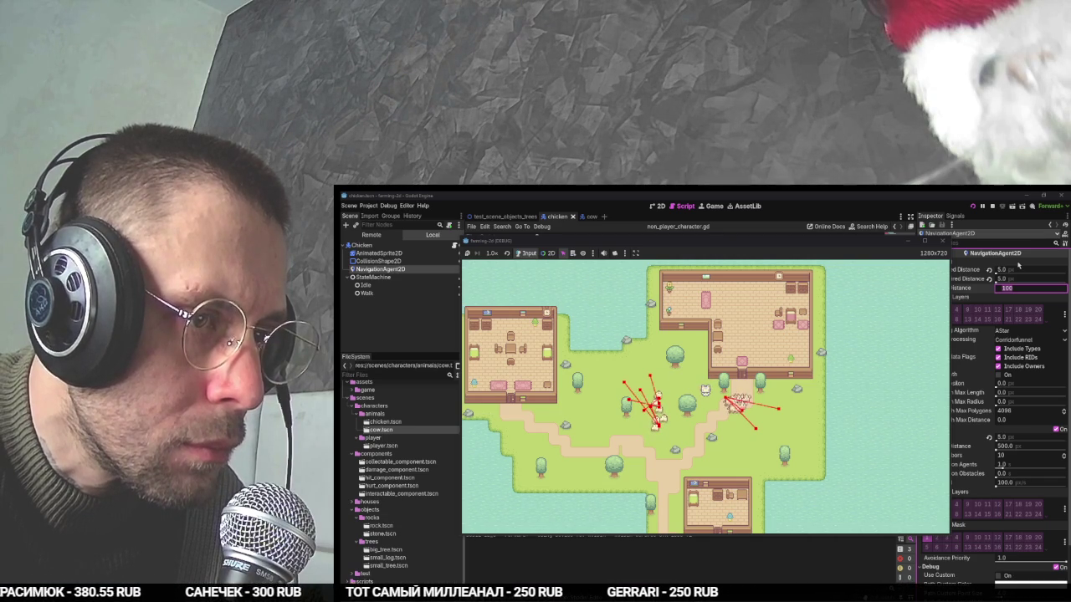
{"action": "key", "text": "F8"}
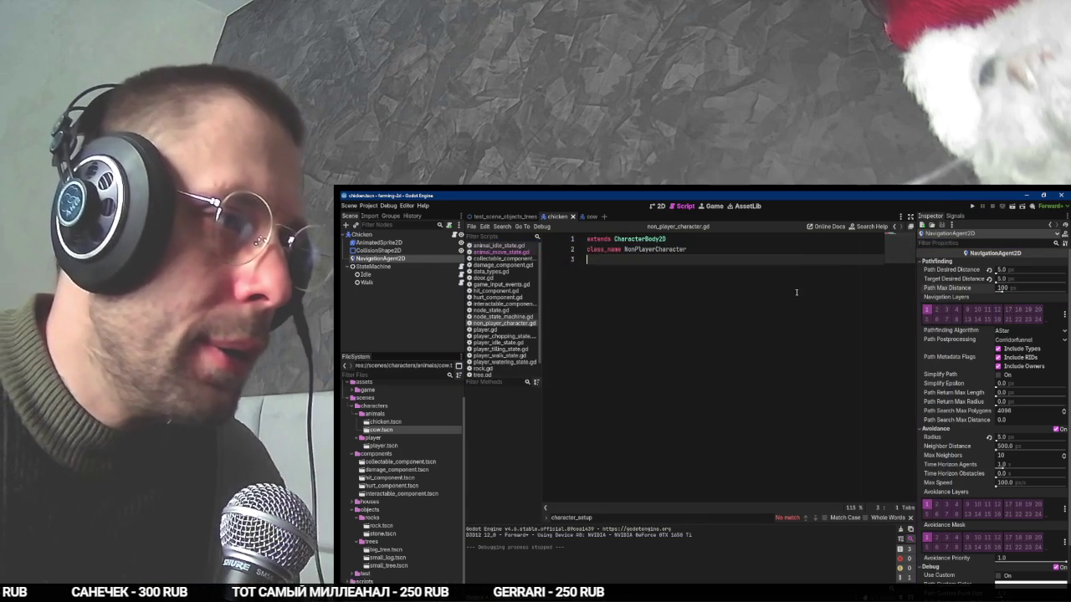
Reset the chicken's Target Desired Distance to 10.0 and the cow's Neighbor Distance to 500.0.
{"action": "left_click", "coordinate": [586, 217]}
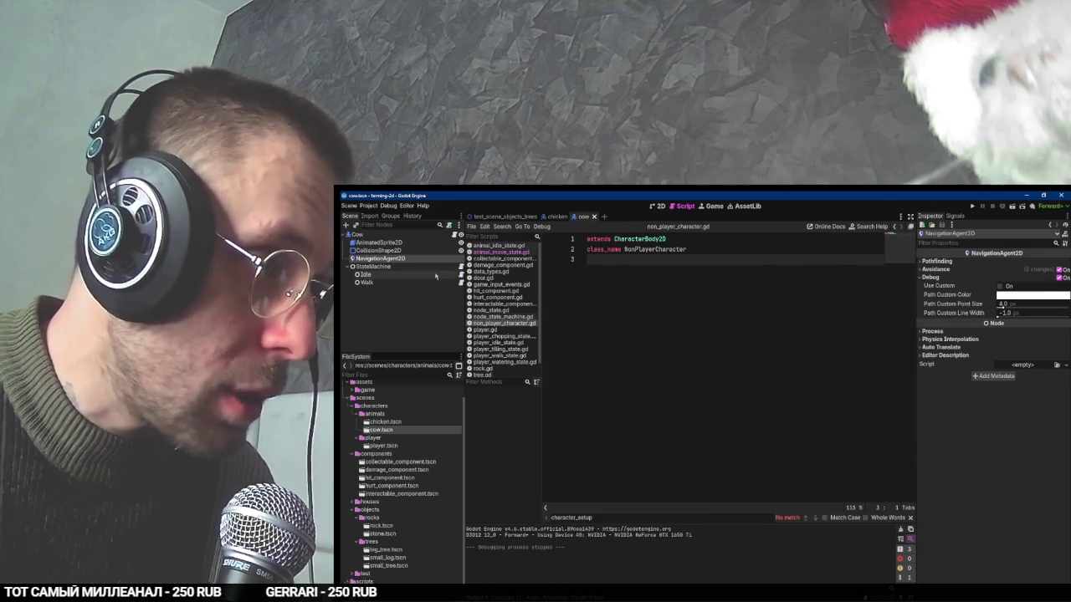
{"action": "left_click", "coordinate": [937, 261]}
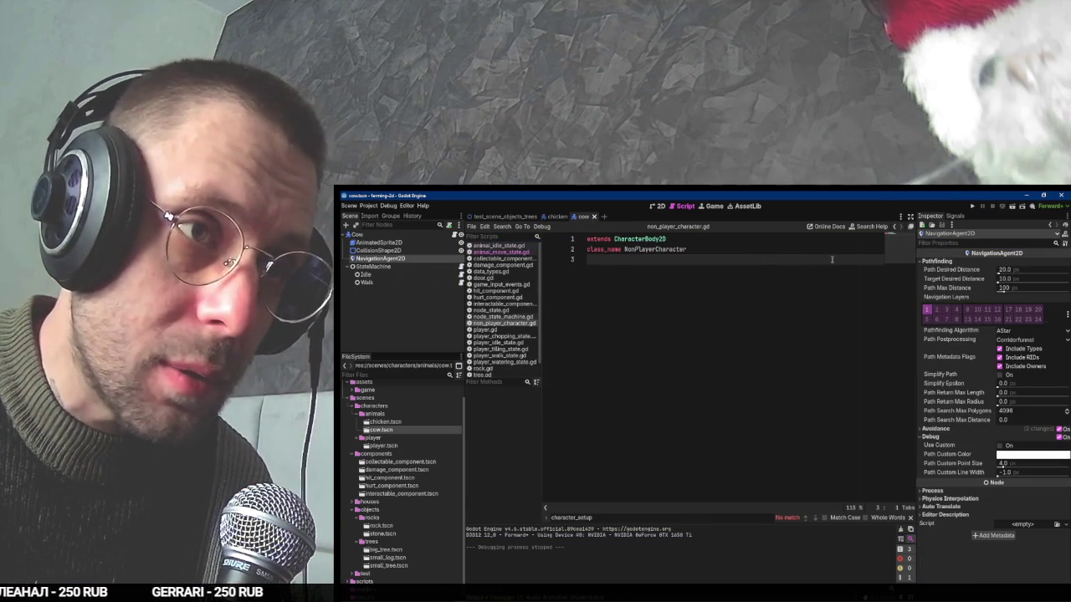
{"action": "left_click", "coordinate": [556, 217]}
{"action": "left_click", "coordinate": [990, 270]}
{"action": "left_click", "coordinate": [990, 278]}
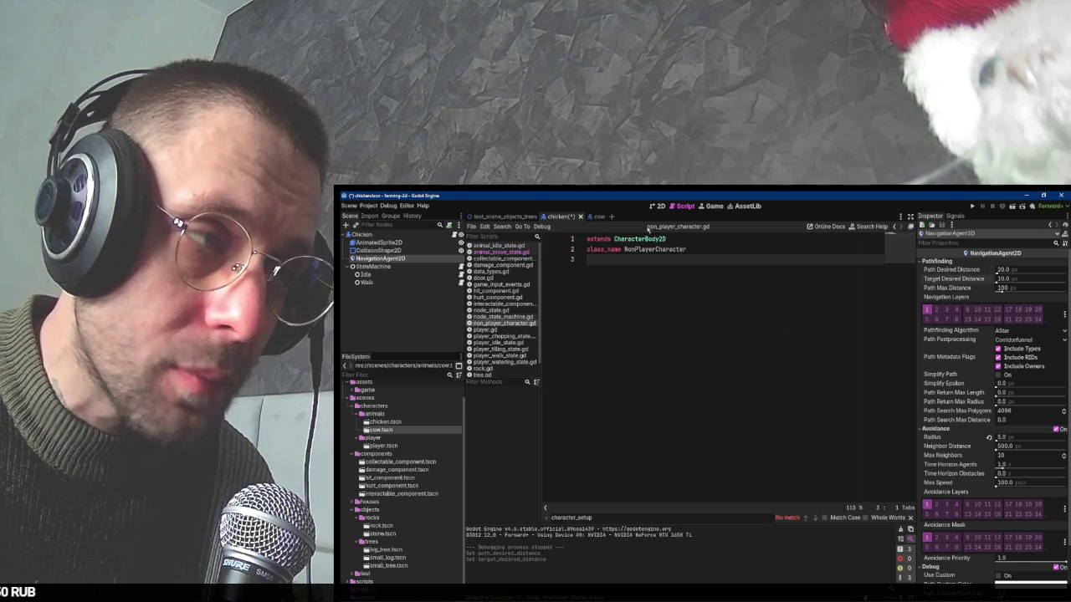
{"action": "left_click", "coordinate": [597, 217]}
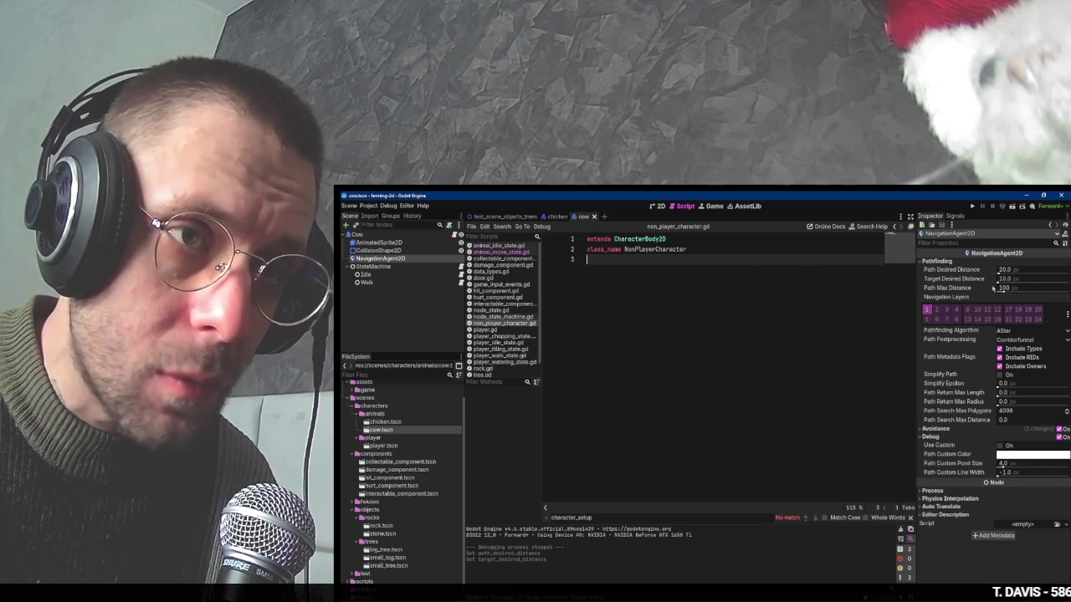
{"action": "left_click", "coordinate": [937, 428]}
{"action": "left_click", "coordinate": [989, 447]}
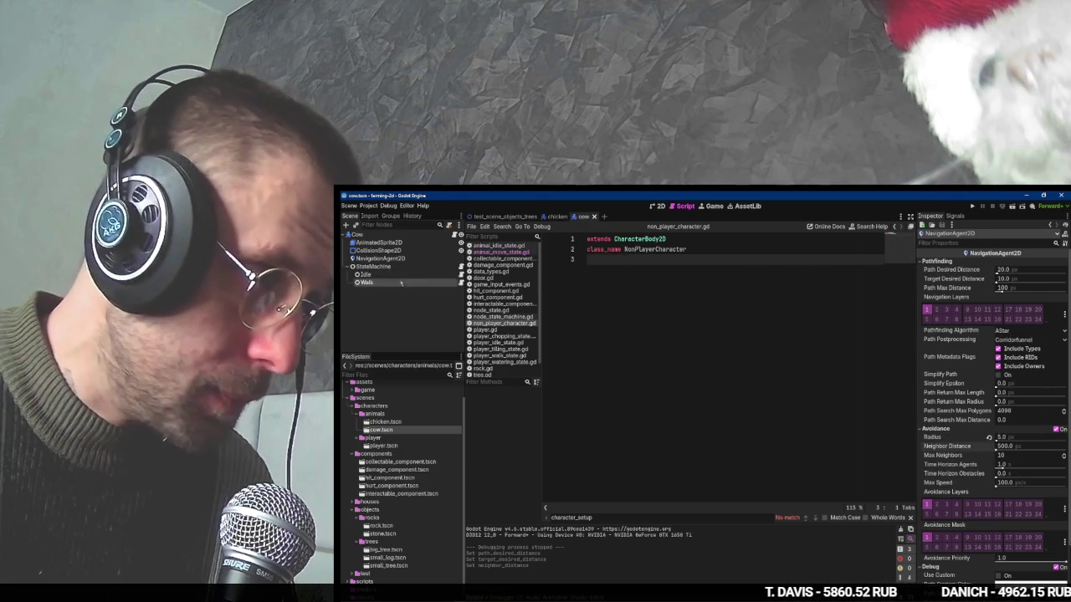
Open the cow's Walk state script and inspect the velocity, set_movement_target and is_target_reached code.
{"action": "left_click", "coordinate": [401, 283]}
{"action": "scroll", "coordinate": [661, 404], "scroll_direction": "down", "scroll_amount": 10}
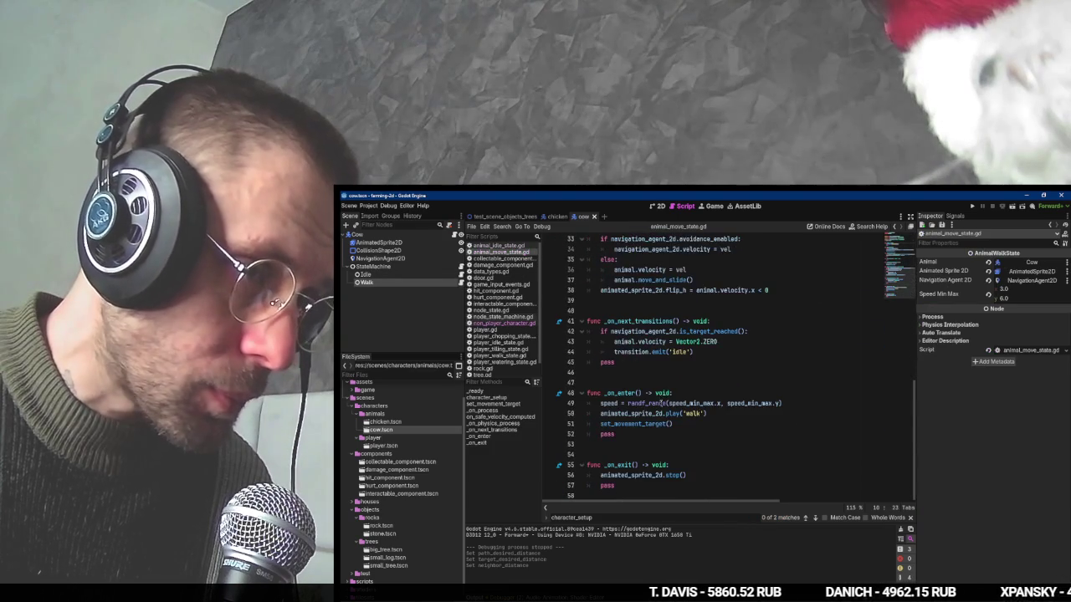
{"action": "scroll", "coordinate": [653, 335], "scroll_direction": "up", "scroll_amount": 5}
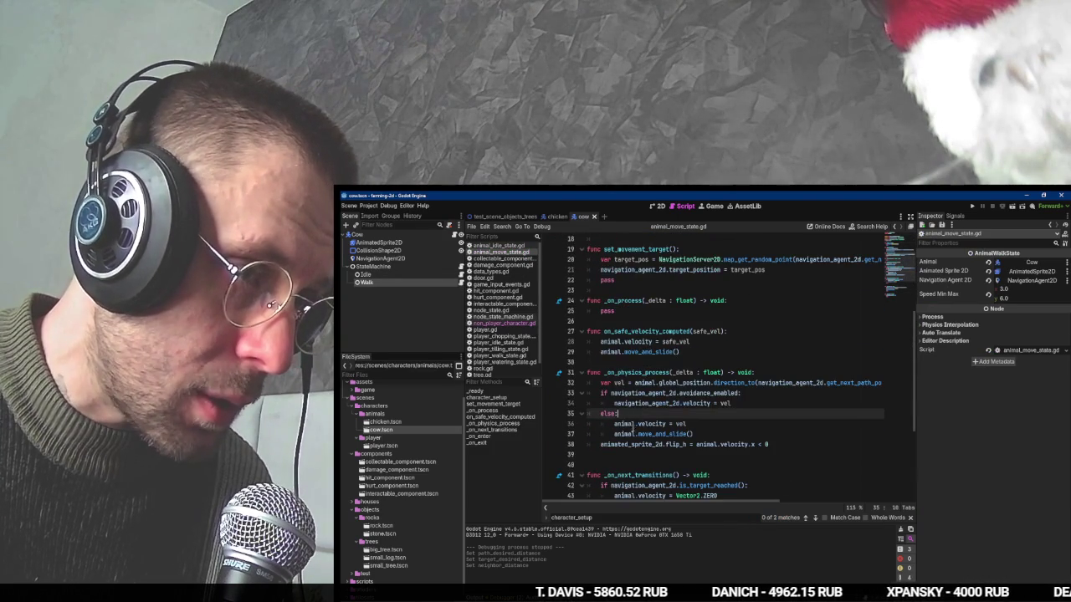
{"action": "left_click", "coordinate": [649, 411]}
{"action": "key", "text": "Down"}
{"action": "key", "text": "End"}
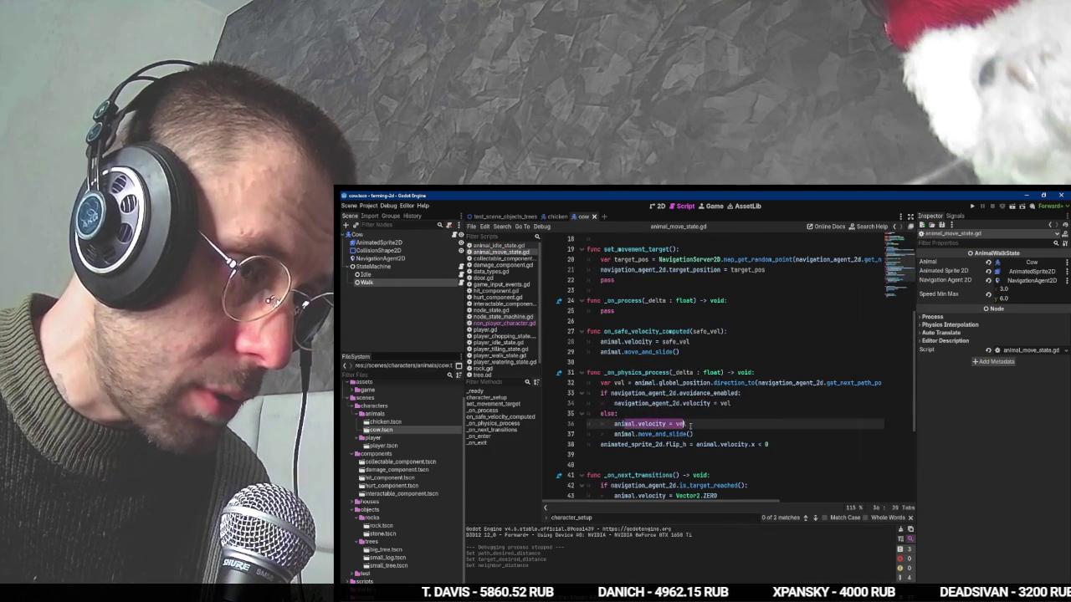
{"action": "scroll", "coordinate": [649, 408], "scroll_direction": "down", "scroll_amount": 4}
{"action": "scroll", "coordinate": [705, 421], "scroll_direction": "down", "scroll_amount": 1}
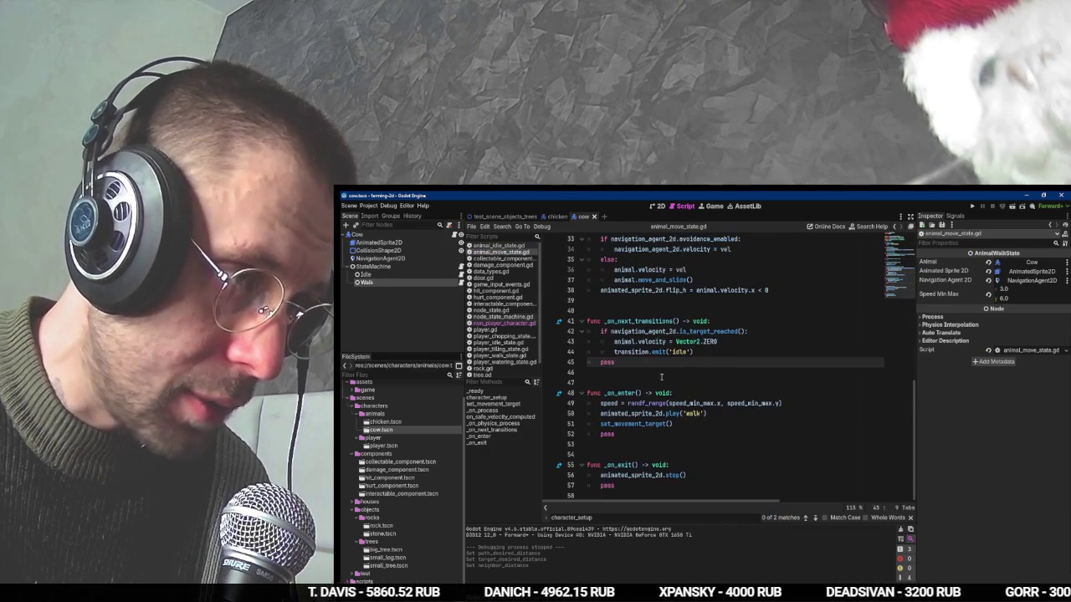
{"action": "left_click", "coordinate": [705, 424]}
{"action": "mouse_move", "coordinate": [747, 331]}
{"action": "left_mouse_down"}
{"action": "mouse_move", "coordinate": [588, 331]}
{"action": "mouse_move", "coordinate": [619, 343]}
{"action": "mouse_move", "coordinate": [712, 322]}
{"action": "mouse_move", "coordinate": [782, 321]}
{"action": "left_mouse_up"}
Scroll back up to the speed_min_max export line and skim the rest of animal_move_state.gd.
{"action": "scroll", "coordinate": [780, 322], "scroll_direction": "up", "scroll_amount": 1}
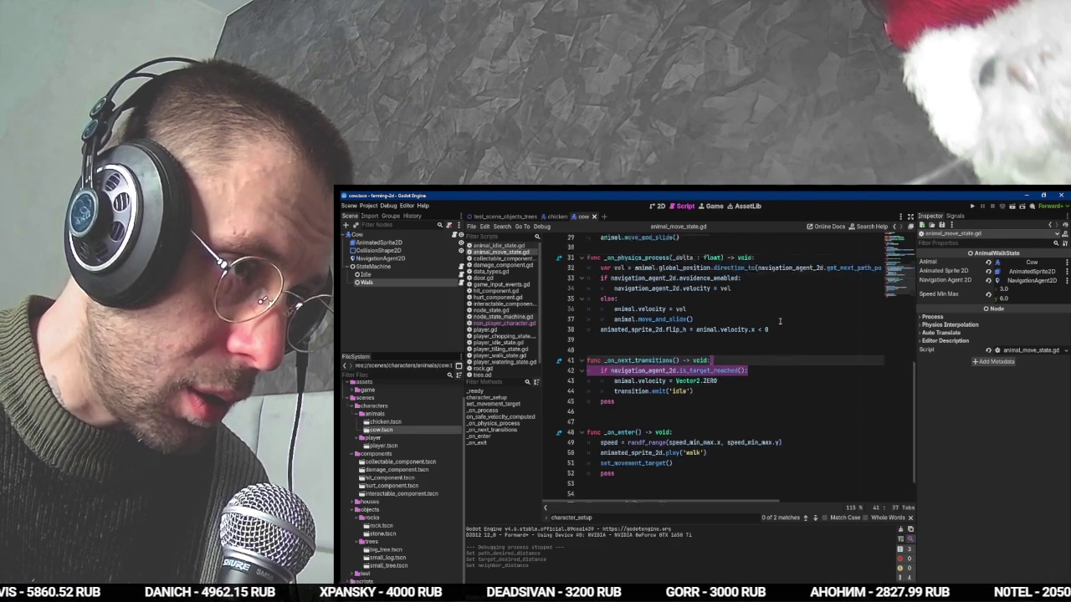
{"action": "scroll", "coordinate": [779, 321], "scroll_direction": "up", "scroll_amount": 7}
{"action": "scroll", "coordinate": [783, 318], "scroll_direction": "up", "scroll_amount": 1}
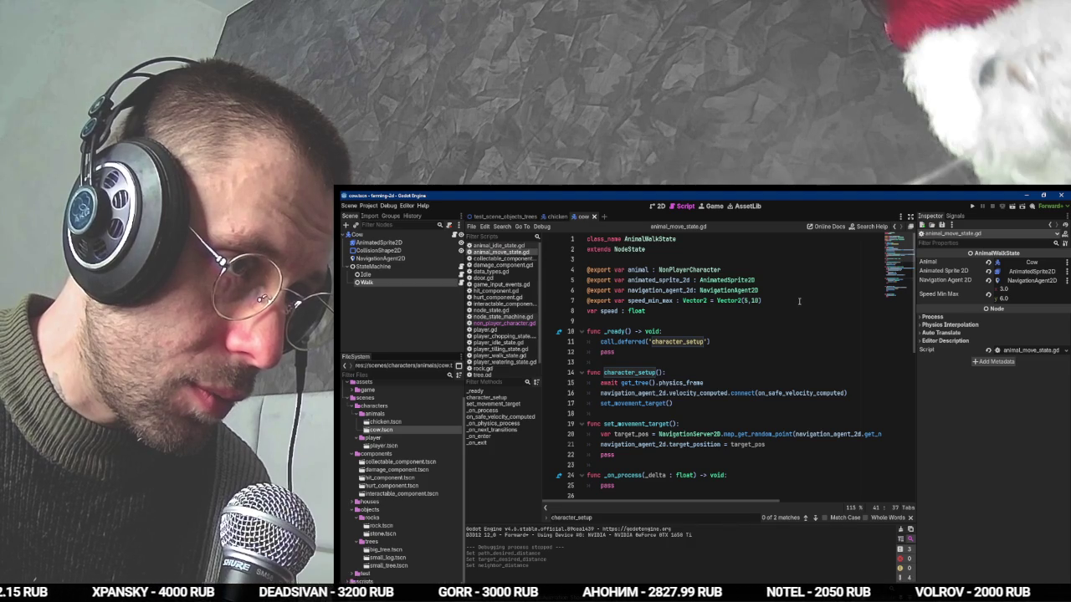
{"action": "left_click", "coordinate": [799, 301]}
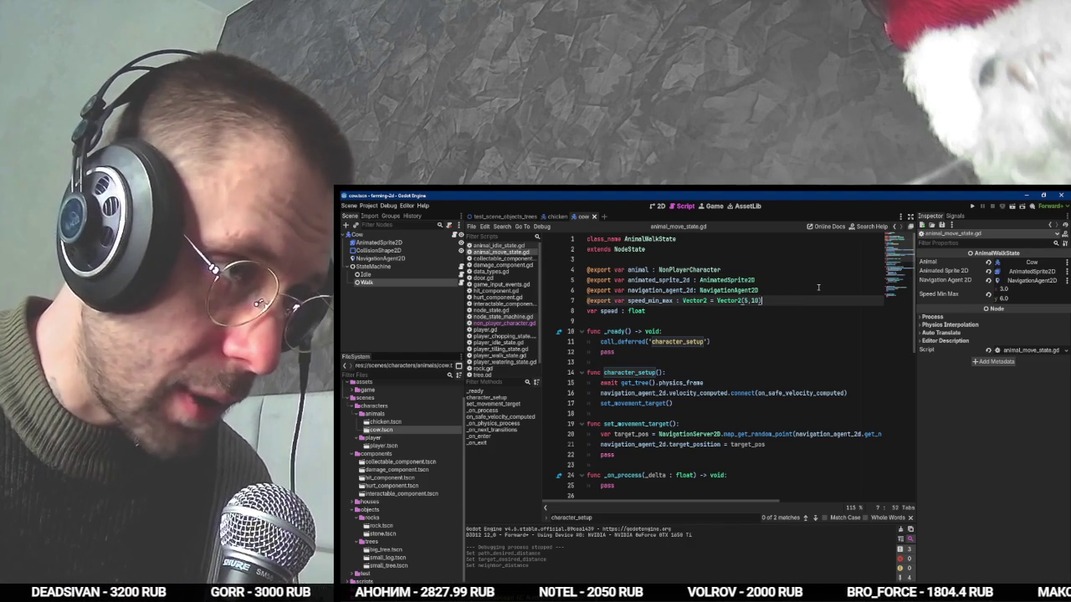
{"action": "scroll", "coordinate": [803, 296], "scroll_direction": "down", "scroll_amount": 10}
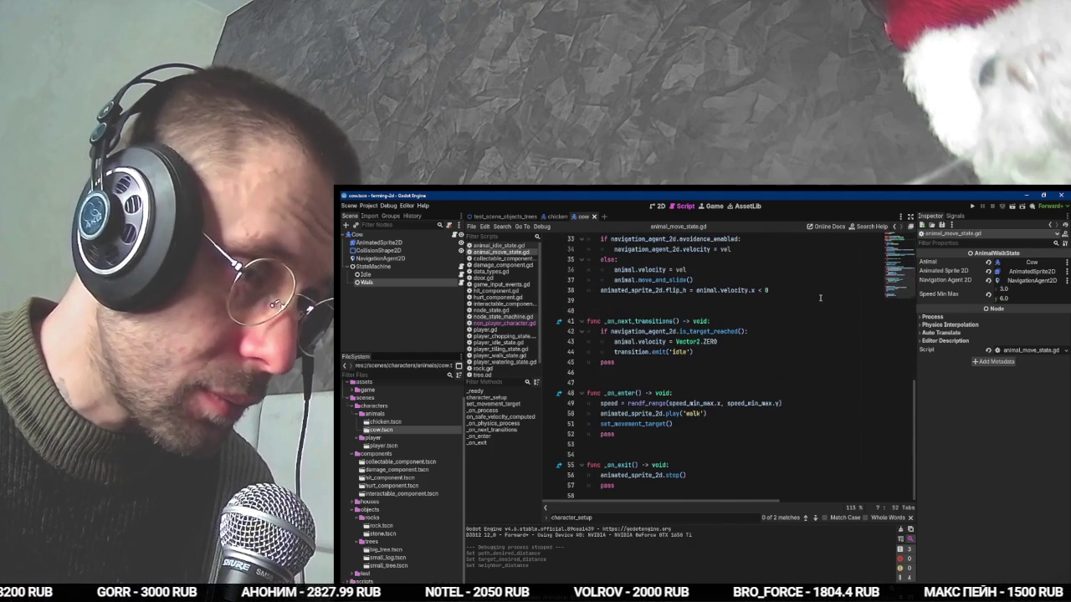
{"action": "scroll", "coordinate": [819, 297], "scroll_direction": "up", "scroll_amount": 10}
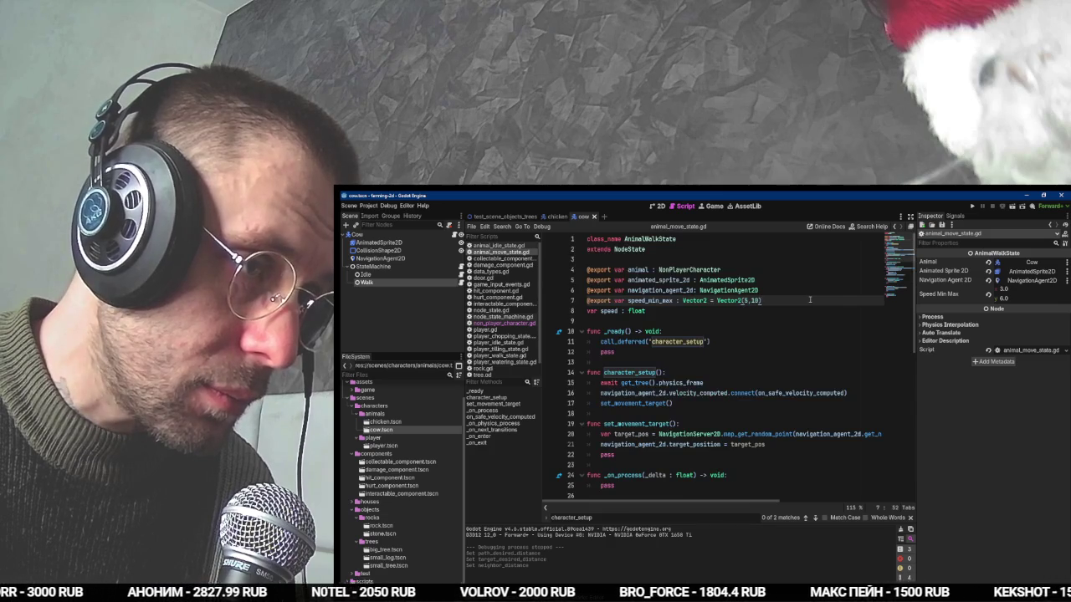
{"action": "scroll", "coordinate": [810, 299], "scroll_direction": "down", "scroll_amount": 10}
{"action": "scroll", "coordinate": [811, 299], "scroll_direction": "down", "scroll_amount": 1}
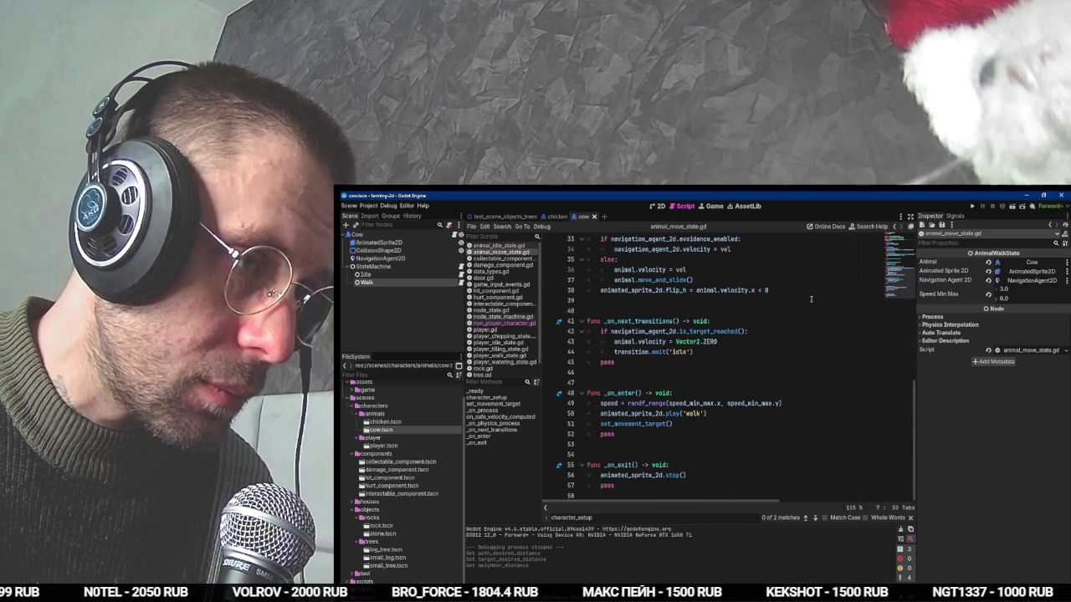
{"action": "scroll", "coordinate": [811, 299], "scroll_direction": "up", "scroll_amount": 11}
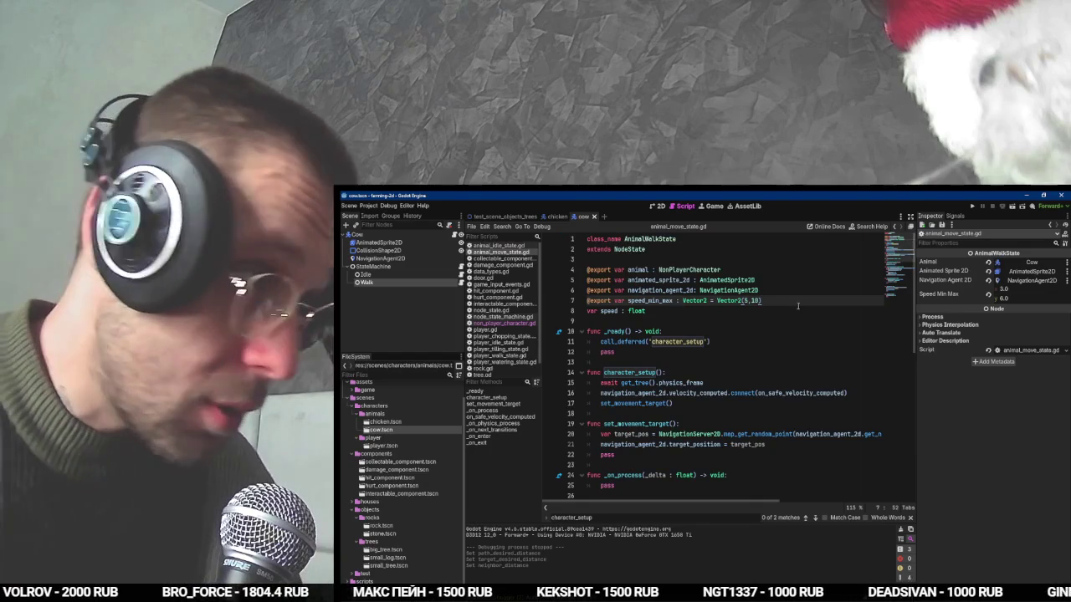
Open non_player_character.gd, start an annotation on a new line 4, and switch to the browser.
{"action": "left_click", "coordinate": [686, 270], "text": "ctrl"}
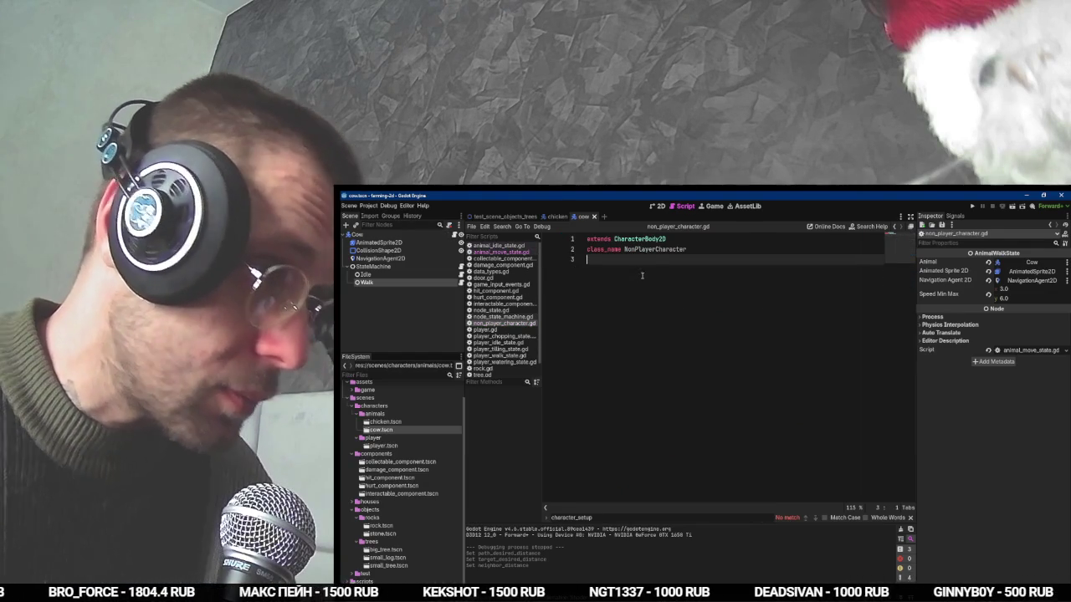
{"action": "left_click", "coordinate": [647, 270]}
{"action": "type", "text": "@export"}
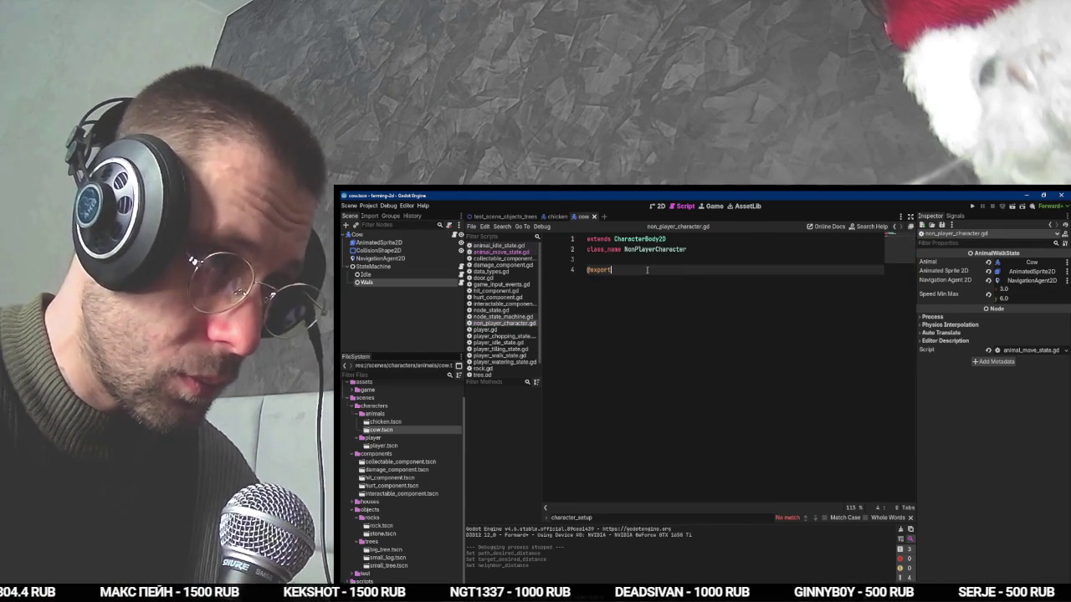
{"action": "key", "text": "alt+Tab"}
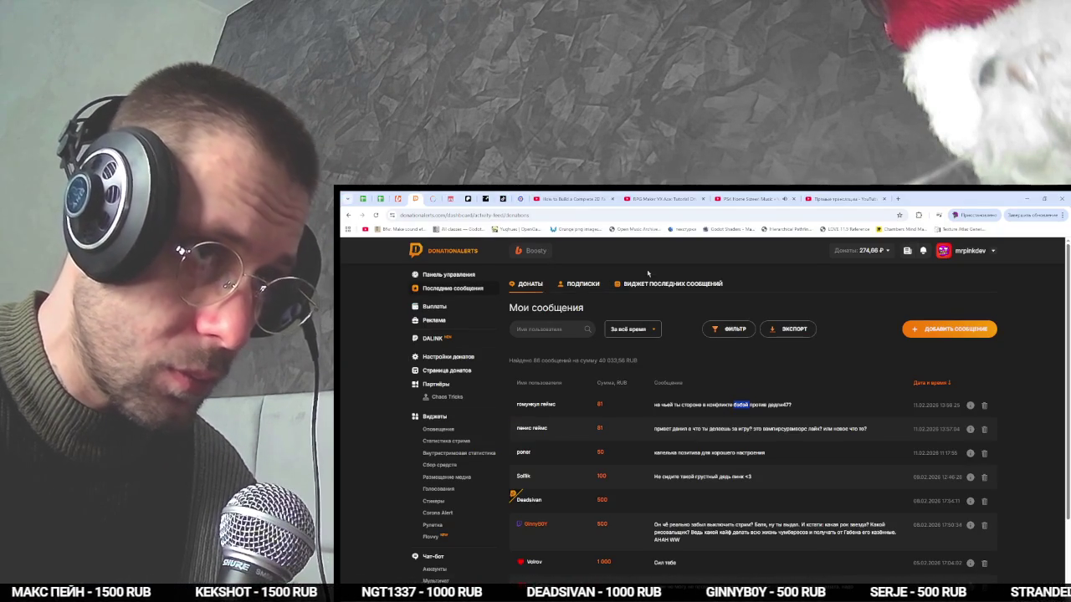
Move the RPG Maker tab ahead of the farming tutorial and skim the tutorial toward the cow setup.
{"action": "left_click", "coordinate": [636, 198]}
{"action": "left_click_drag", "start_coordinate": [636, 198], "coordinate": [552, 197]}
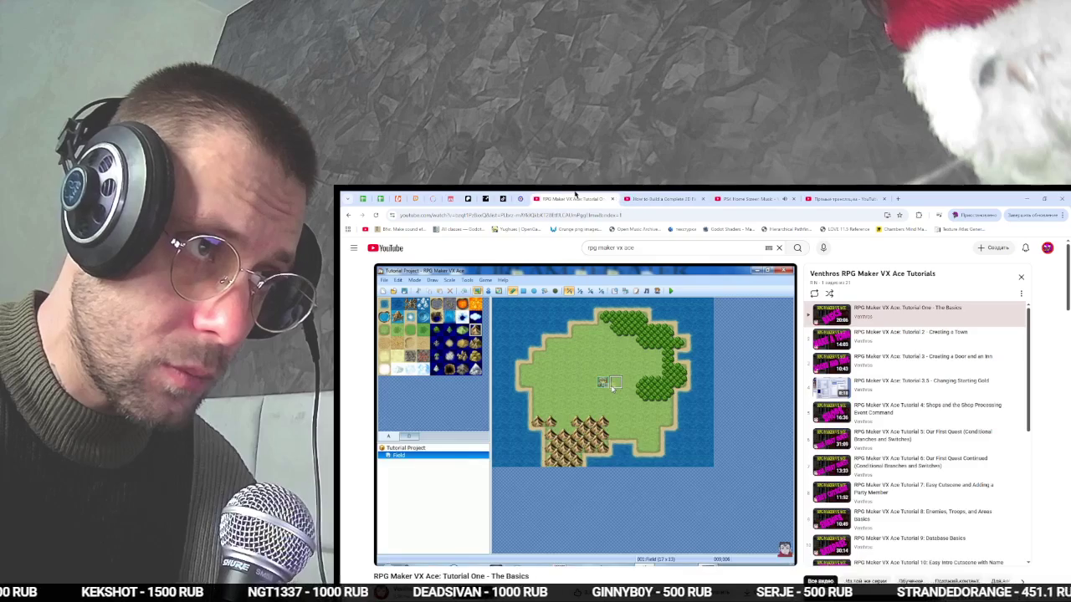
{"action": "left_click", "coordinate": [663, 198]}
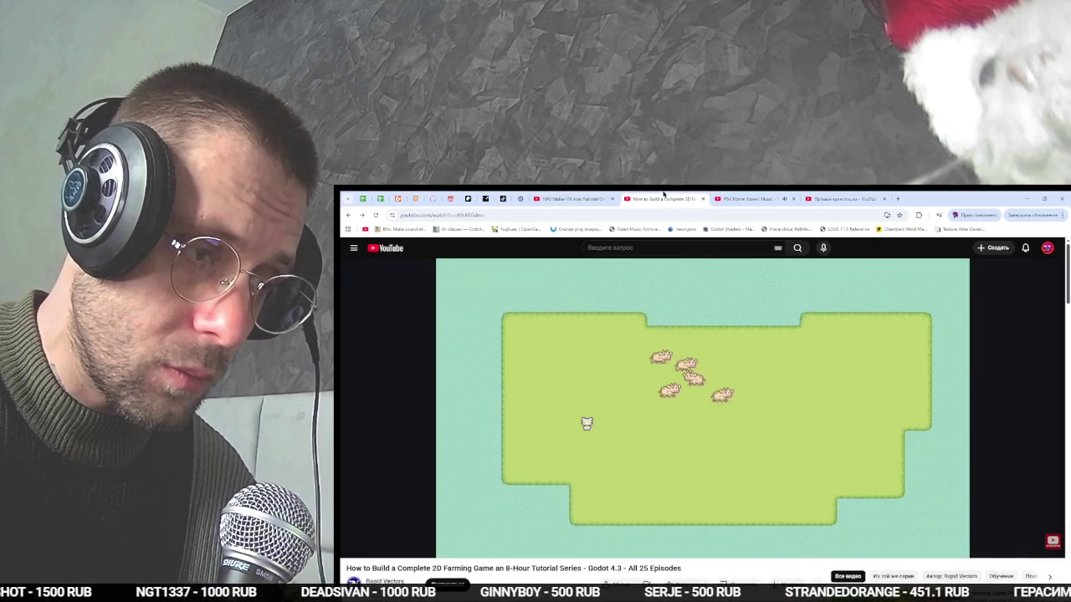
{"action": "key", "text": "j"}
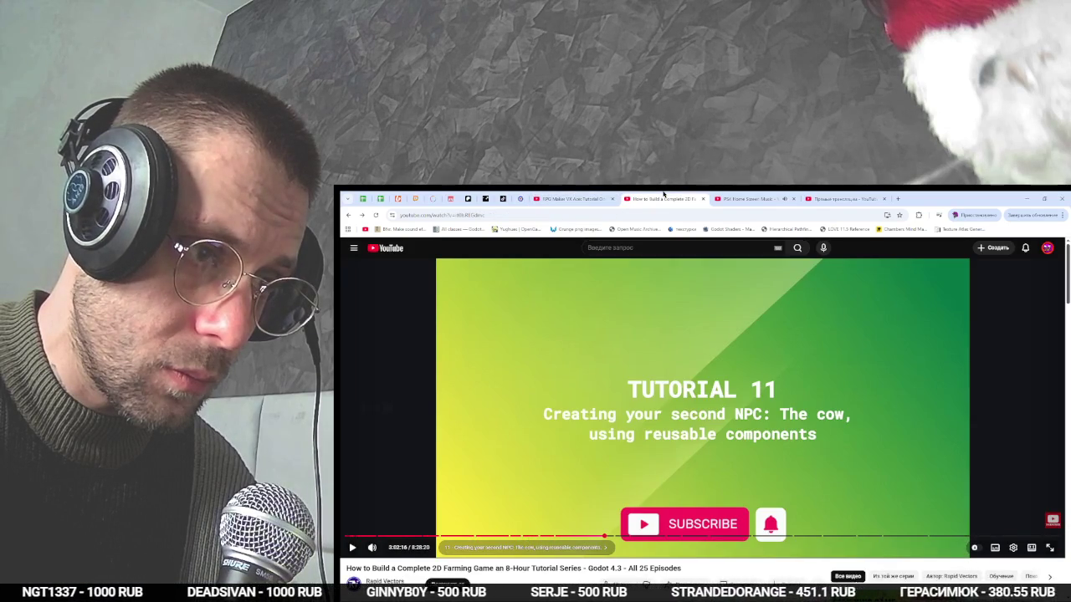
{"action": "key", "text": "Right"}
{"action": "key", "text": "space"}
{"action": "key", "text": "Right"}
{"action": "key", "text": "Right"}
{"action": "key", "text": "Right"}
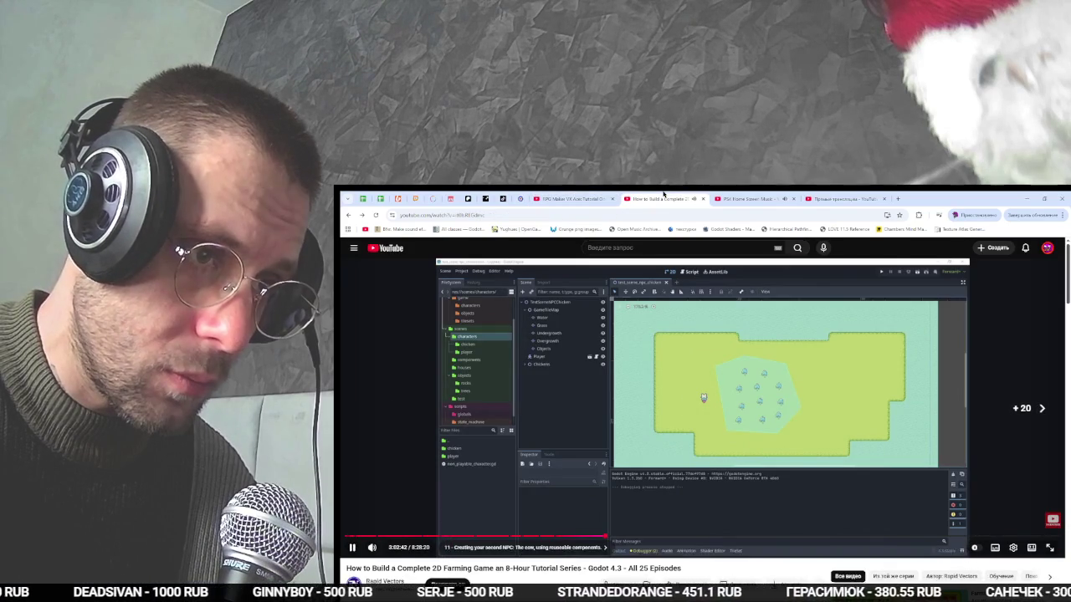
{"action": "key", "text": "Right"}
{"action": "key", "text": "Right"}
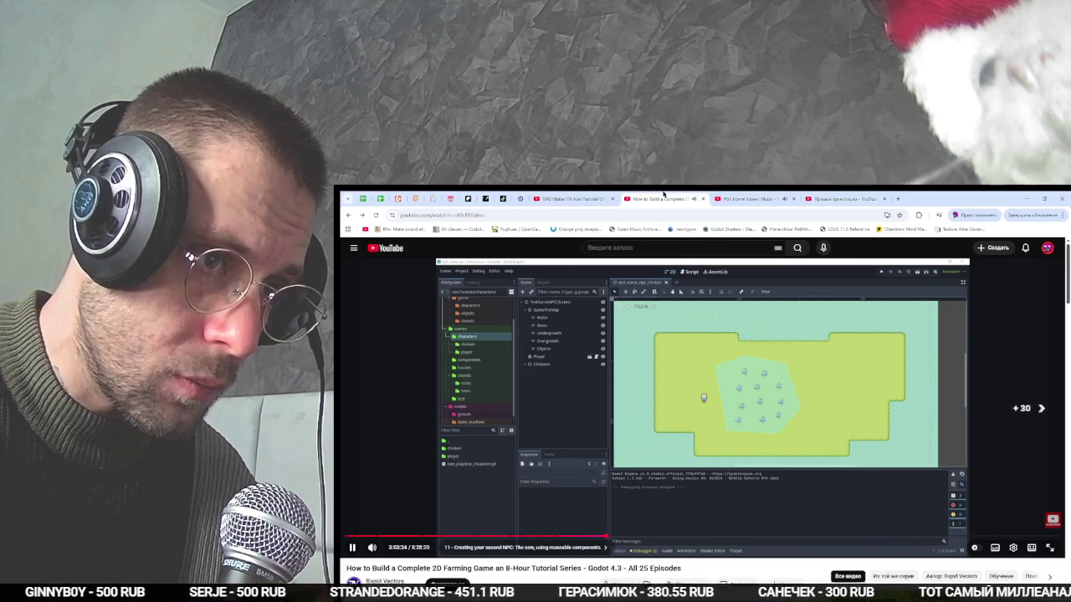
{"action": "key", "text": "Right"}
{"action": "key", "text": "Right"}
{"action": "key", "text": "Right"}
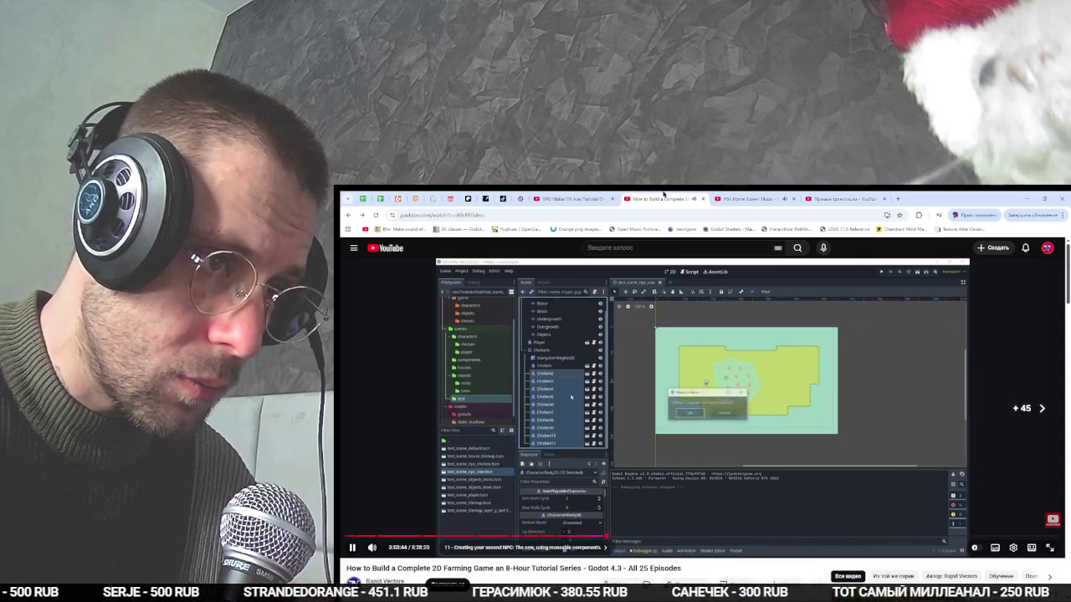
{"action": "key", "text": "Right"}
{"action": "key", "text": "Right"}
{"action": "key", "text": "Right"}
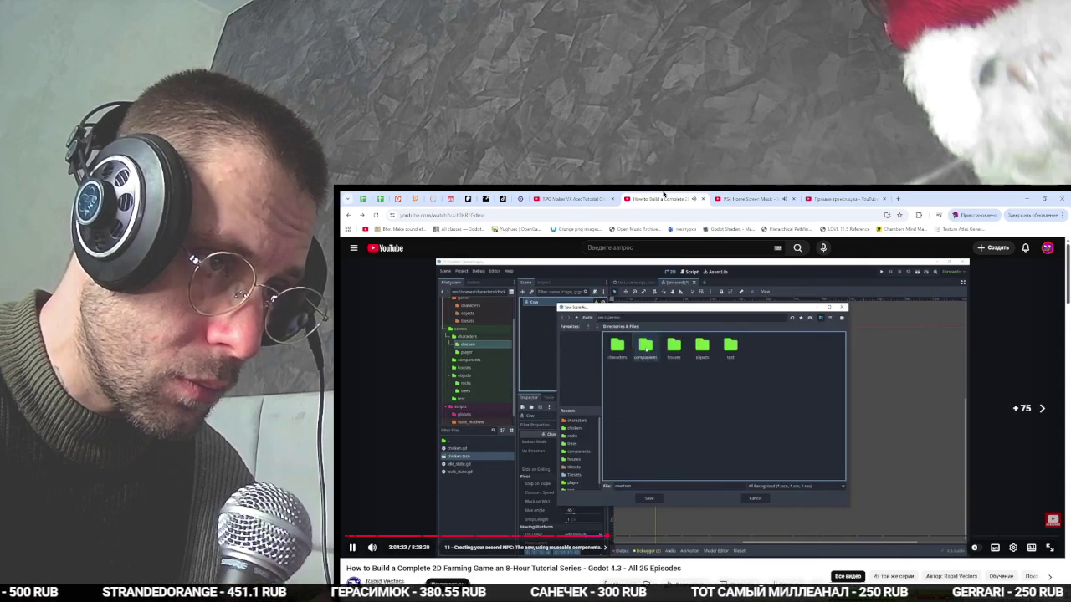
{"action": "key", "text": "Left"}
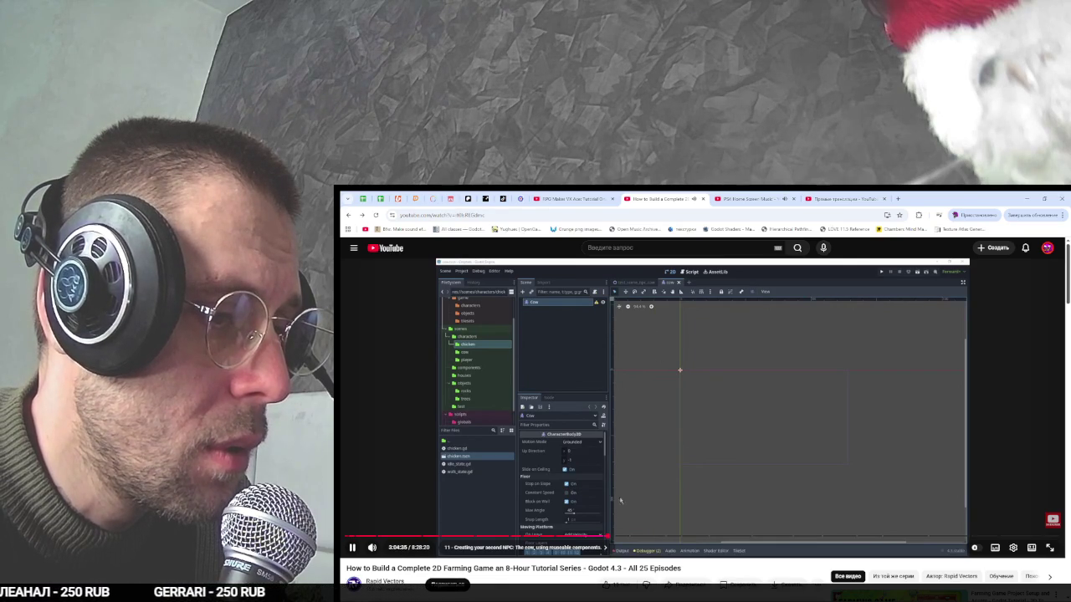
{"action": "left_click", "coordinate": [612, 538]}
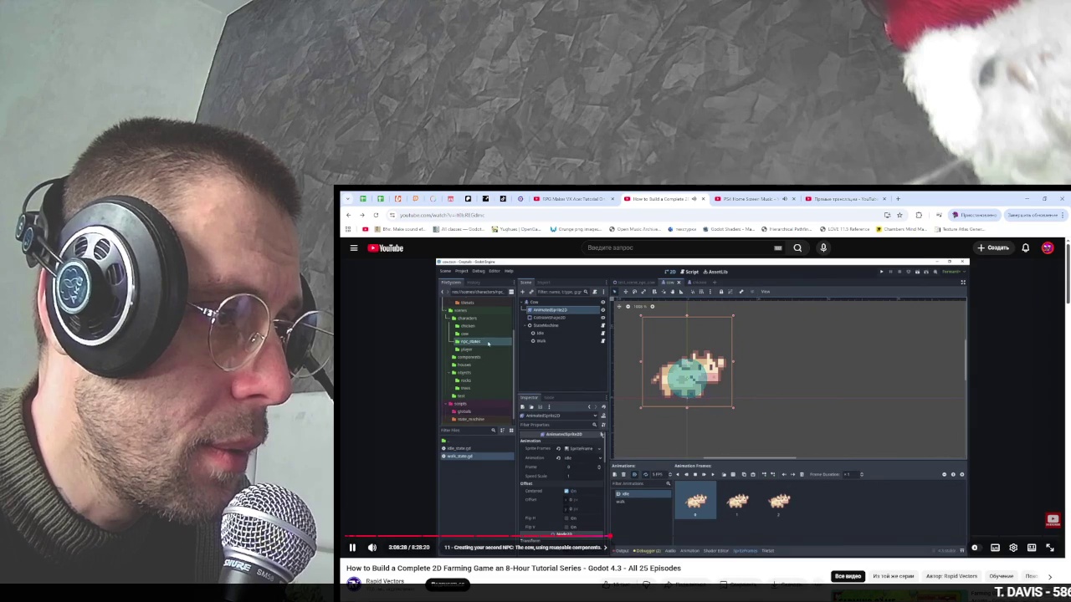
{"action": "key", "text": "alt+Tab"}
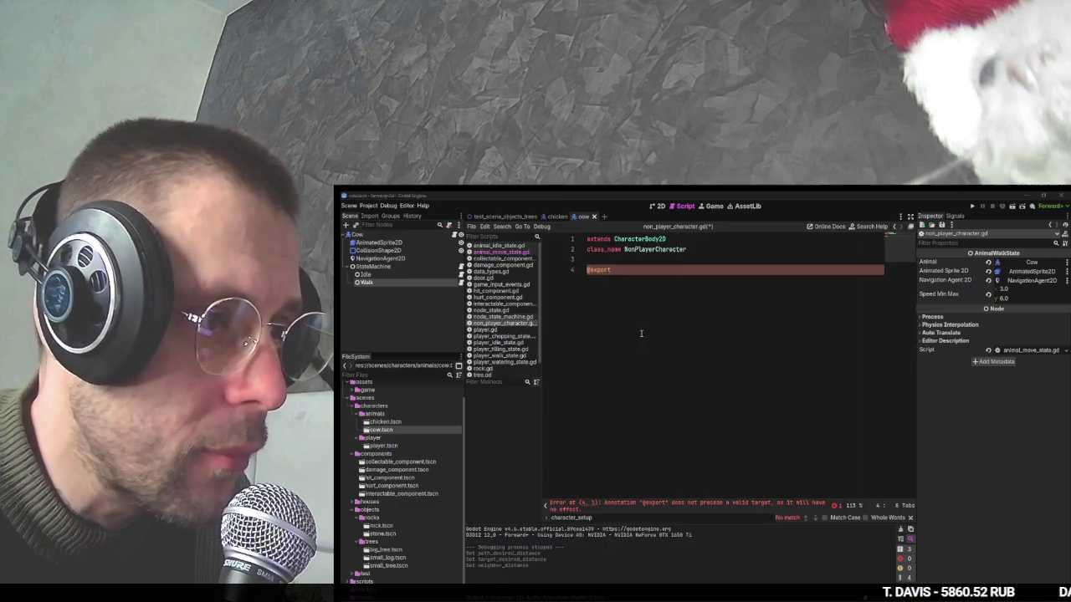
{"action": "key", "text": "BackSpace"}
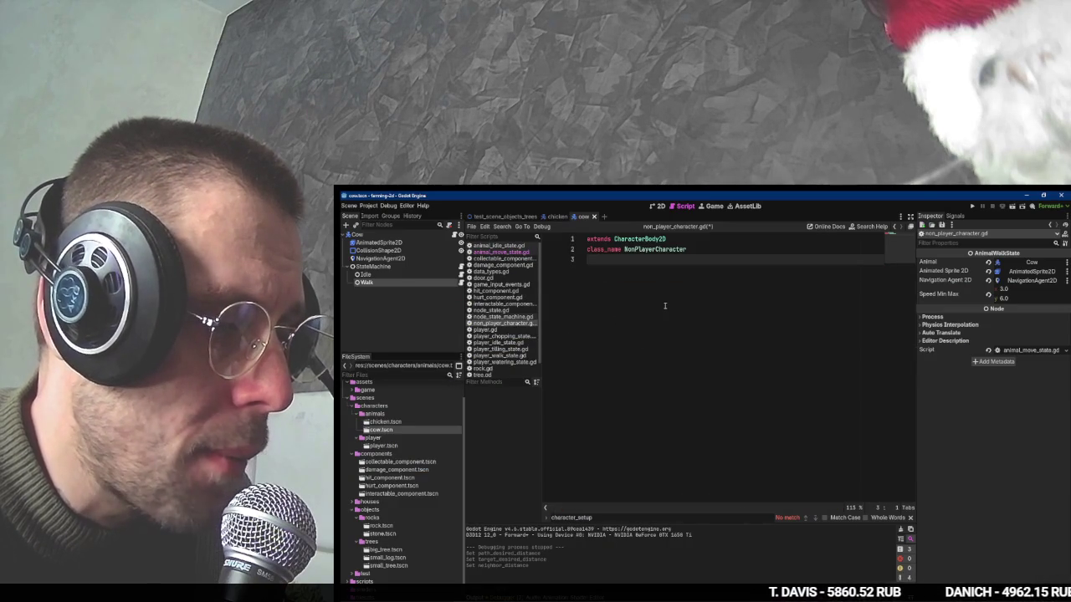
{"action": "key", "text": "alt+Tab"}
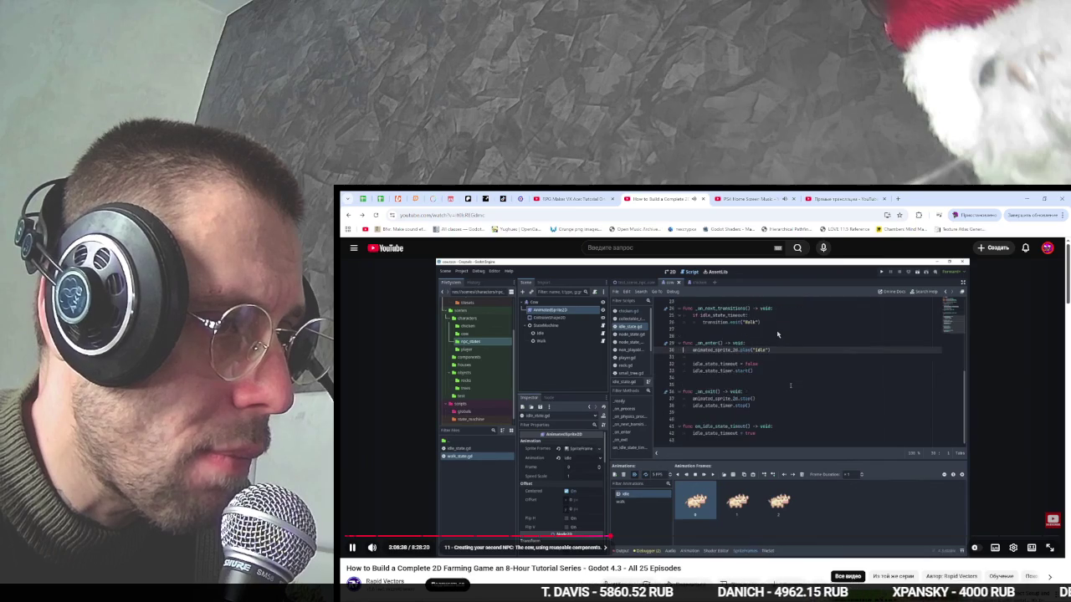
Seek the farming tutorial to the chicken walk_state code, then return to Godot.
{"action": "left_click", "coordinate": [726, 198]}
{"action": "left_click", "coordinate": [702, 196]}
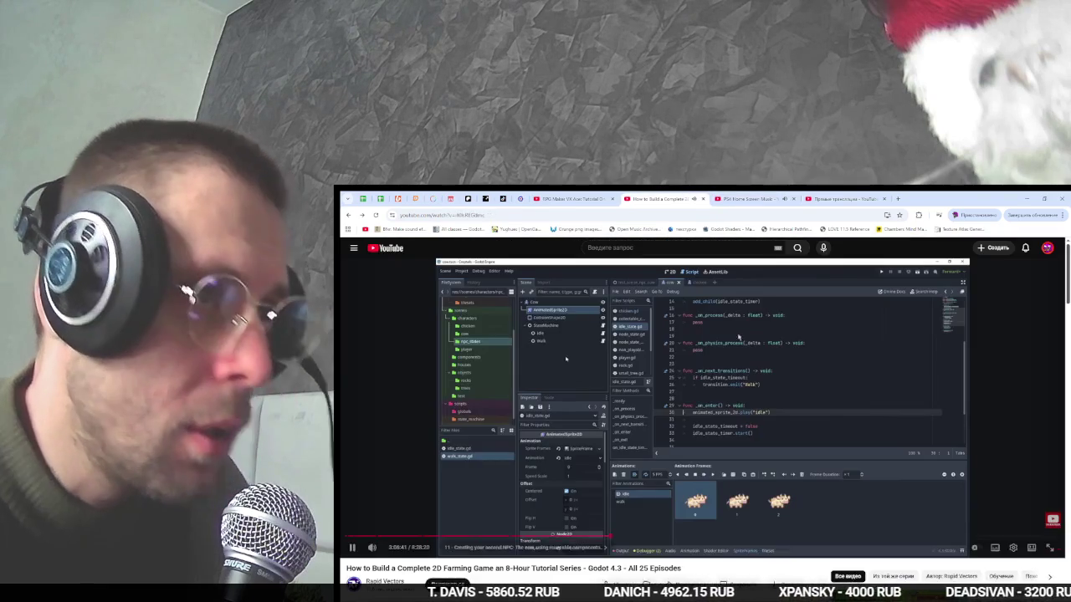
{"action": "key", "text": "alt+Tab"}
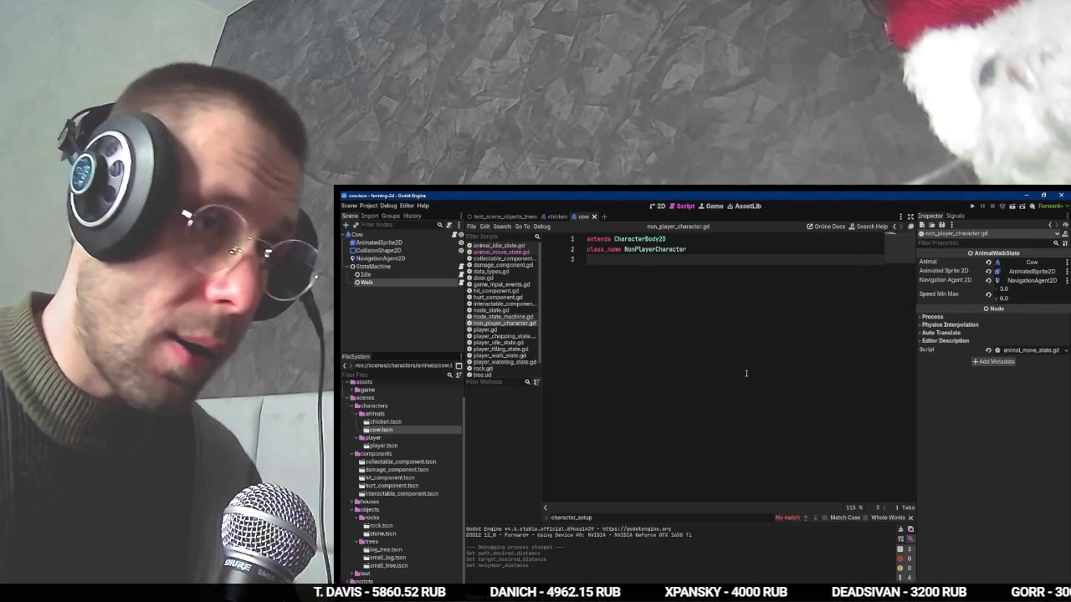
{"action": "key", "text": "alt+Tab"}
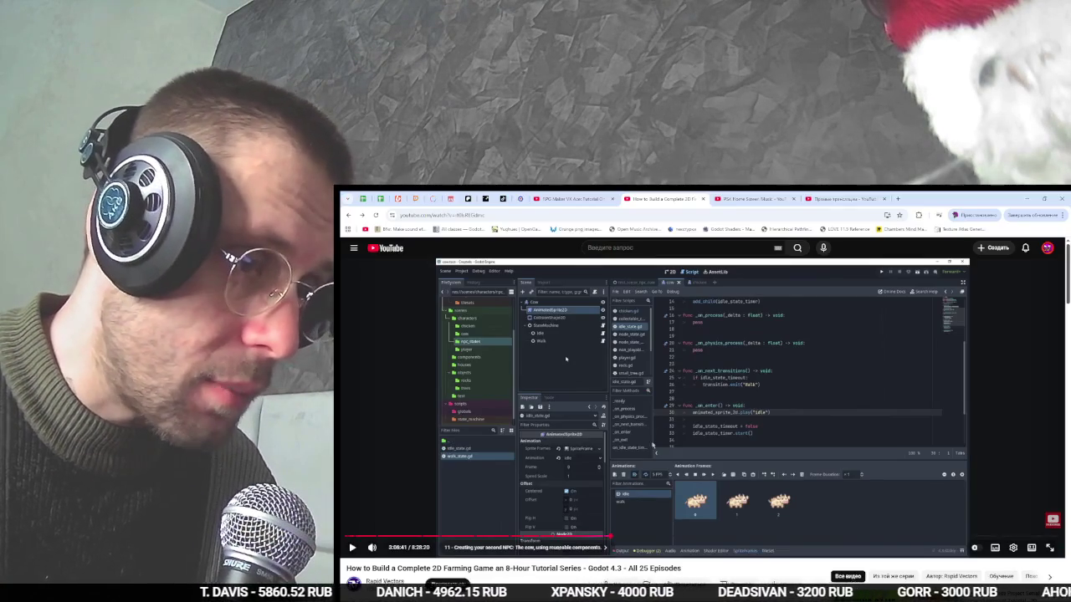
{"action": "left_click", "coordinate": [598, 538]}
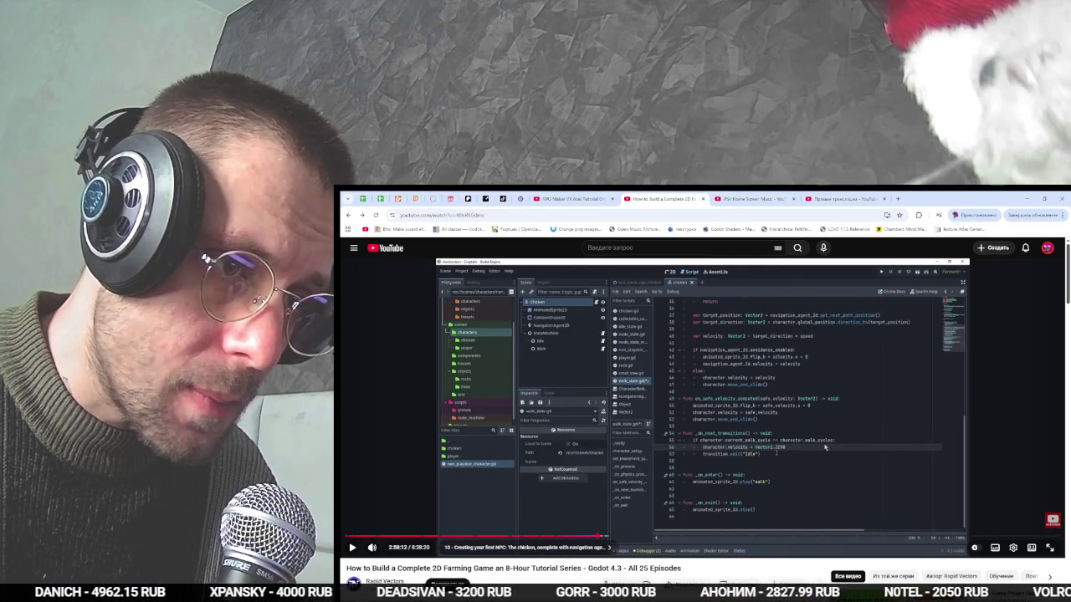
{"action": "key", "text": "alt+Tab"}
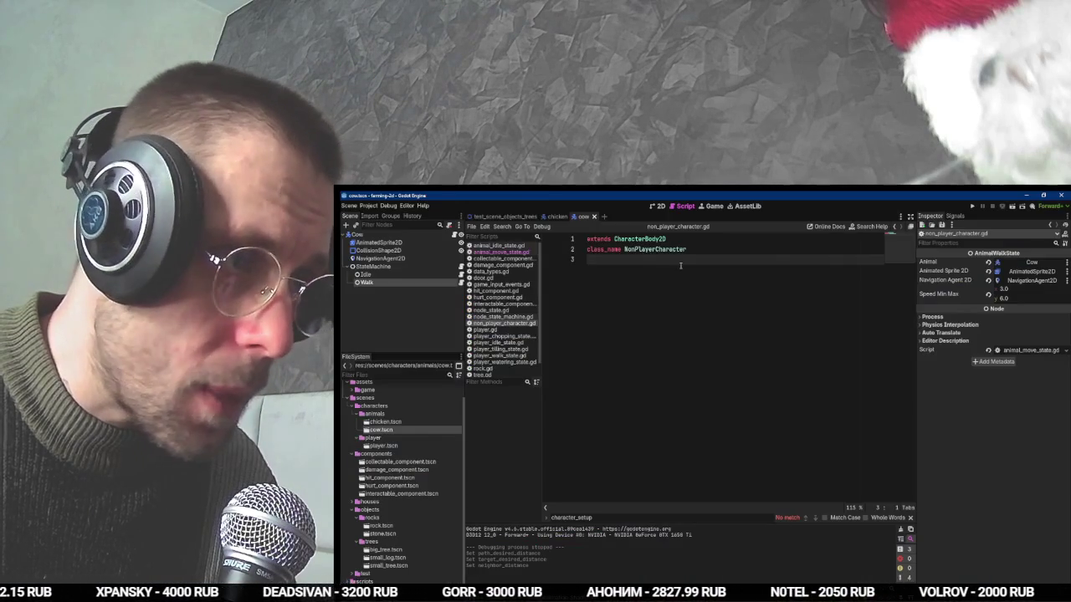
Add an exported current_walk_cycle: int counter defaulting to 0 on line 4.
{"action": "key", "text": "Return"}
{"action": "type", "text": "@export var cu"}
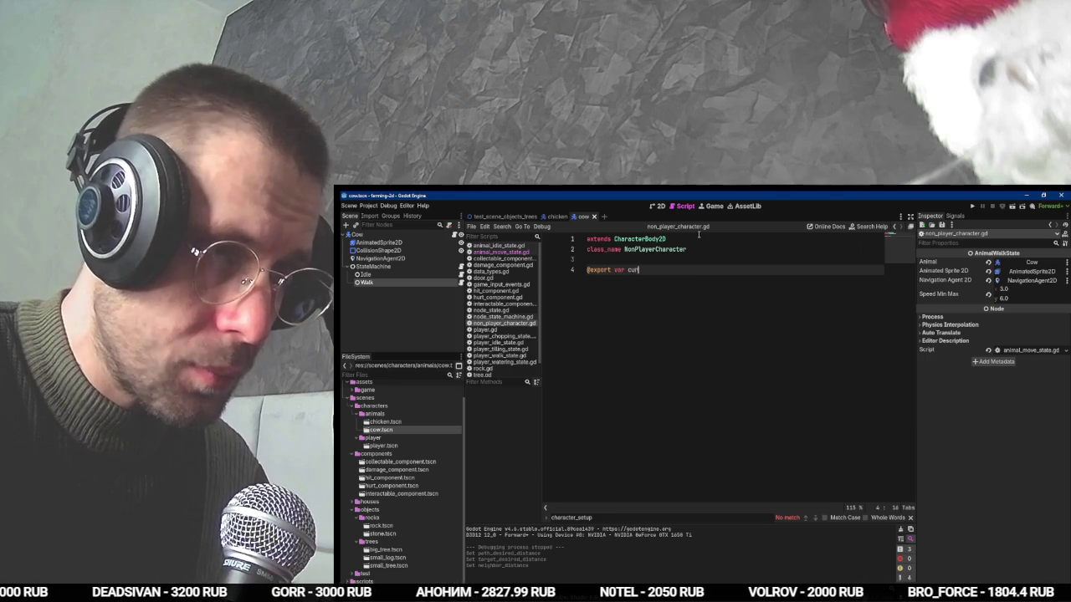
{"action": "type", "text": "rent_walk_cycle"}
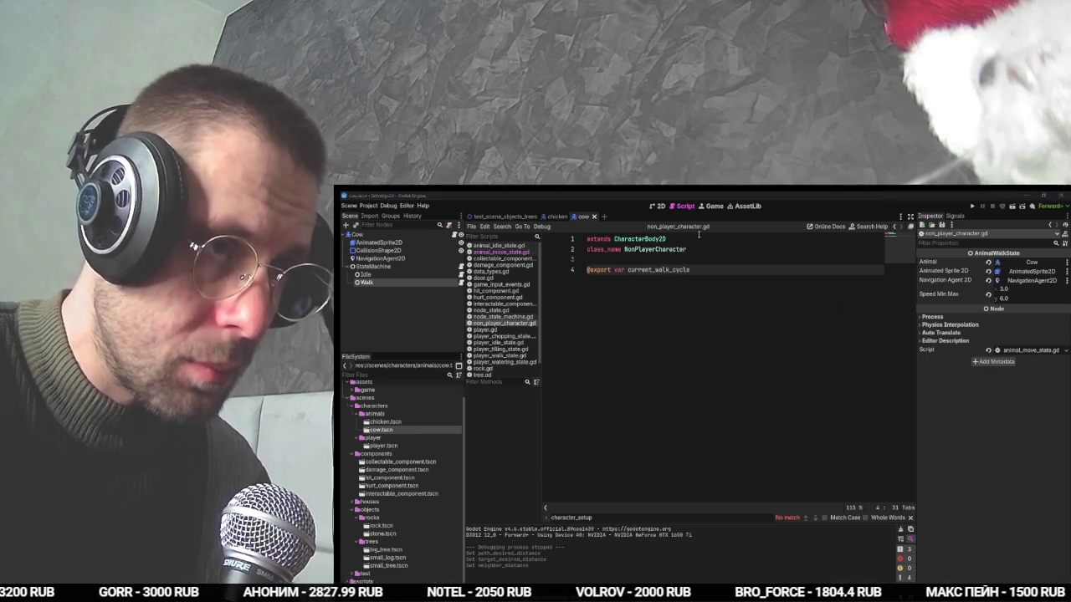
{"action": "key", "text": "alt+Tab"}
{"action": "key", "text": "alt+Tab"}
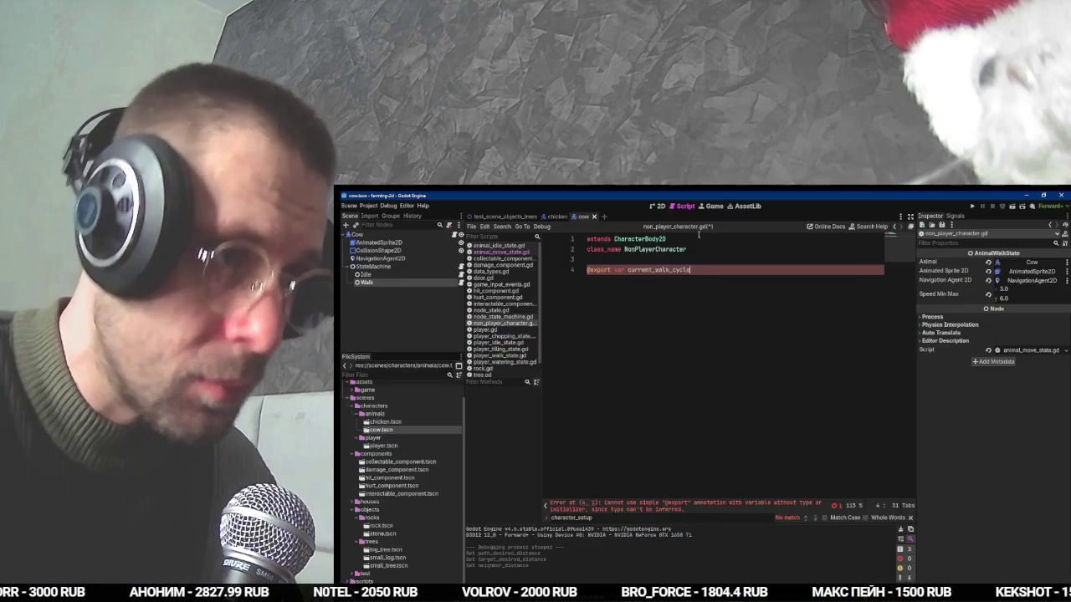
{"action": "type", "text": "0"}
{"action": "key", "text": "Left"}
{"action": "key", "text": "Left"}
{"action": "type", "text": "int"}
{"action": "key", "text": "End"}
{"action": "key", "text": "Return"}
{"action": "type", "text": "por"}
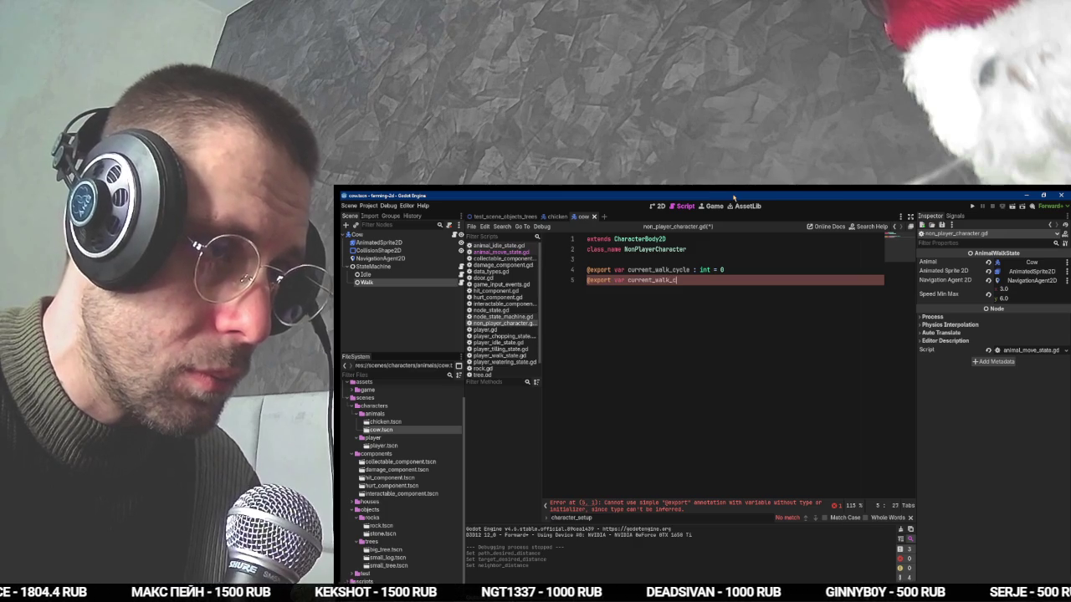
{"action": "type", "text": "ycle_max = 3"}
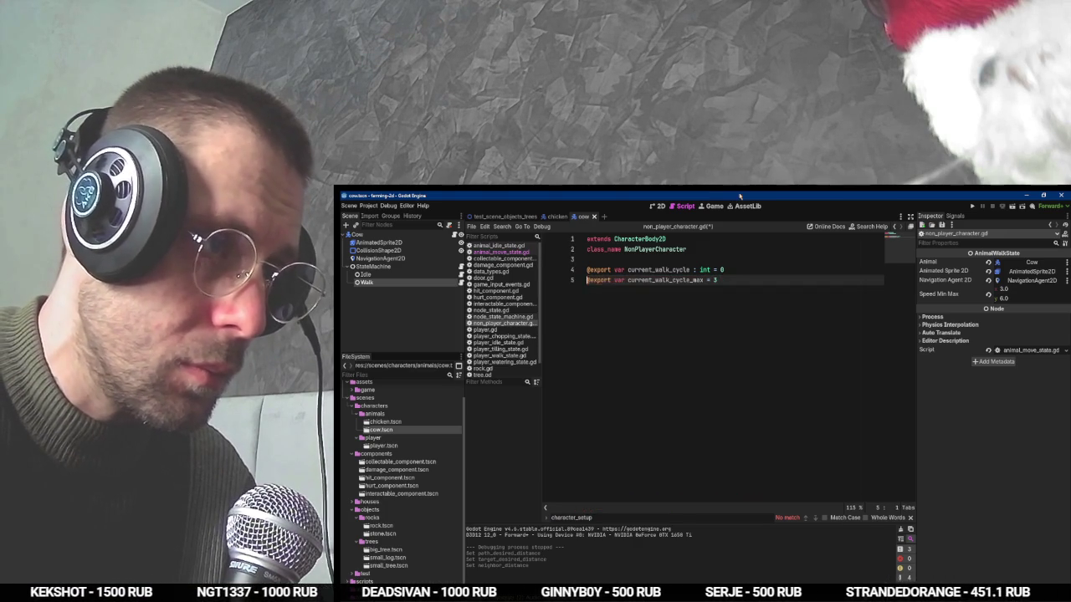
{"action": "key", "text": "Home"}
{"action": "key", "text": "ctrl+shift+Right"}
{"action": "type", "text": "onrea"}
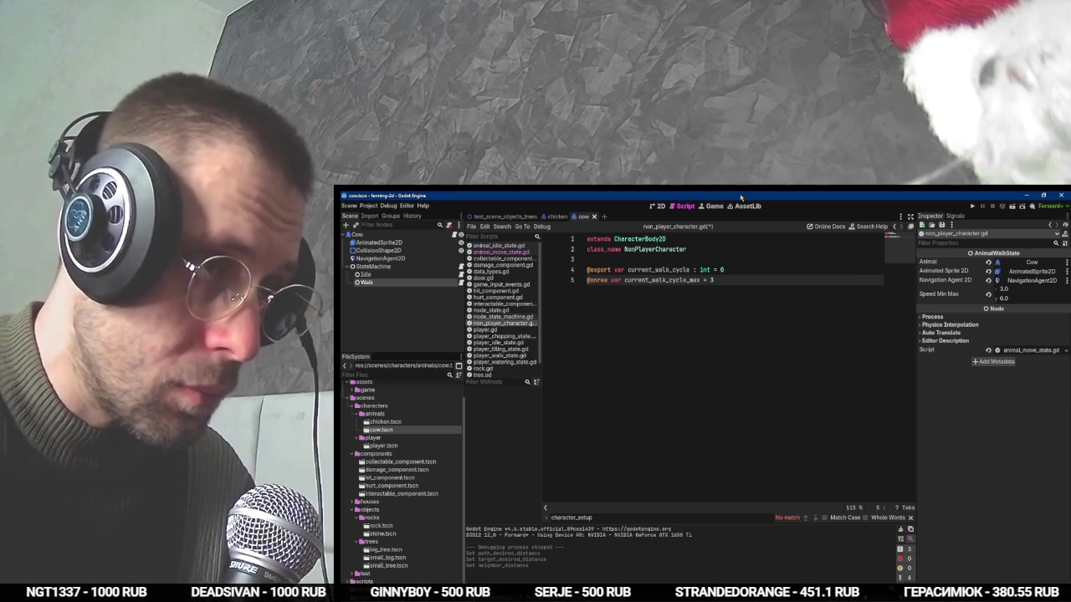
{"action": "type", "text": "dy"}
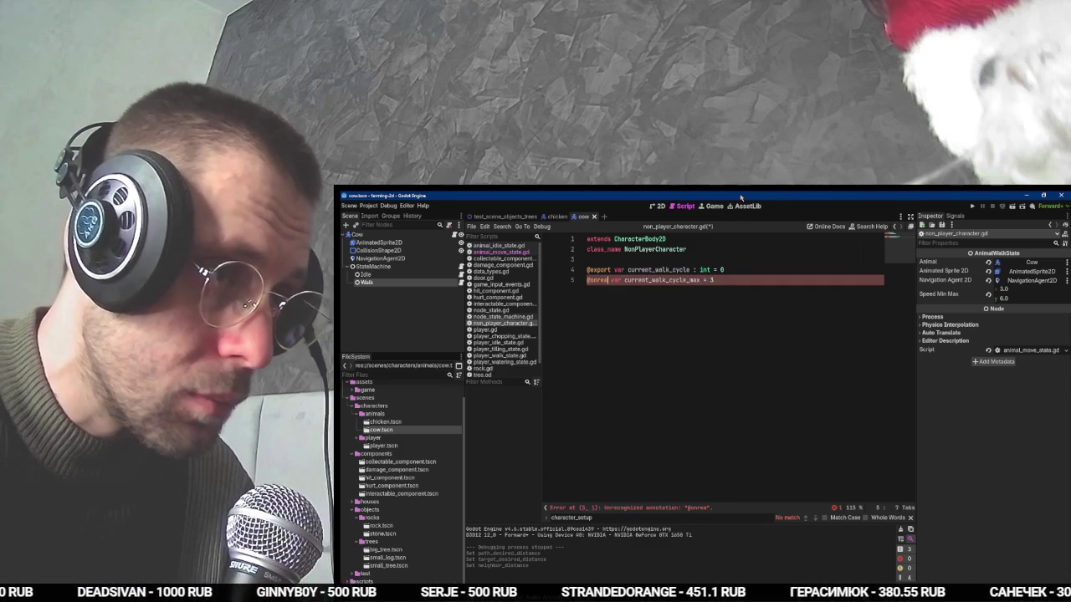
Add walk_cycles_min_max := Vector2i(1,3), save the script, and open animal_move_state.gd.
{"action": "key", "text": "Up"}
{"action": "key", "text": "ctrl+shift+d"}
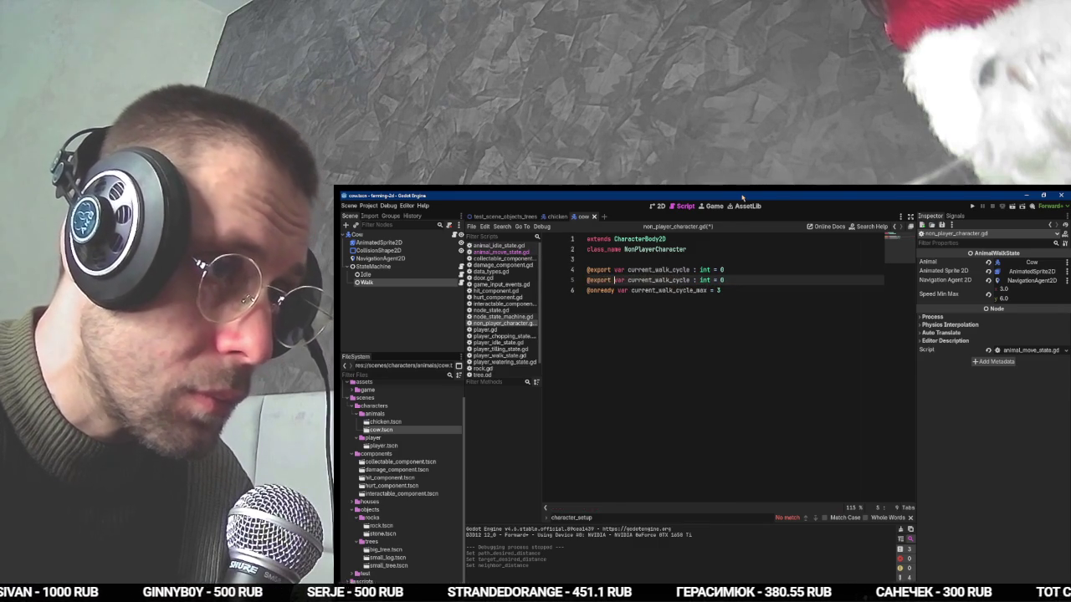
{"action": "key", "text": "ctrl+shift+Right"}
{"action": "type", "text": "walk"}
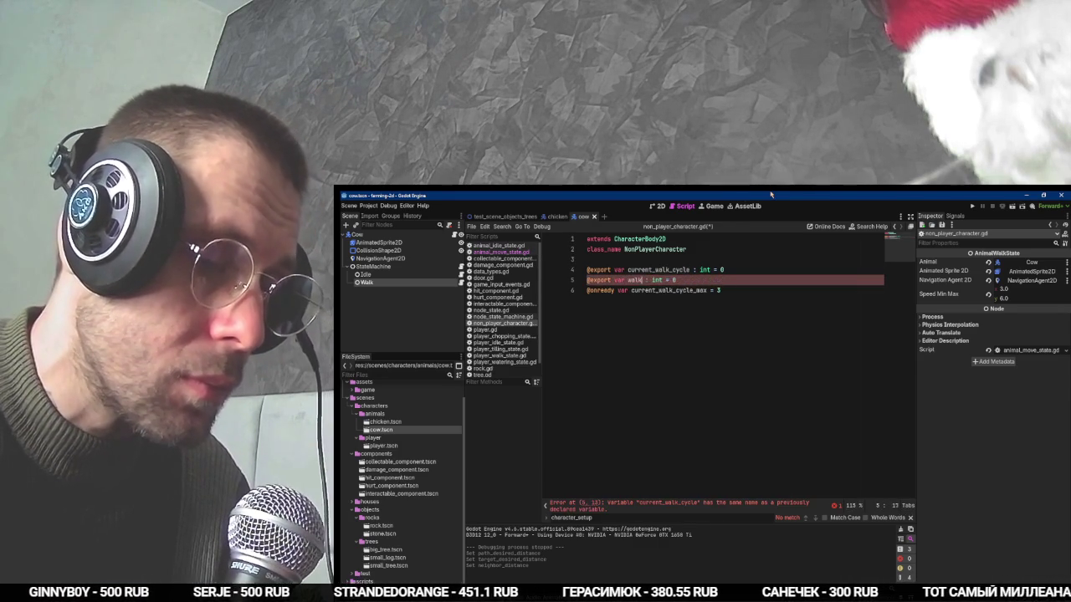
{"action": "type", "text": "min_max"}
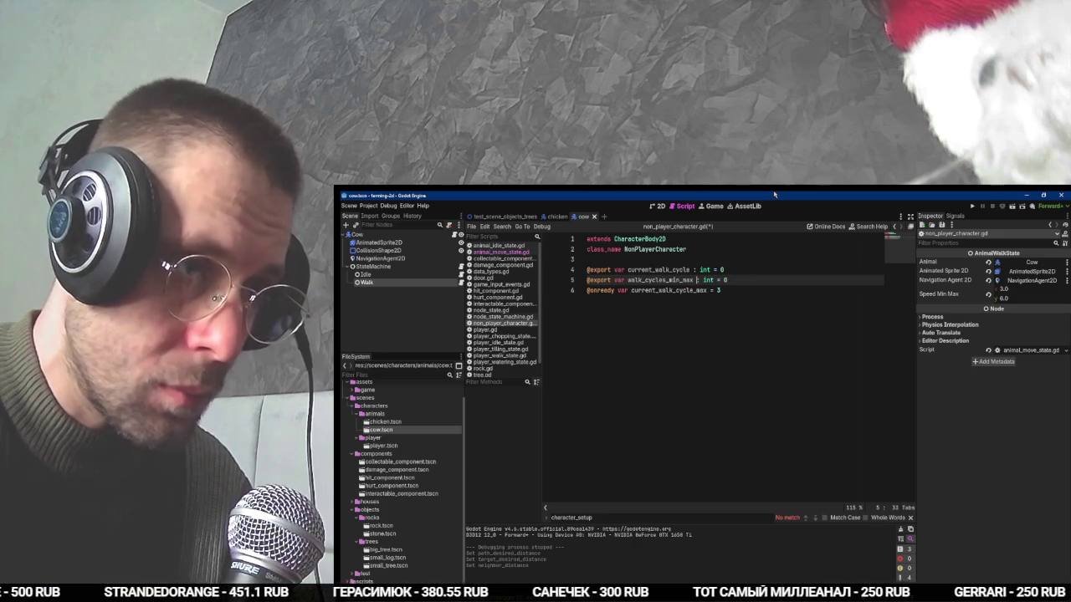
{"action": "type", "text": "Ve"}
{"action": "type", "text": "2i(1,3"}
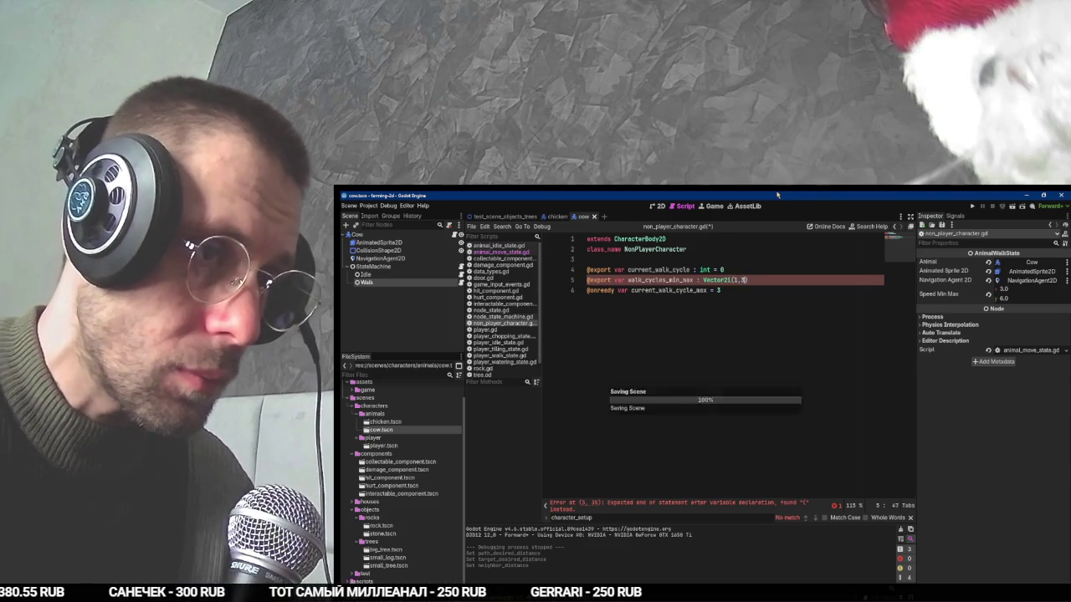
{"action": "key", "text": "ctrl+s"}
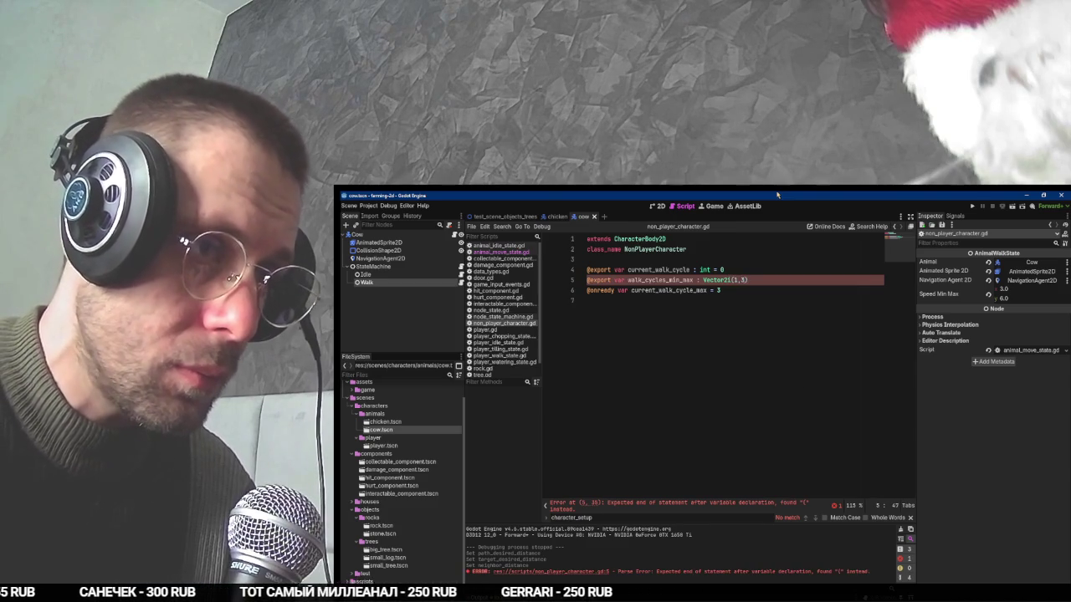
{"action": "key", "text": "BackSpace"}
{"action": "key", "text": "BackSpace"}
{"action": "type", "text": "="}
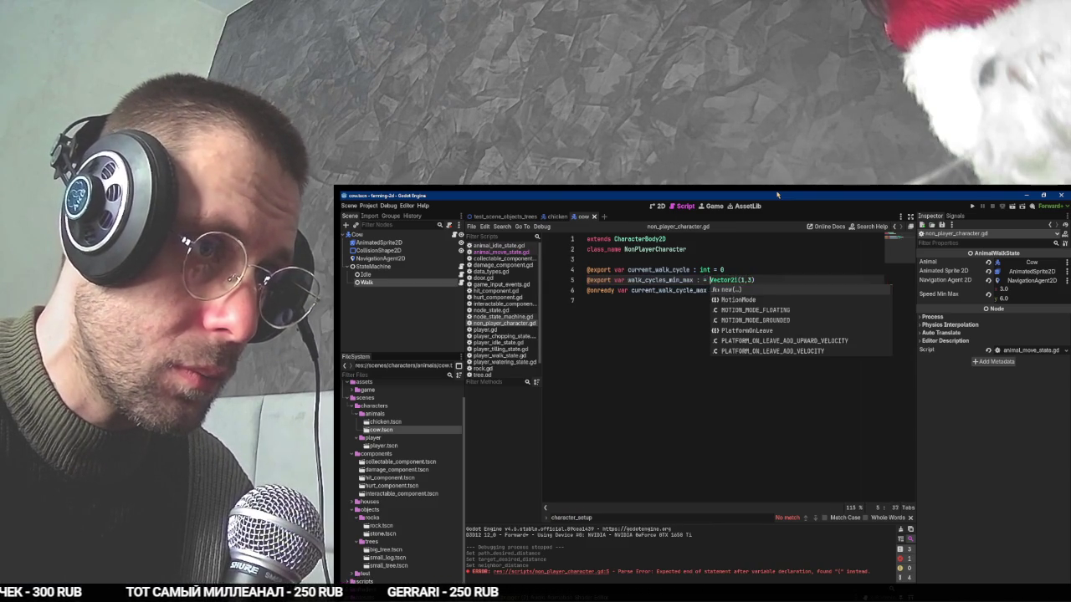
{"action": "key", "text": "Down"}
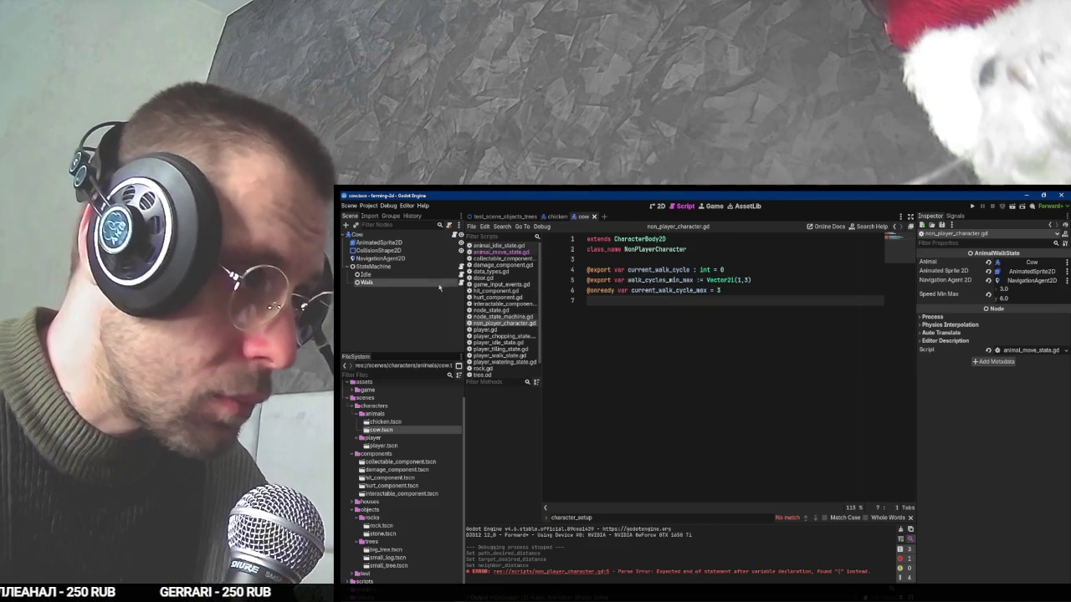
{"action": "left_click", "coordinate": [500, 252]}
{"action": "scroll", "coordinate": [655, 336], "scroll_direction": "down", "scroll_amount": 10}
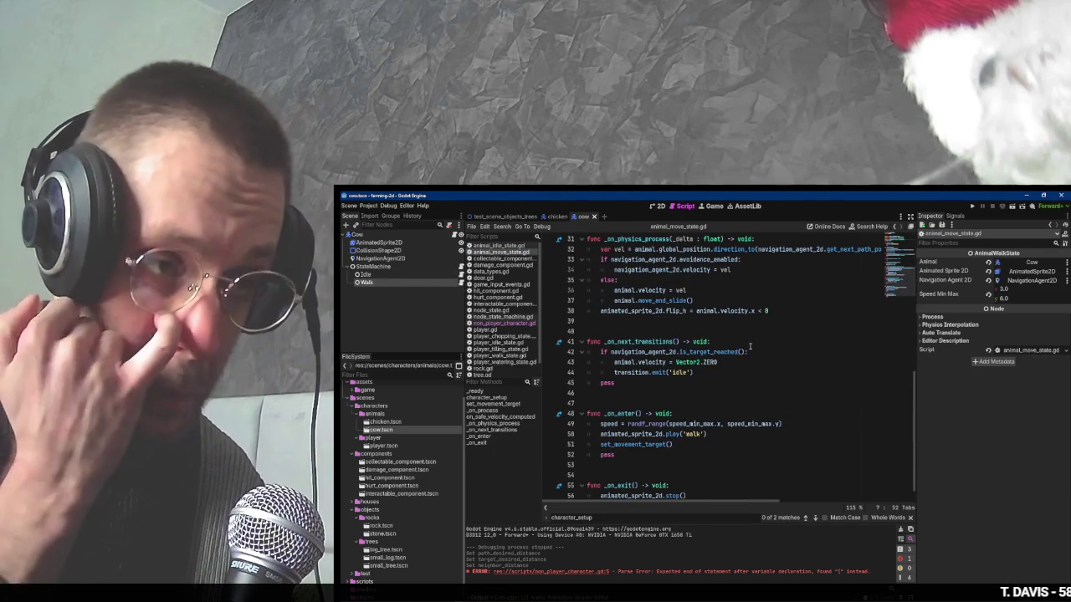
Select the is_target_reached condition on line 42 of animal_move_state.gd, then switch to the tutorial.
{"action": "left_click", "coordinate": [747, 351]}
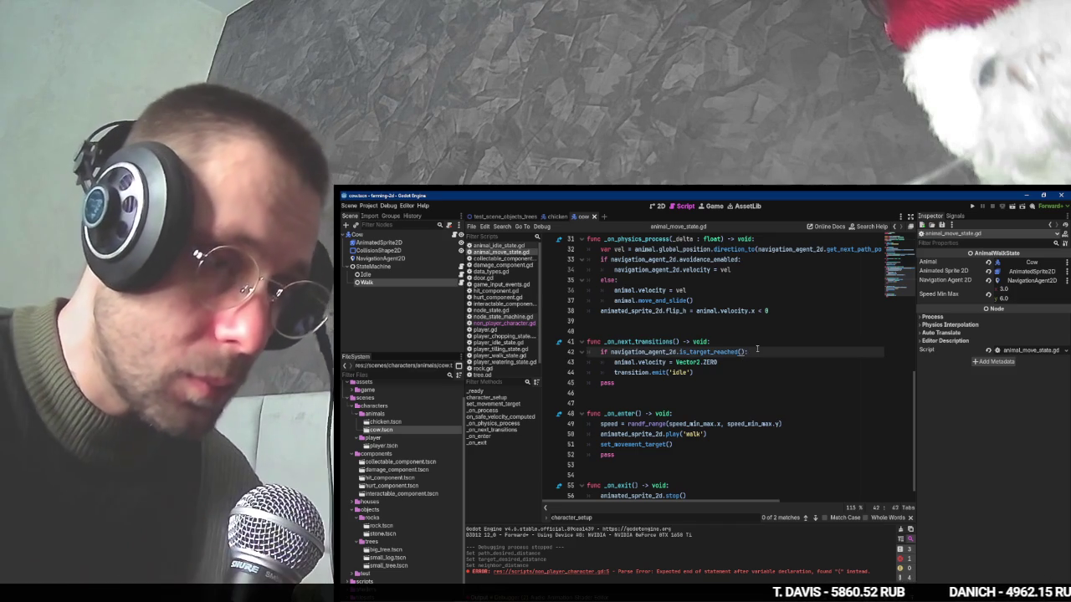
{"action": "key", "text": "shift+Home"}
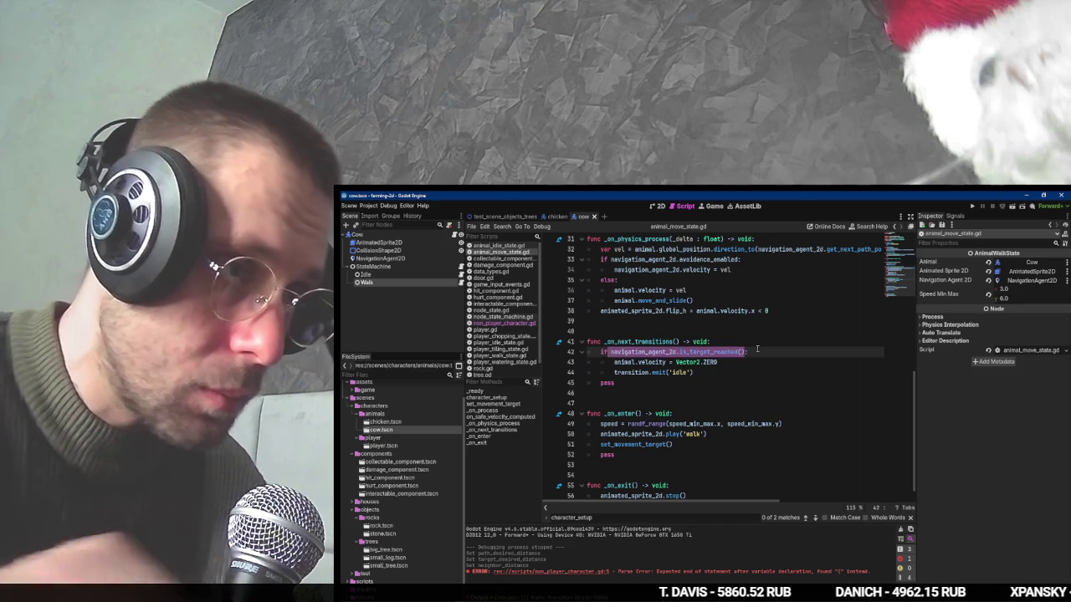
{"action": "scroll", "coordinate": [757, 348], "scroll_direction": "up", "scroll_amount": 3}
{"action": "scroll", "coordinate": [757, 348], "scroll_direction": "down", "scroll_amount": 2}
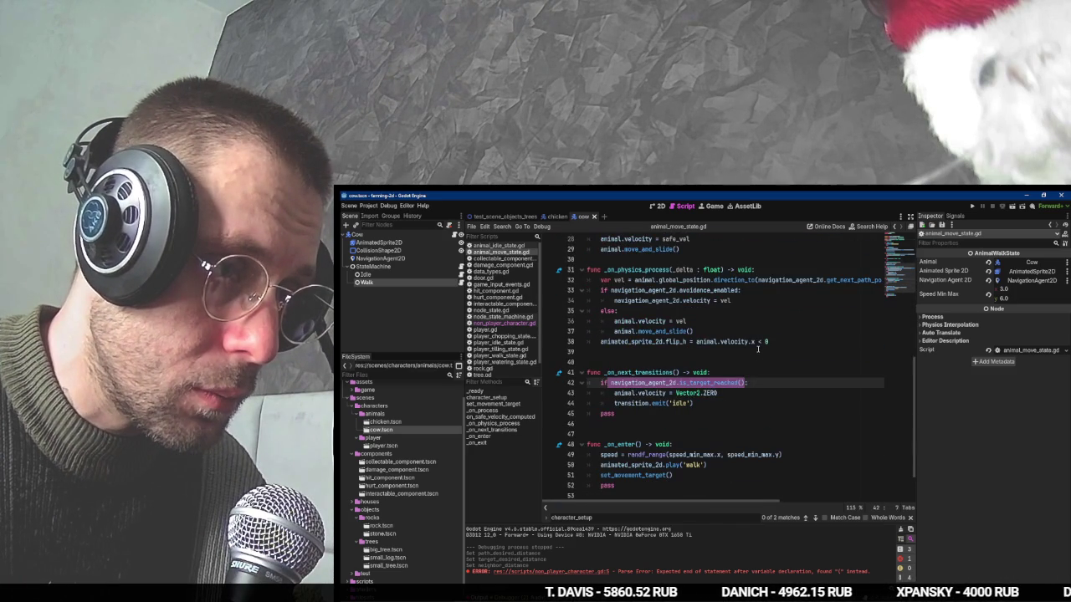
{"action": "scroll", "coordinate": [757, 350], "scroll_direction": "up", "scroll_amount": 2}
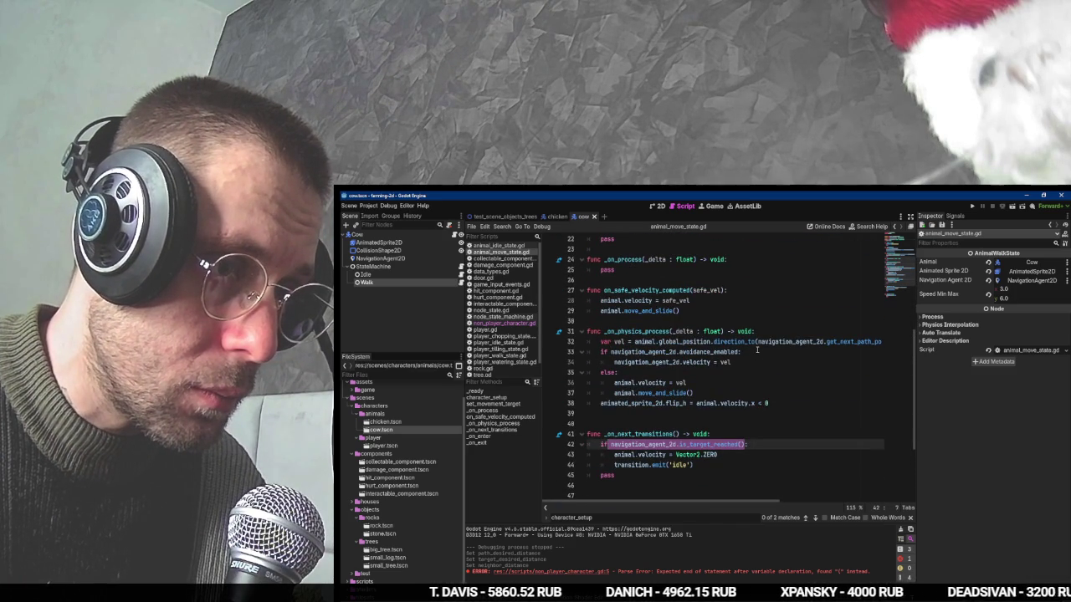
{"action": "key", "text": "alt+Tab"}
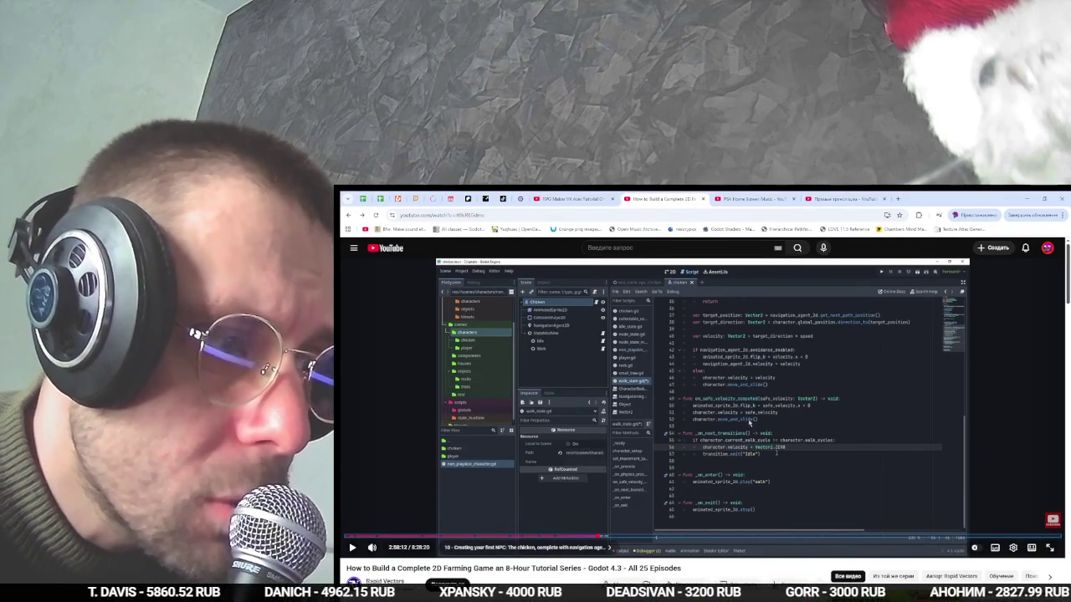
Rewind the tutorial to its transition code, pause it, and compare it with the Godot script.
{"action": "key", "text": "space"}
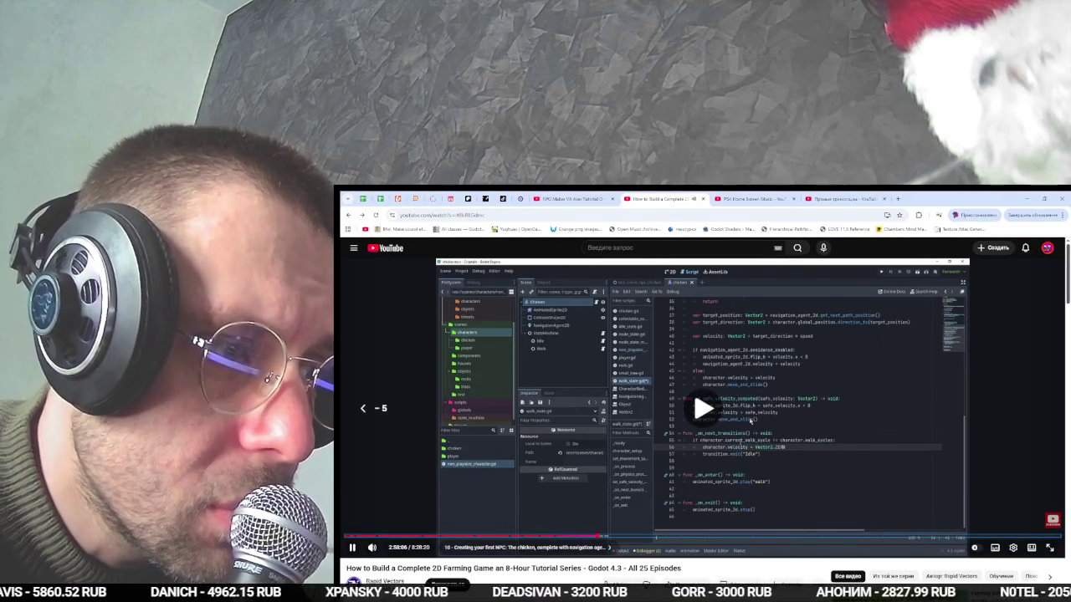
{"action": "key", "text": "Left"}
{"action": "key", "text": "Left"}
{"action": "key", "text": "Left"}
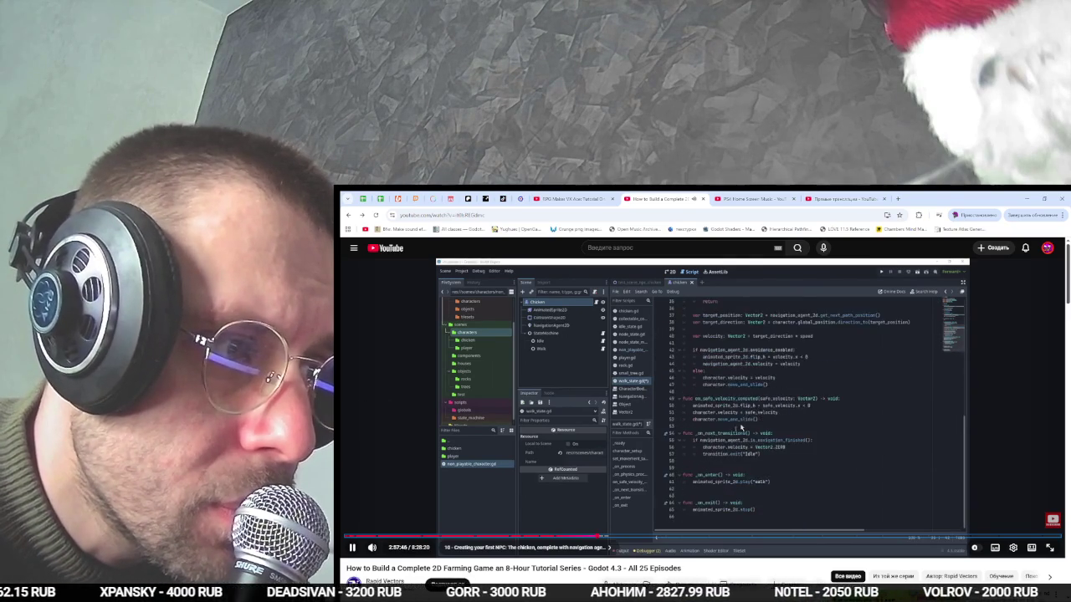
{"action": "key", "text": "Left"}
{"action": "key", "text": "space"}
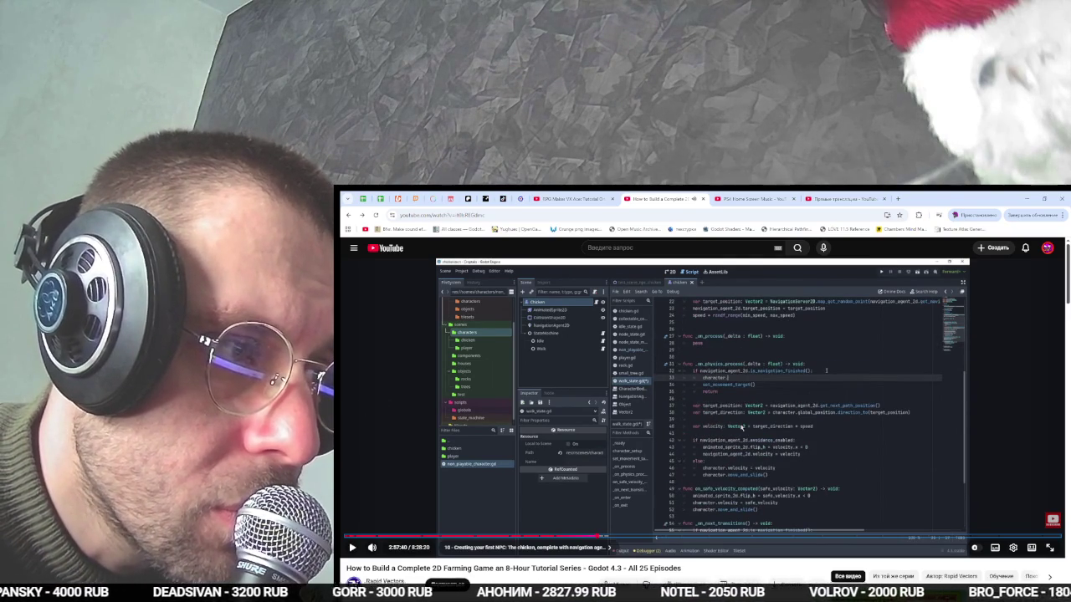
{"action": "key", "text": "alt+Tab"}
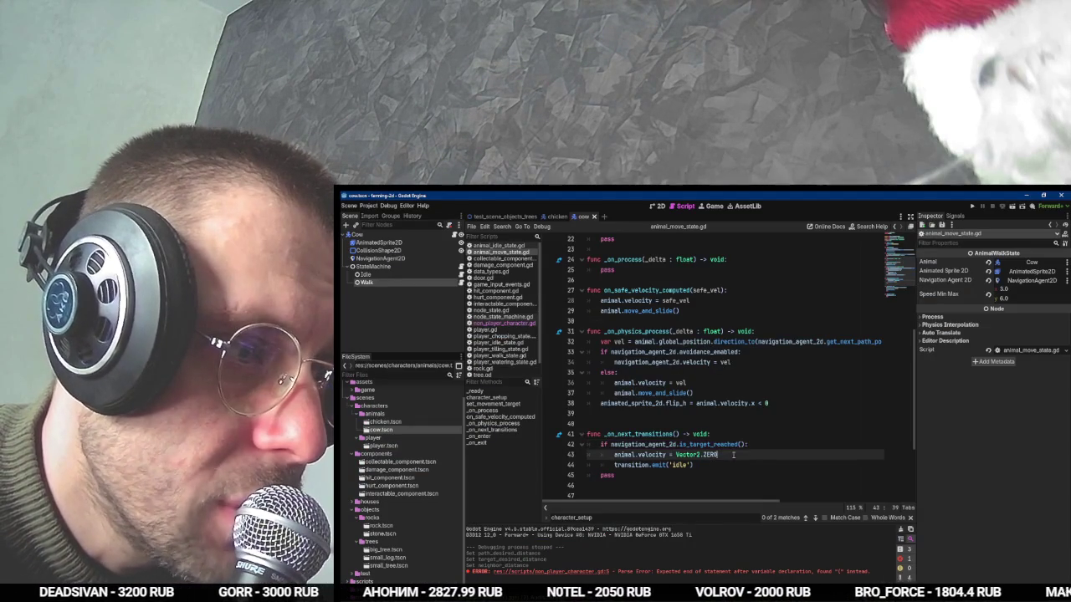
{"action": "key", "text": "alt+Tab"}
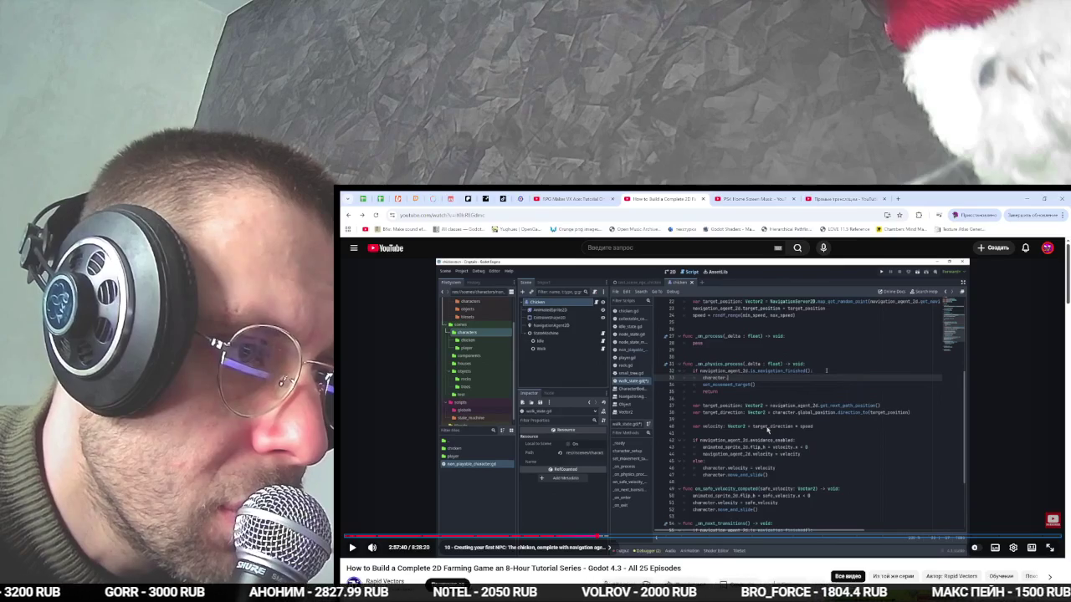
{"action": "key", "text": "alt+Tab"}
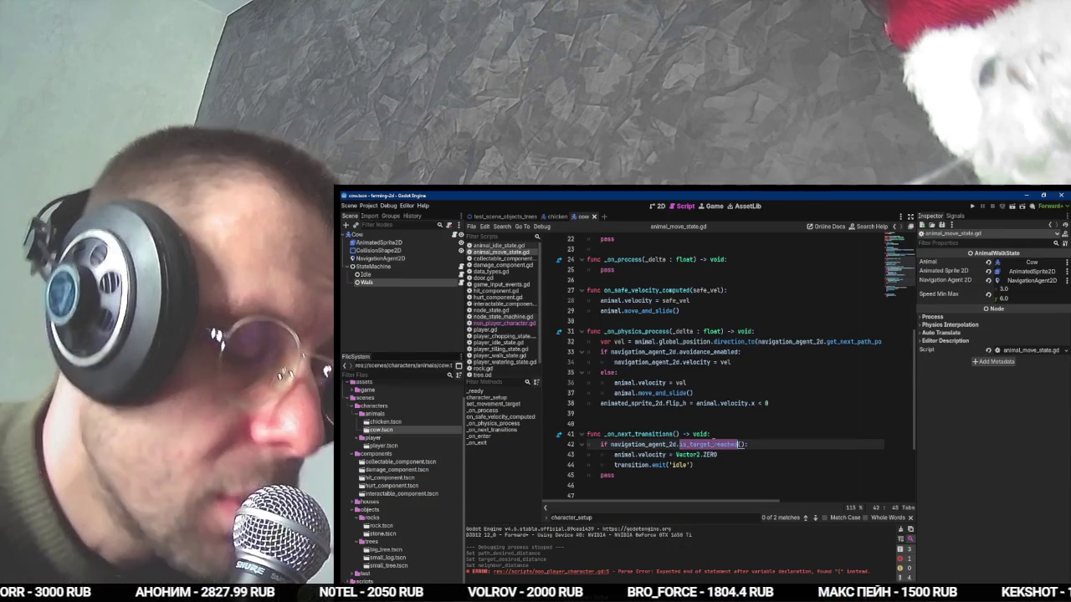
Replace is_target_reached with is_navigation_finished on line 42 and save animal_move_state.gd.
{"action": "double_click", "coordinate": [712, 444]}
{"action": "type", "text": "na"}
{"action": "key", "text": "Return"}
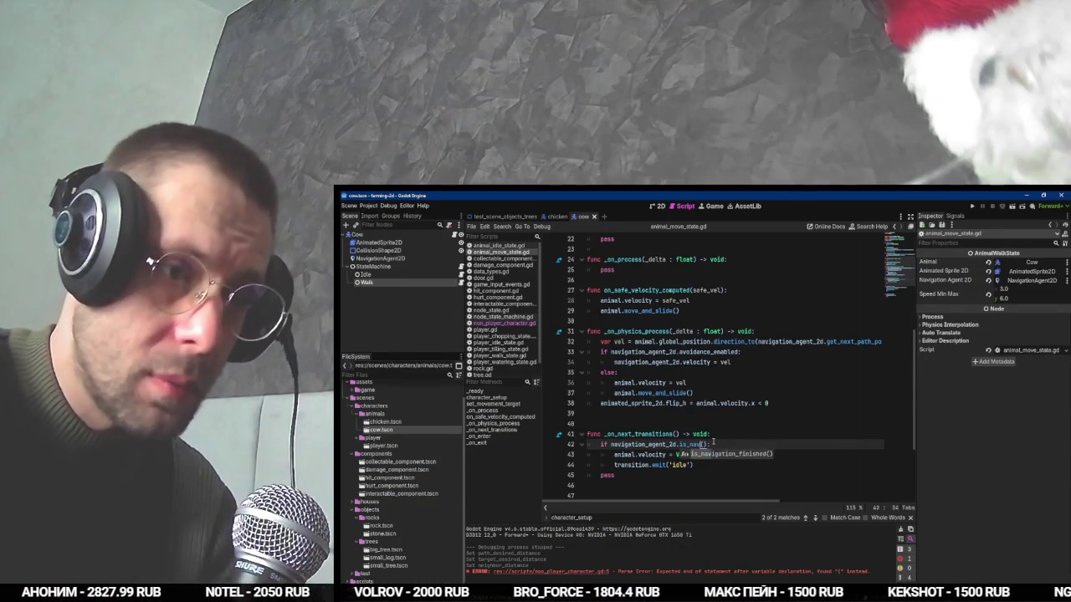
{"action": "scroll", "coordinate": [710, 402], "scroll_direction": "up", "scroll_amount": 7}
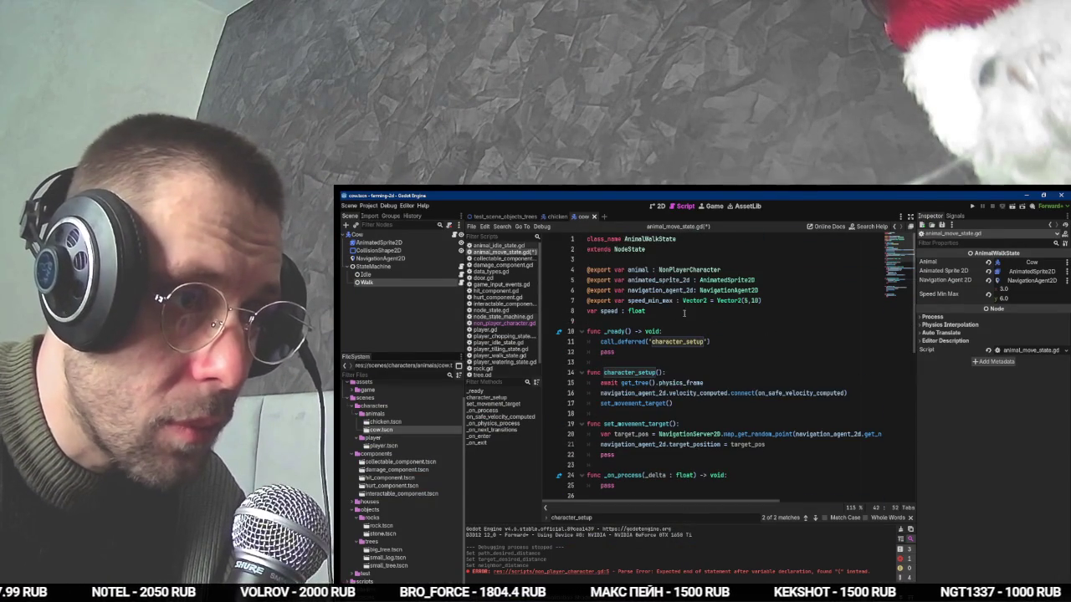
{"action": "key", "text": "ctrl+s"}
{"action": "scroll", "coordinate": [690, 435], "scroll_direction": "down", "scroll_amount": 10}
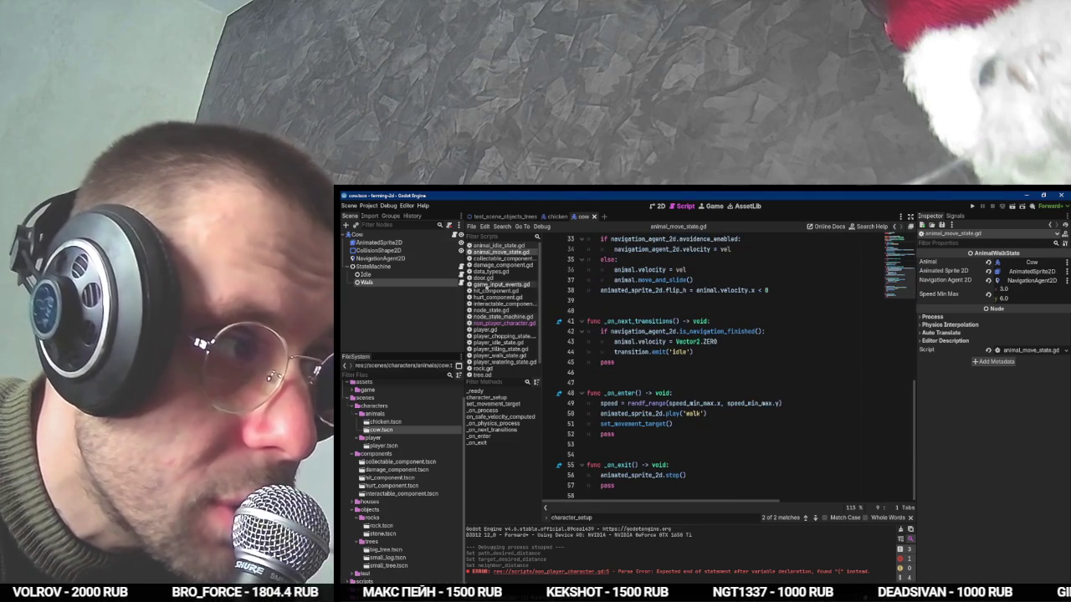
Delete the three walk-cycle variable lines from non_player_character.gd and run the game with F5.
{"action": "left_click", "coordinate": [455, 235]}
{"action": "left_click_drag", "start_coordinate": [686, 290], "coordinate": [685, 269]}
{"action": "key", "text": "BackSpace"}
{"action": "key", "text": "F5"}
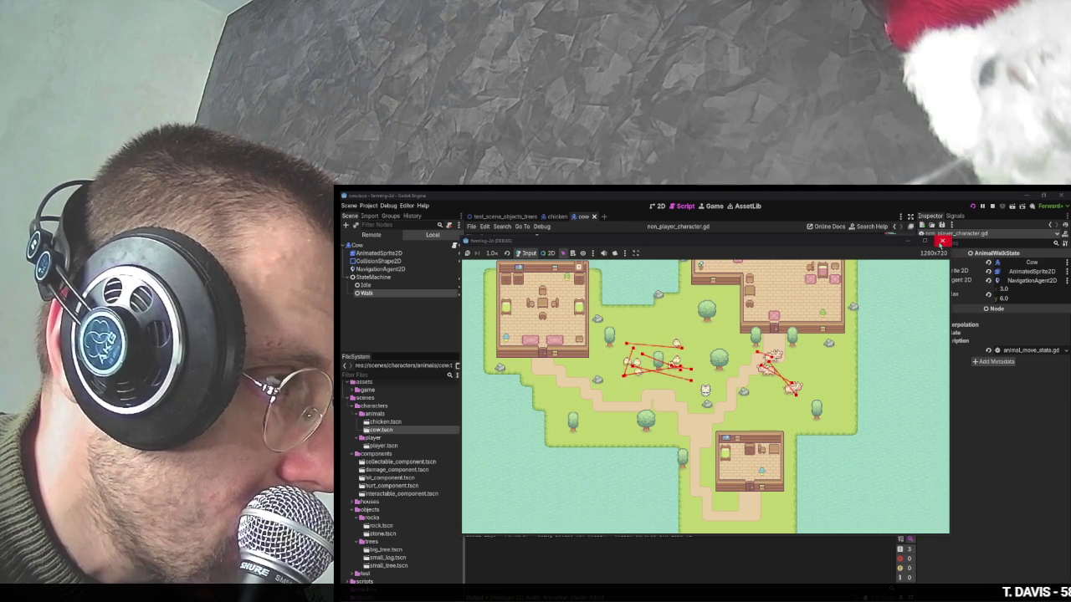
Close the running farm test game, save the scene, and switch to OBS Studio.
{"action": "left_click", "coordinate": [940, 244]}
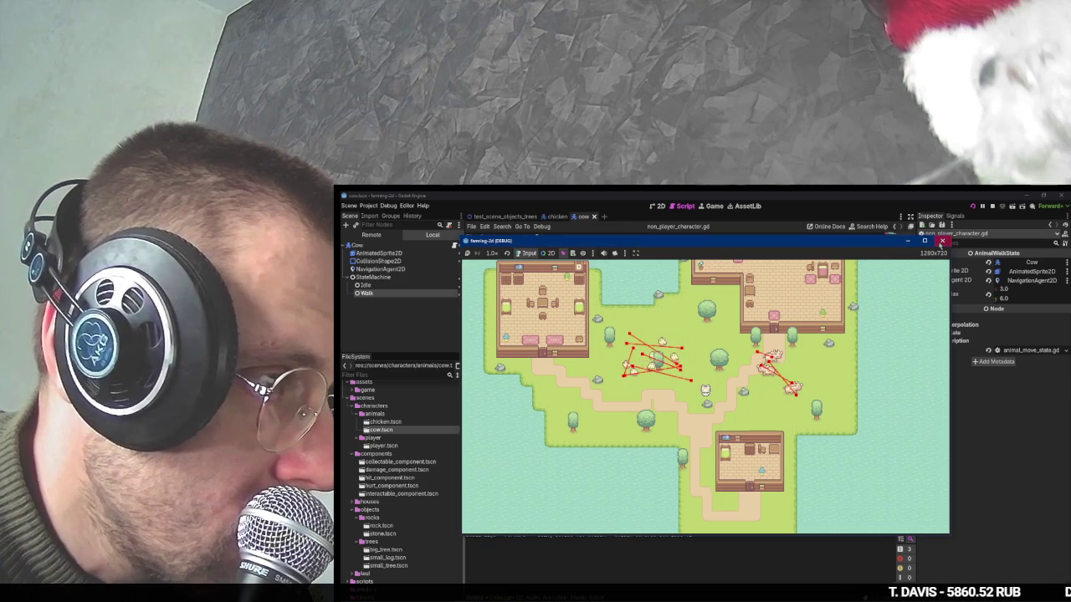
{"action": "left_click", "coordinate": [940, 243]}
{"action": "key", "text": "ctrl+s"}
{"action": "key", "text": "alt+Tab"}
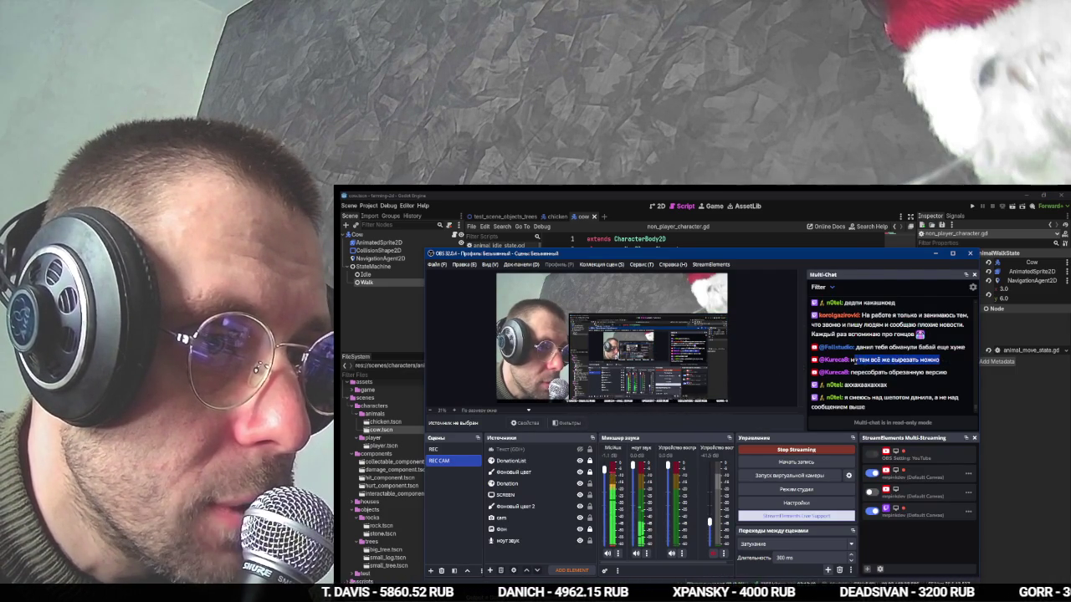
Scroll through and highlight messages in the OBS Multi-Chat dock, then go back to the YouTube tutorial.
{"action": "left_click", "coordinate": [853, 359]}
{"action": "left_click", "coordinate": [876, 360]}
{"action": "left_click_drag", "start_coordinate": [876, 353], "coordinate": [969, 348]}
{"action": "left_click", "coordinate": [906, 346]}
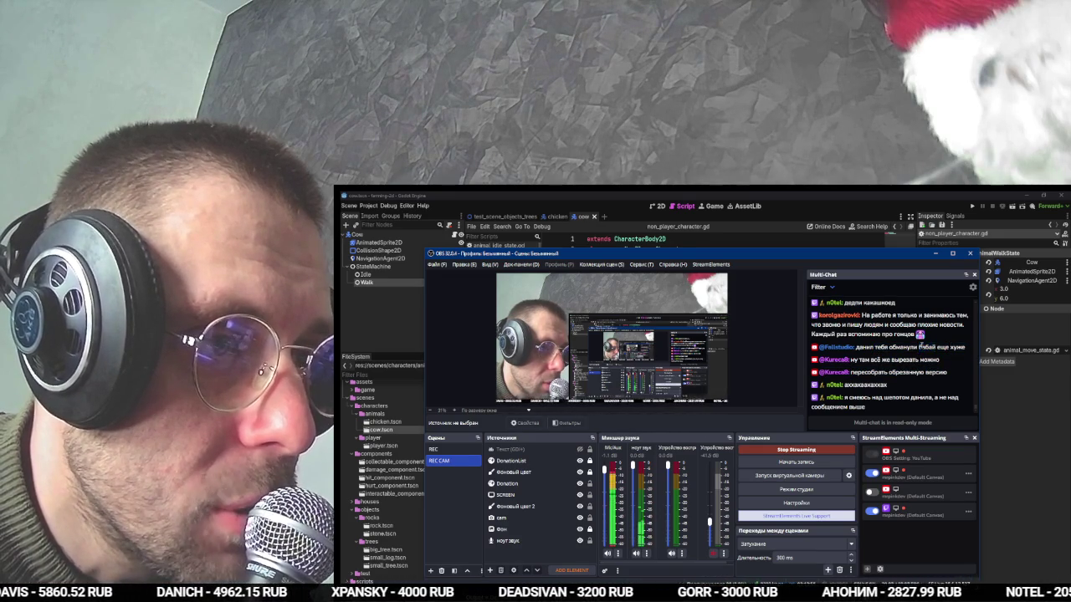
{"action": "scroll", "coordinate": [921, 345], "scroll_direction": "up", "scroll_amount": 3}
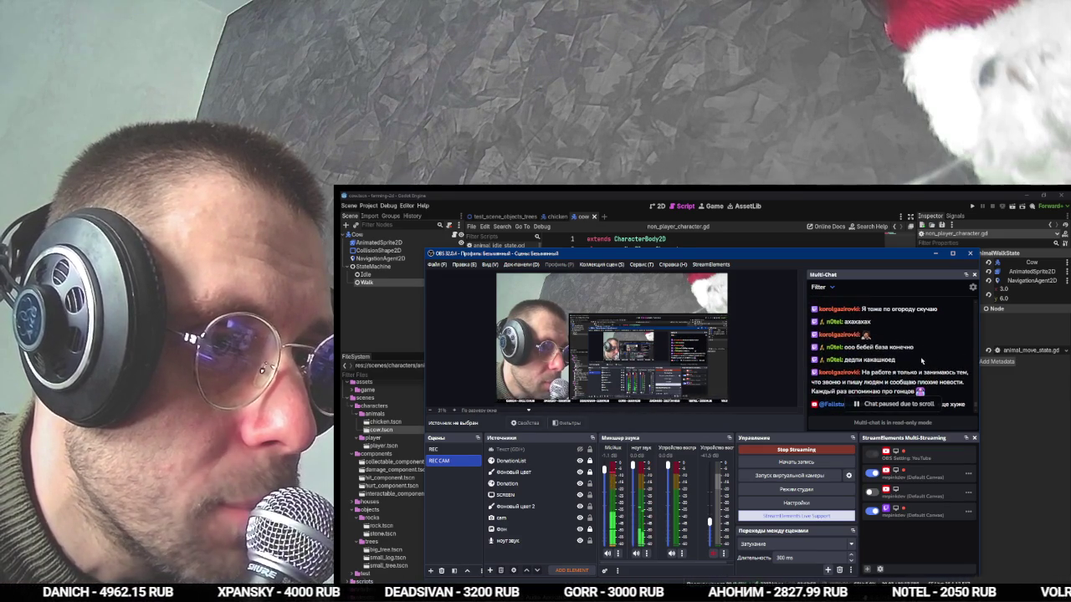
{"action": "scroll", "coordinate": [921, 360], "scroll_direction": "up", "scroll_amount": 2}
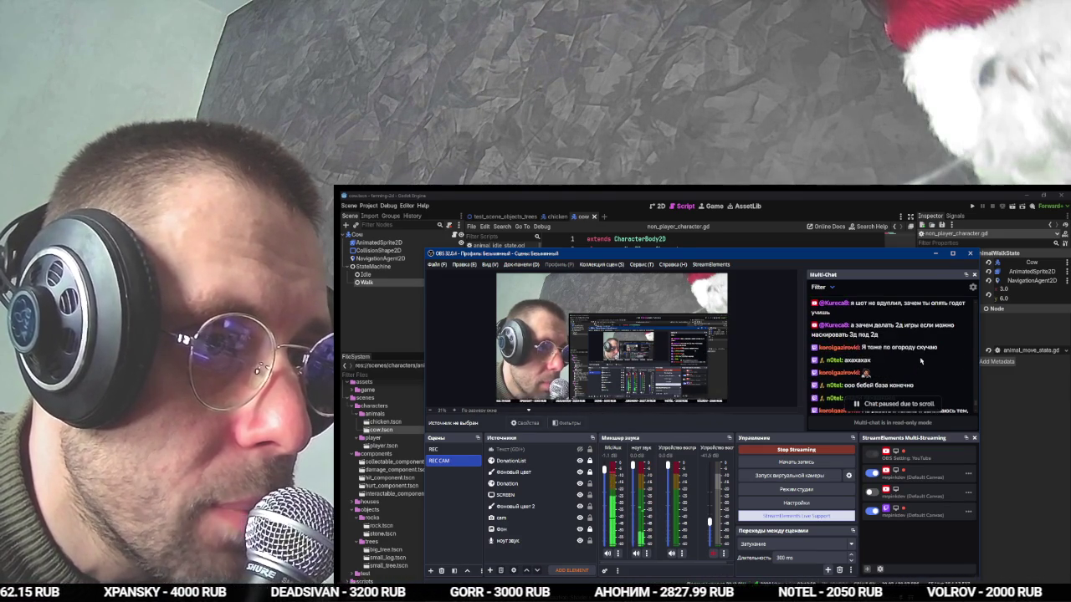
{"action": "scroll", "coordinate": [906, 361], "scroll_direction": "down", "scroll_amount": 3}
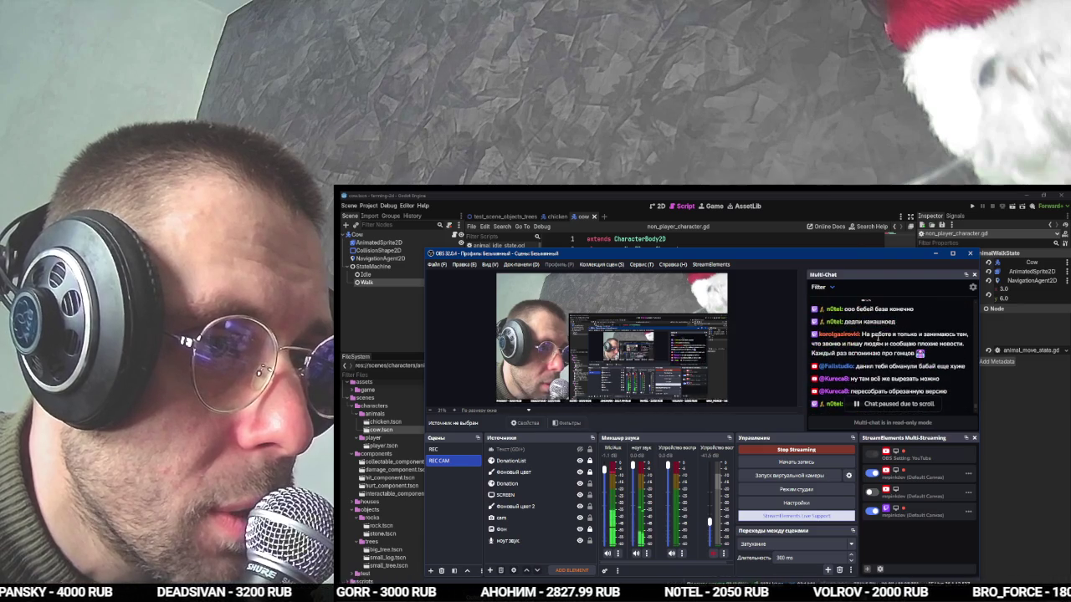
{"action": "left_click_drag", "start_coordinate": [872, 334], "coordinate": [933, 344]}
{"action": "left_click", "coordinate": [933, 344]}
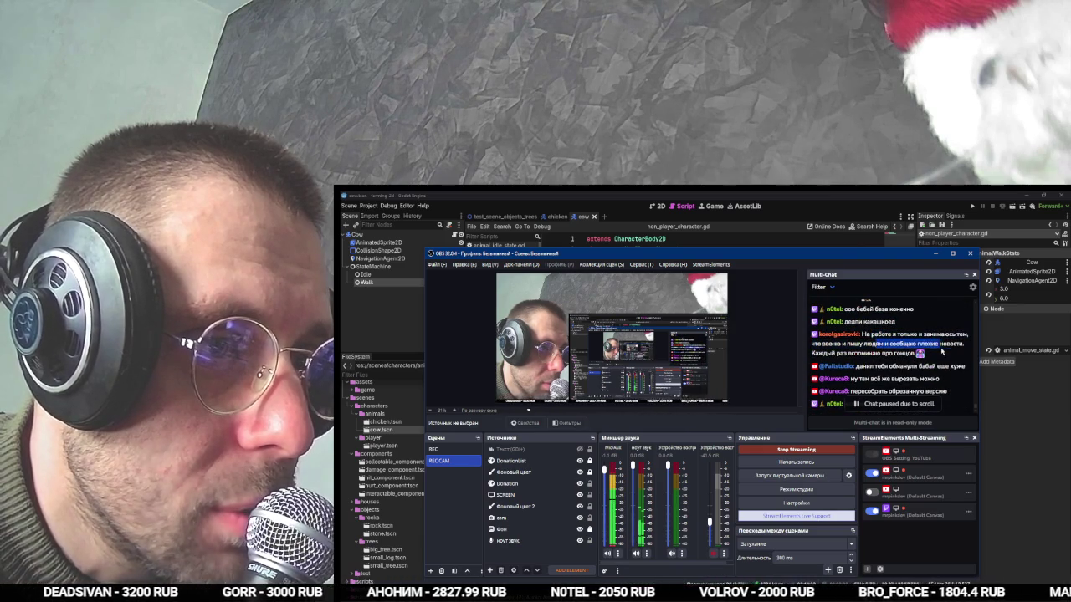
{"action": "scroll", "coordinate": [935, 361], "scroll_direction": "down", "scroll_amount": 2}
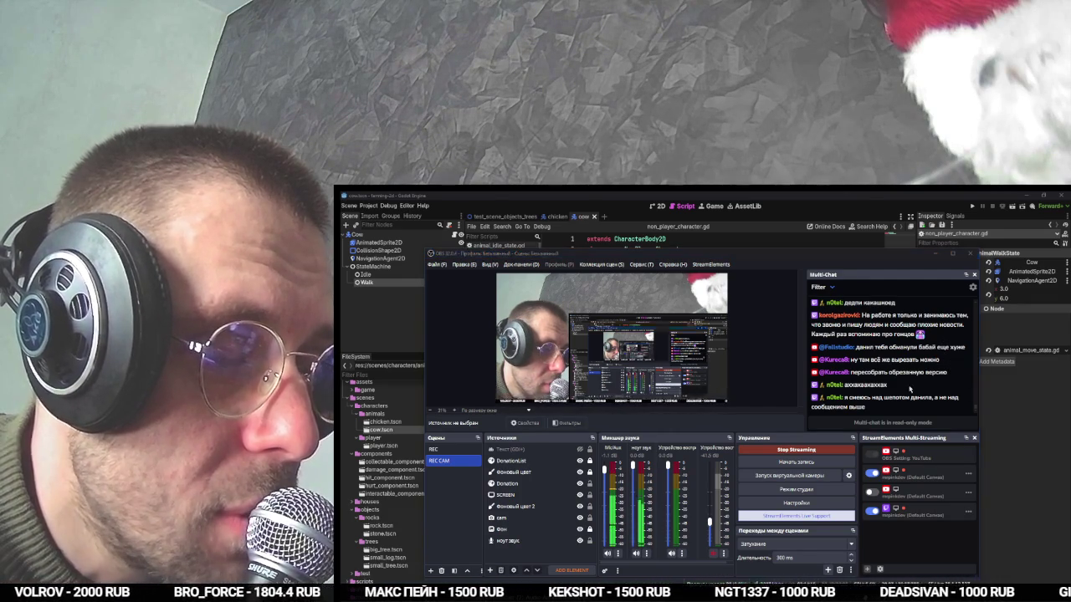
{"action": "key", "text": "alt+Tab"}
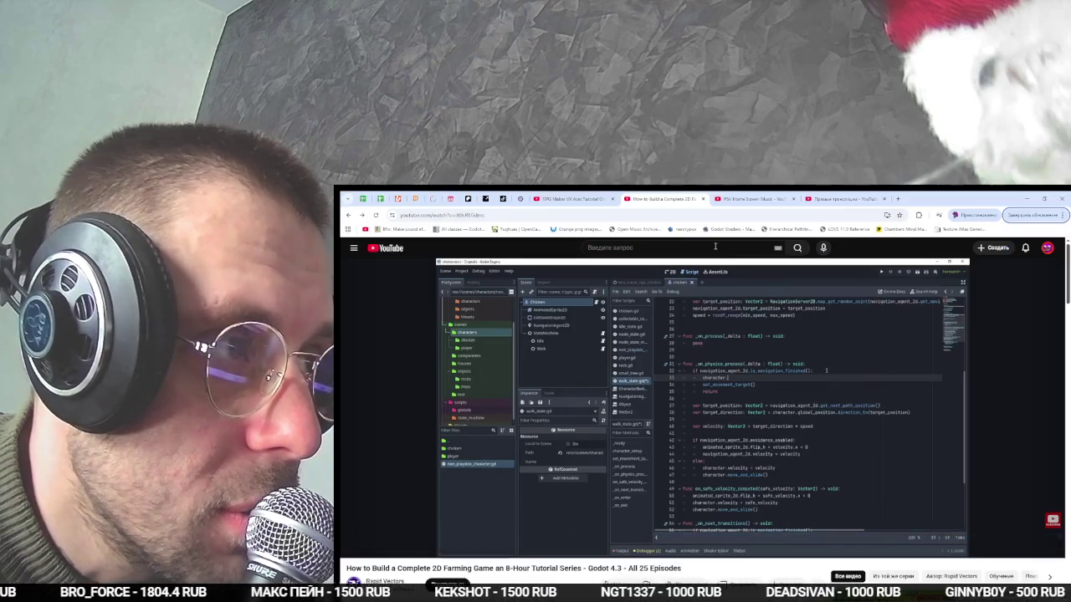
Resume the tutorial, jump to the Tutorial 12 part around 3:09:10, and watch it fullscreen.
{"action": "left_click", "coordinate": [761, 361]}
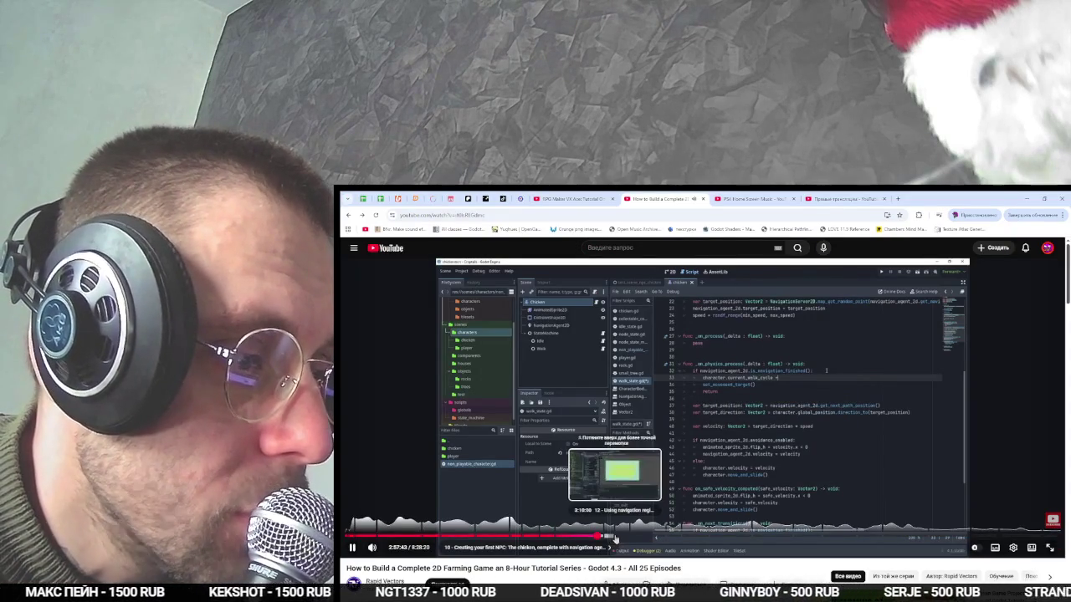
{"action": "left_click", "coordinate": [612, 536]}
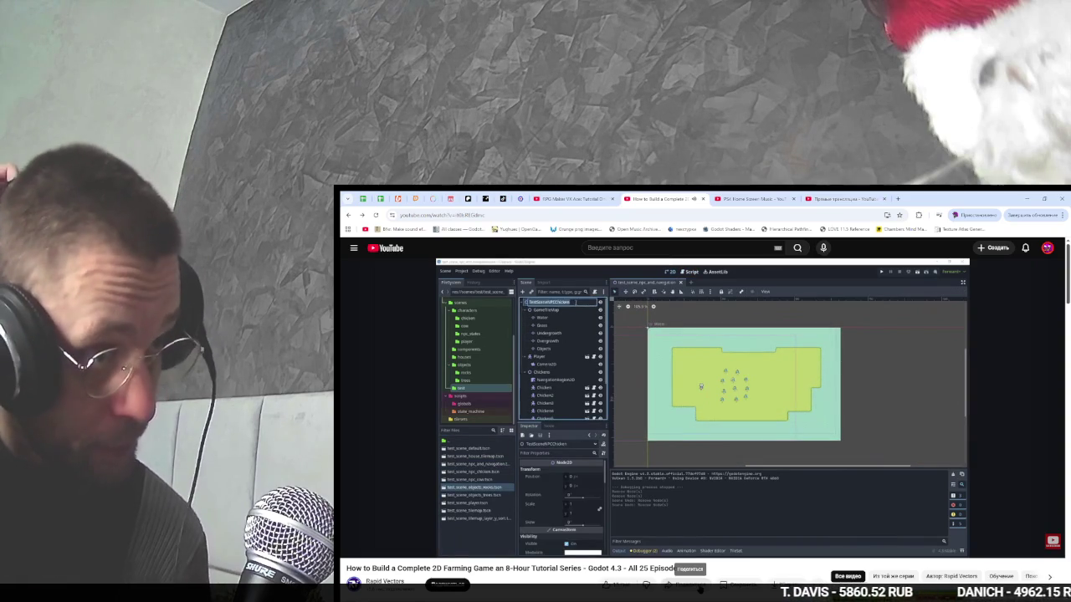
{"action": "key", "text": "f"}
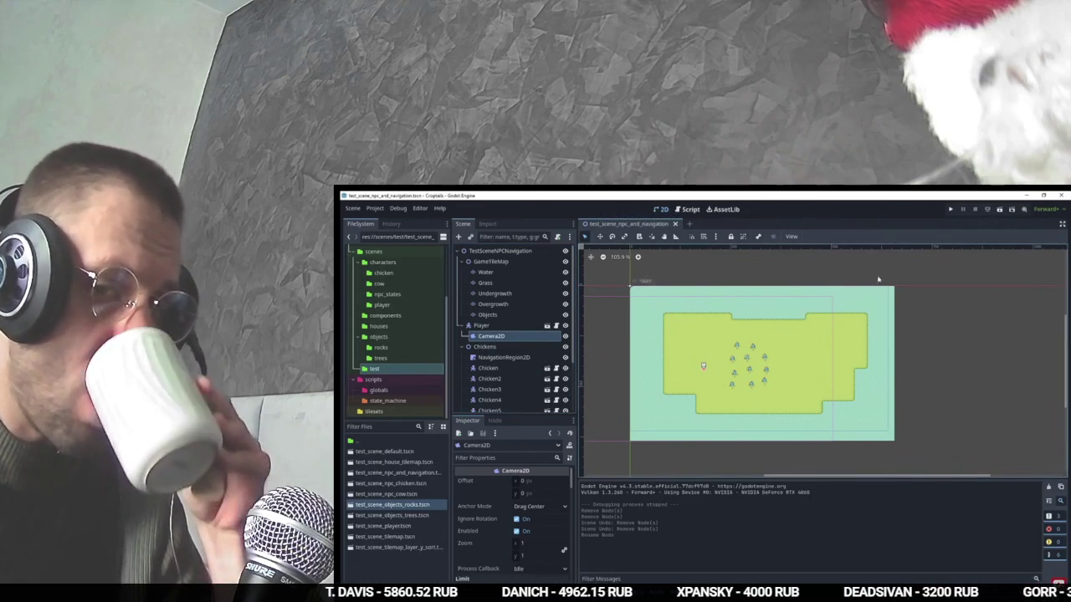
{"action": "mouse_move", "coordinate": [808, 268]}
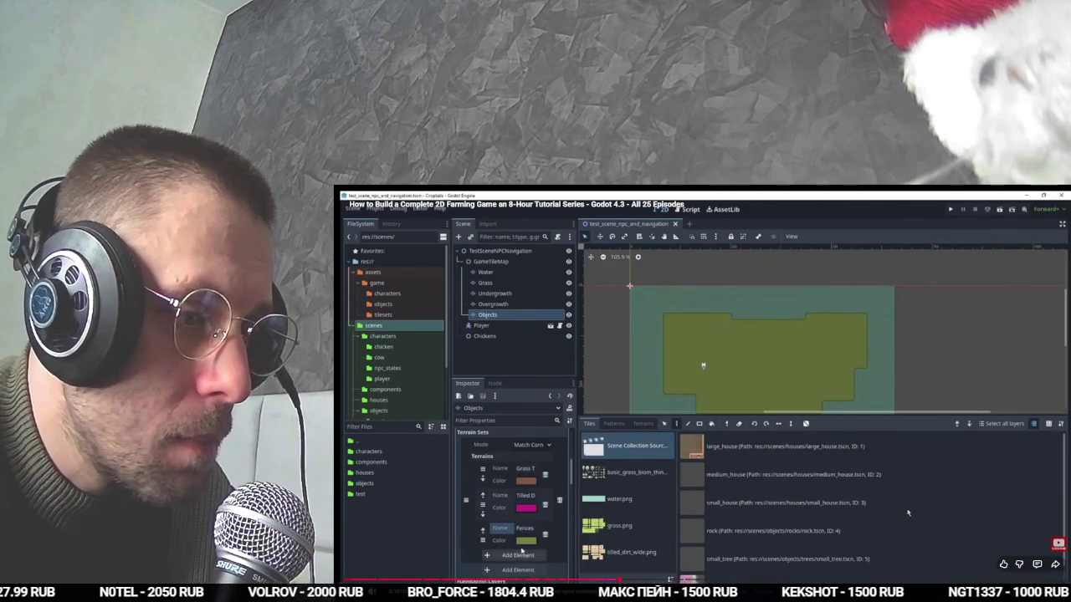
Pause the tutorial and open the test_scene_objects_trees map in Godot's 2D view.
{"action": "left_click", "coordinate": [906, 513]}
{"action": "key", "text": "alt+Tab"}
{"action": "key", "text": "alt+Tab"}
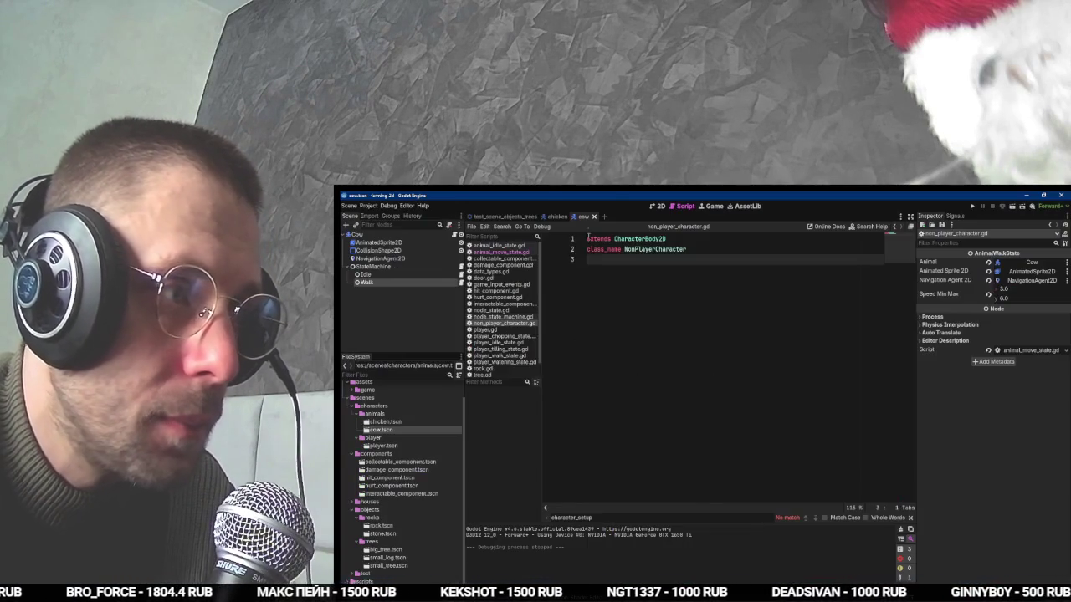
{"action": "left_click", "coordinate": [500, 216]}
{"action": "left_click", "coordinate": [664, 207]}
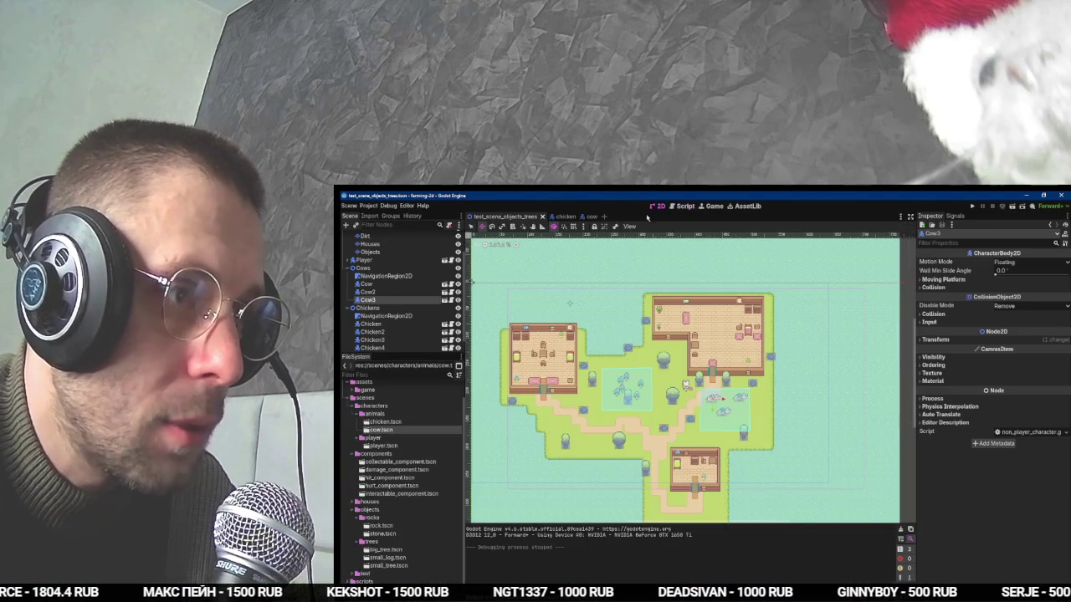
{"action": "scroll", "coordinate": [722, 423], "scroll_direction": "up", "scroll_amount": 3}
{"action": "scroll", "coordinate": [691, 409], "scroll_direction": "down", "scroll_amount": 3}
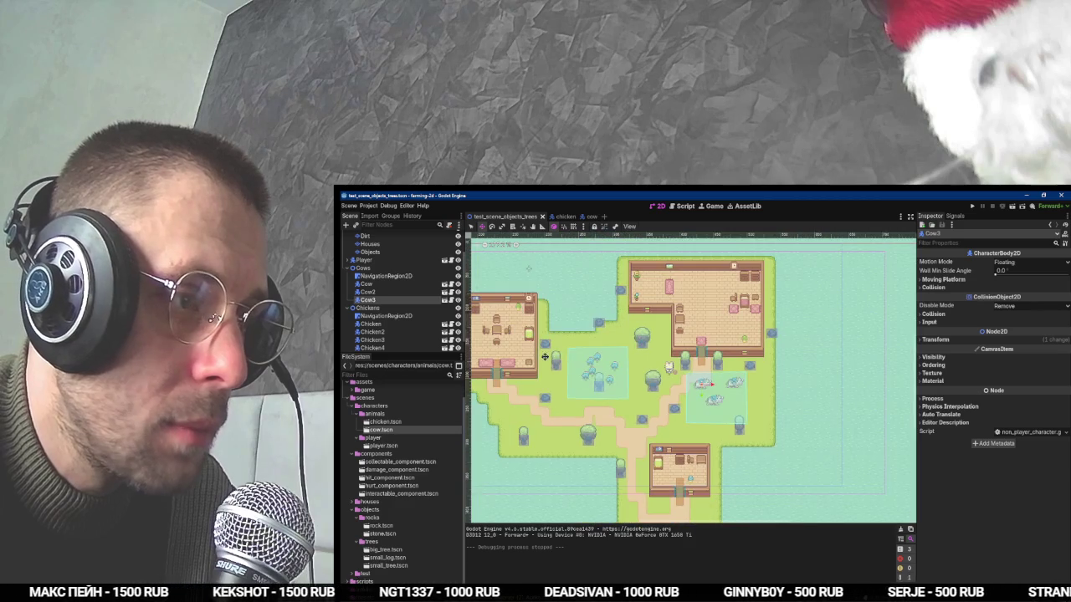
{"action": "left_click_drag", "start_coordinate": [559, 383], "coordinate": [602, 361]}
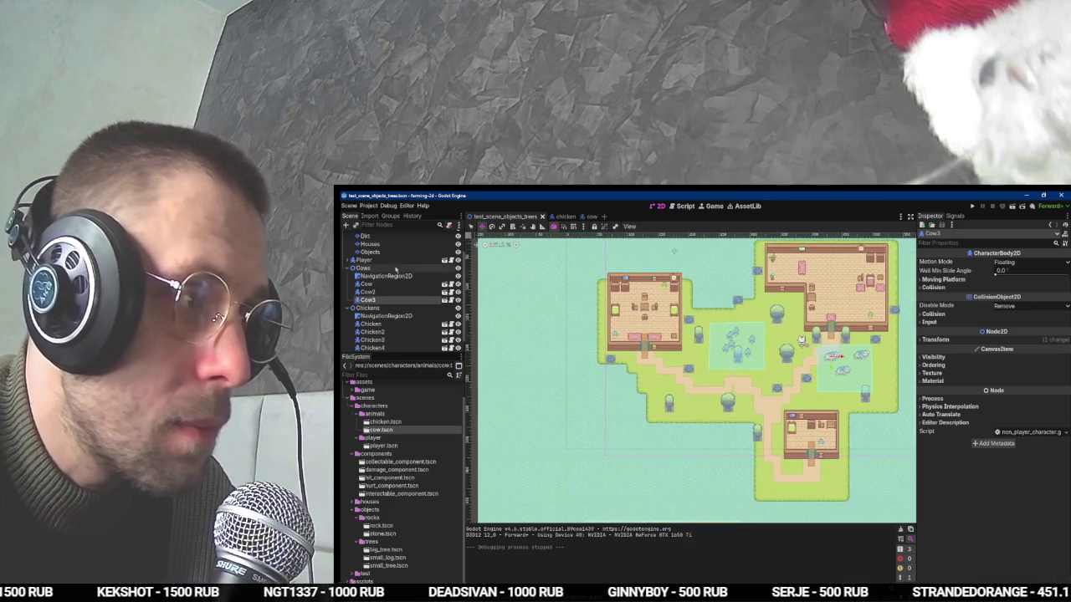
{"action": "scroll", "coordinate": [374, 257], "scroll_direction": "up", "scroll_amount": 2}
Paint Grass Terrain on the Grass layer, filling a large block right of the bottom house.
{"action": "left_click", "coordinate": [368, 259]}
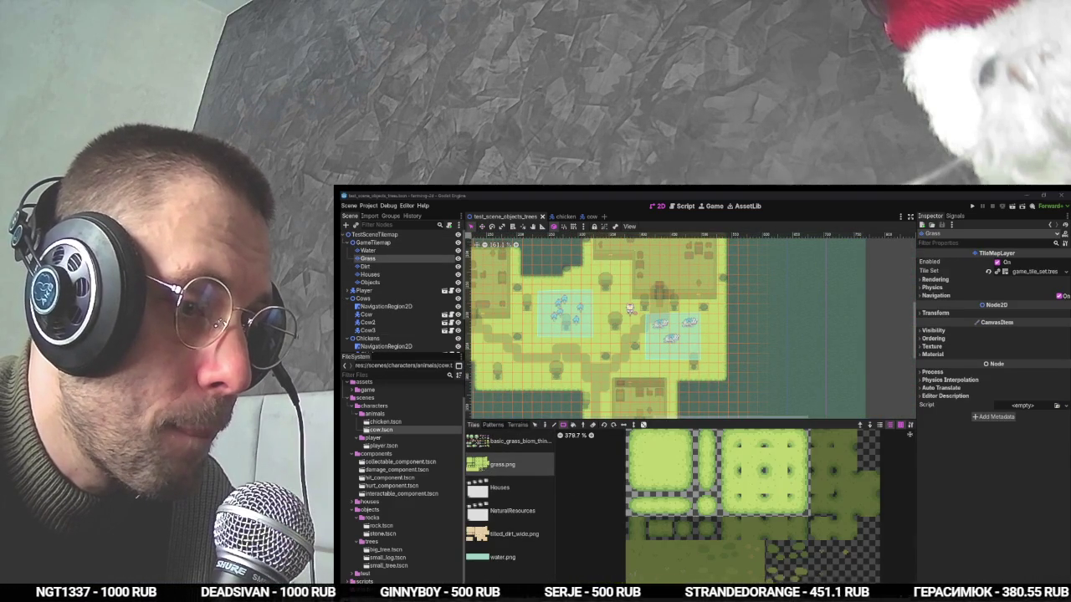
{"action": "left_click", "coordinate": [609, 562]}
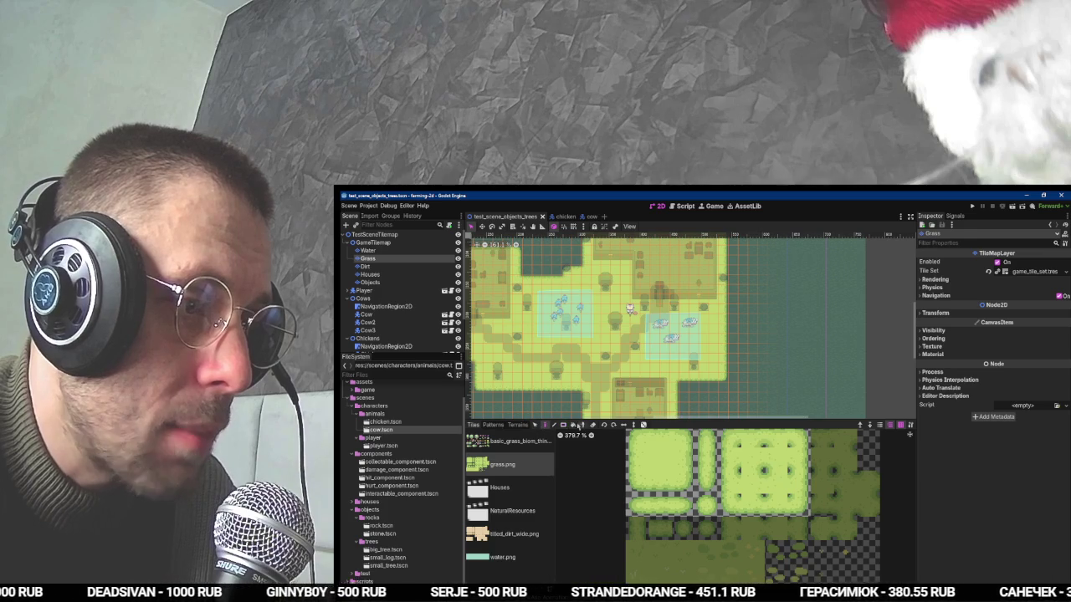
{"action": "scroll", "coordinate": [718, 307], "scroll_direction": "down", "scroll_amount": 2}
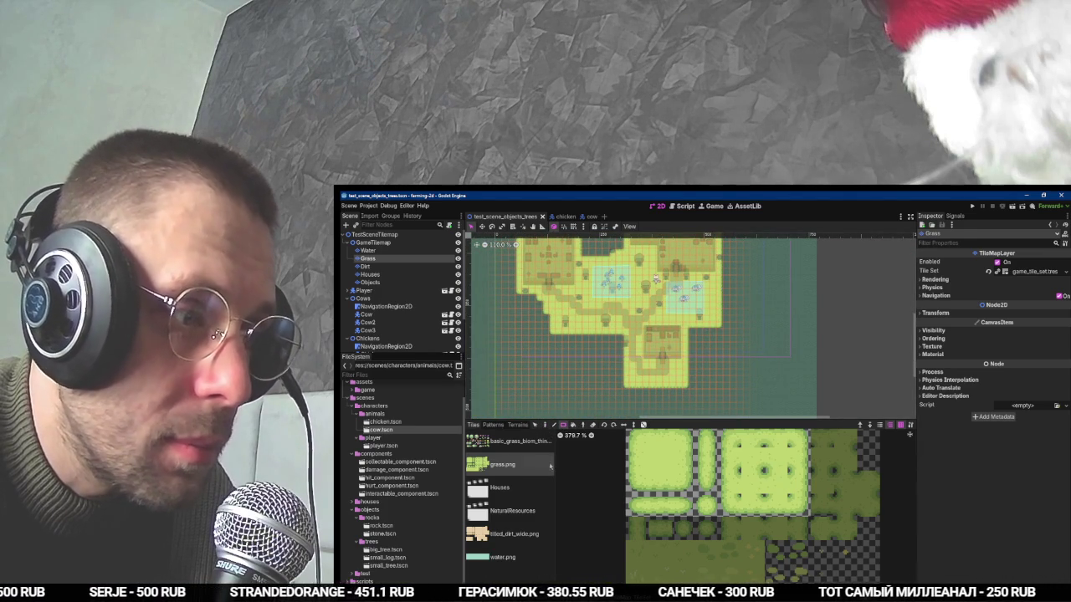
{"action": "left_click", "coordinate": [518, 425]}
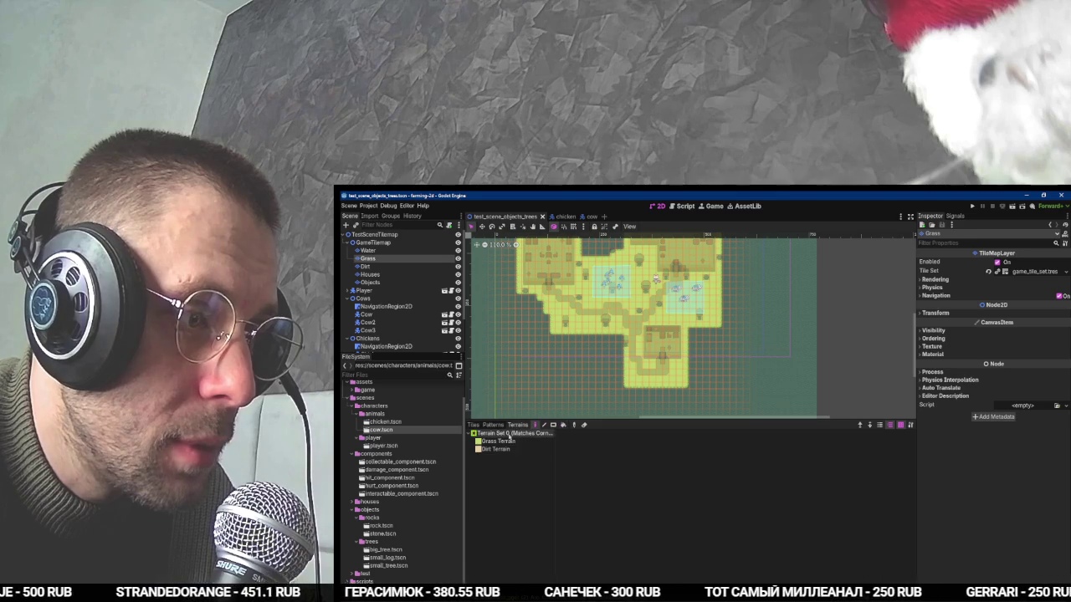
{"action": "left_click", "coordinate": [498, 441]}
{"action": "mouse_move", "coordinate": [724, 293]}
{"action": "left_mouse_down"}
{"action": "mouse_move", "coordinate": [840, 393]}
{"action": "mouse_move", "coordinate": [740, 298]}
{"action": "mouse_move", "coordinate": [721, 318]}
{"action": "left_mouse_up"}
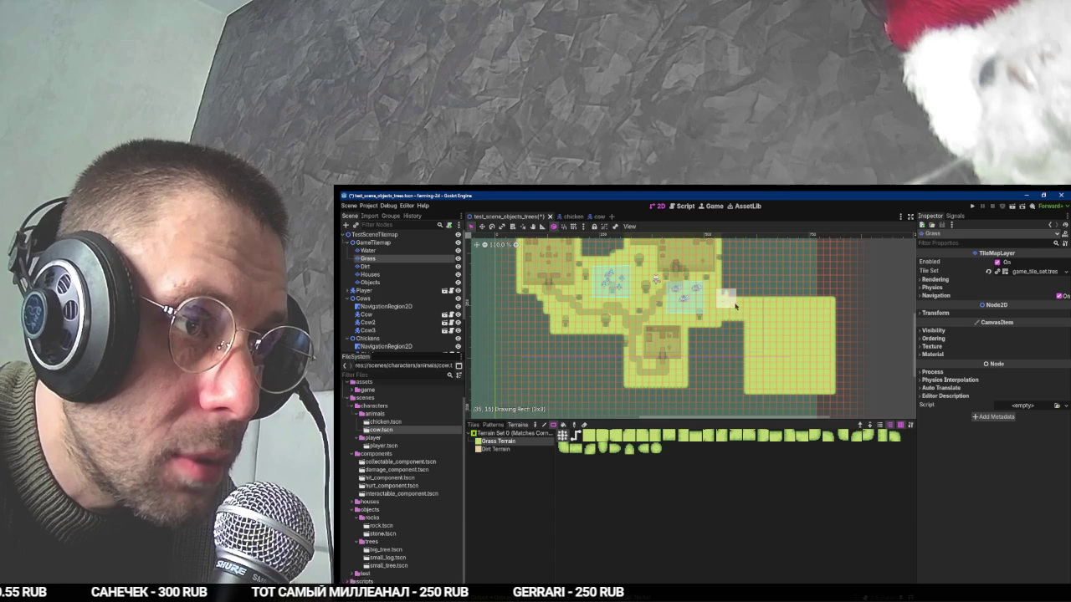
{"action": "scroll", "coordinate": [755, 338], "scroll_direction": "up", "scroll_amount": 2}
{"action": "scroll", "coordinate": [697, 381], "scroll_direction": "down", "scroll_amount": 1}
{"action": "left_click_drag", "start_coordinate": [662, 391], "coordinate": [739, 404]}
{"action": "scroll", "coordinate": [717, 391], "scroll_direction": "up", "scroll_amount": 2}
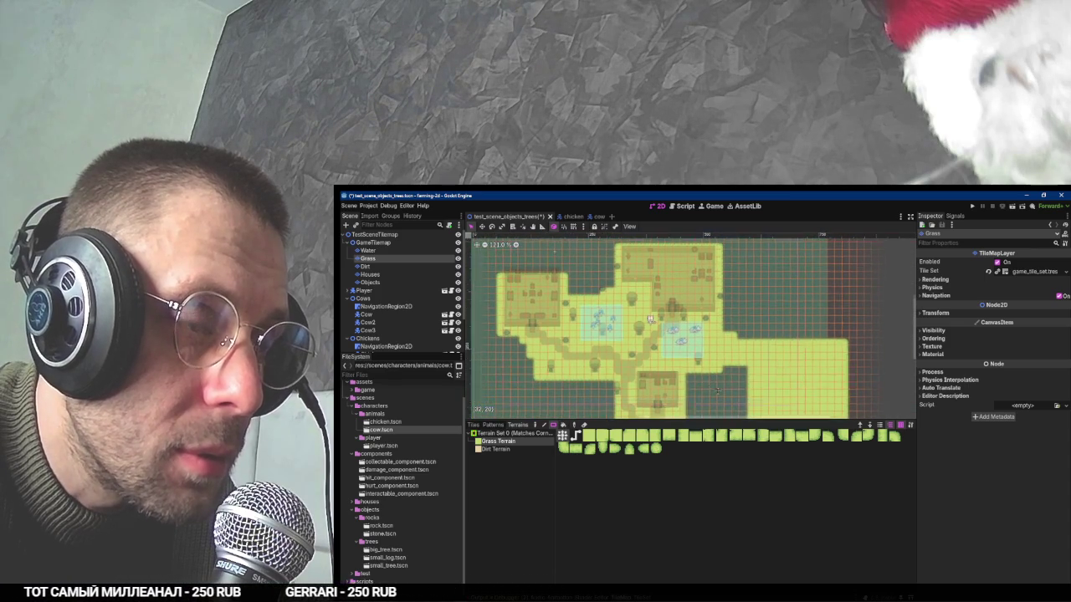
{"action": "key", "text": "Escape"}
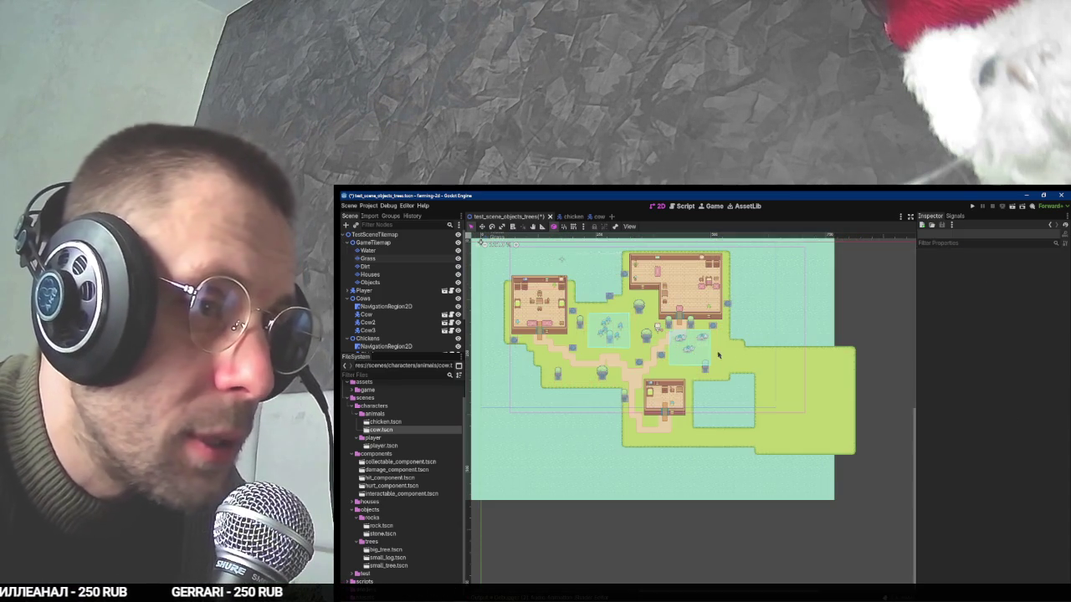
Select the NavigationRegion2D under the Cows group.
{"action": "scroll", "coordinate": [708, 356], "scroll_direction": "up", "scroll_amount": 3}
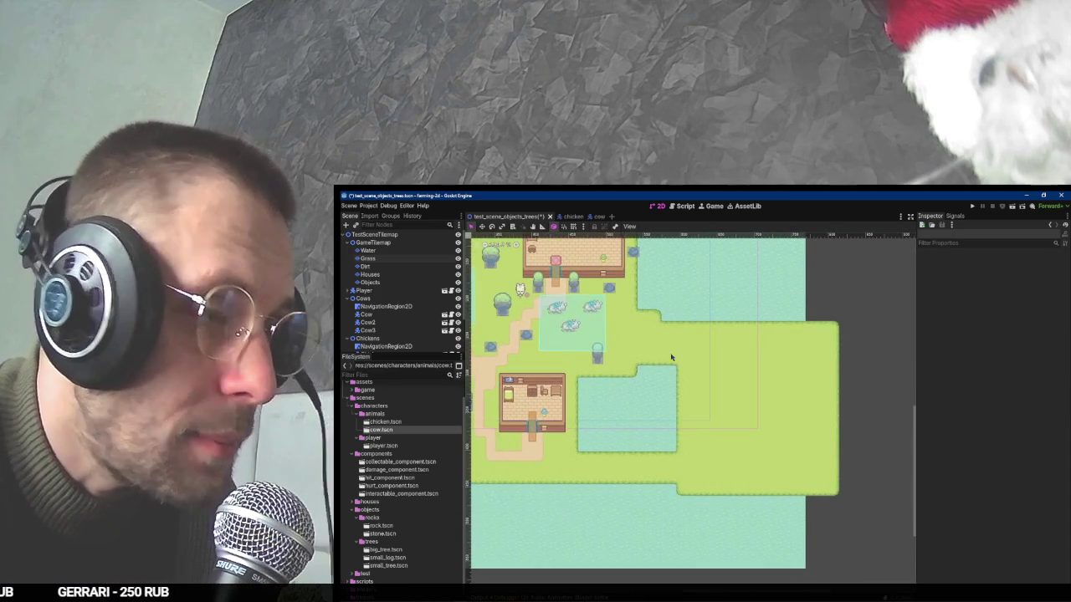
{"action": "left_click", "coordinate": [363, 298]}
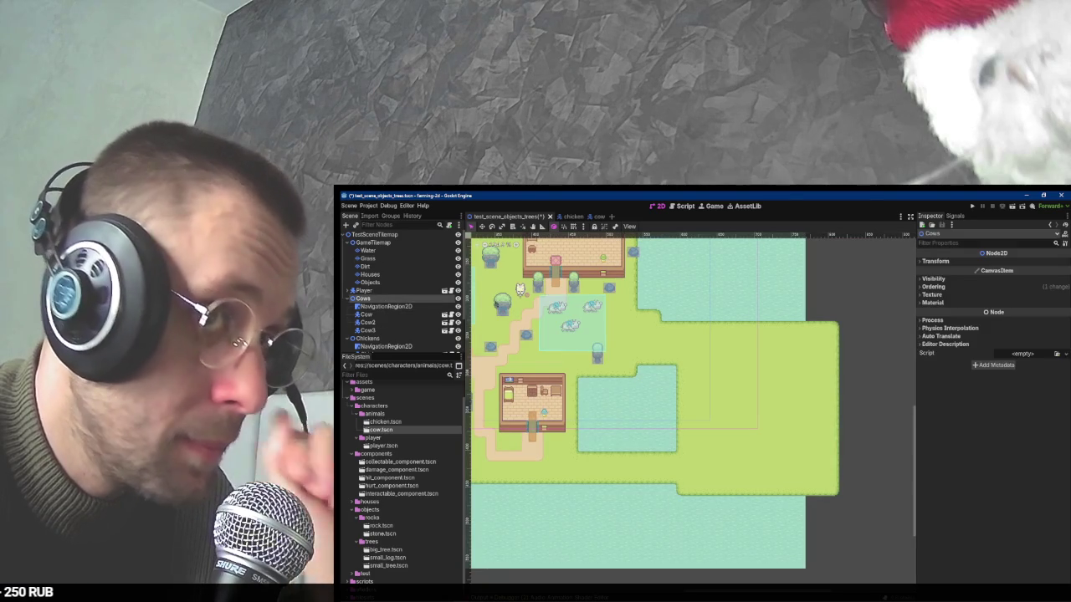
{"action": "scroll", "coordinate": [548, 332], "scroll_direction": "down", "scroll_amount": 5}
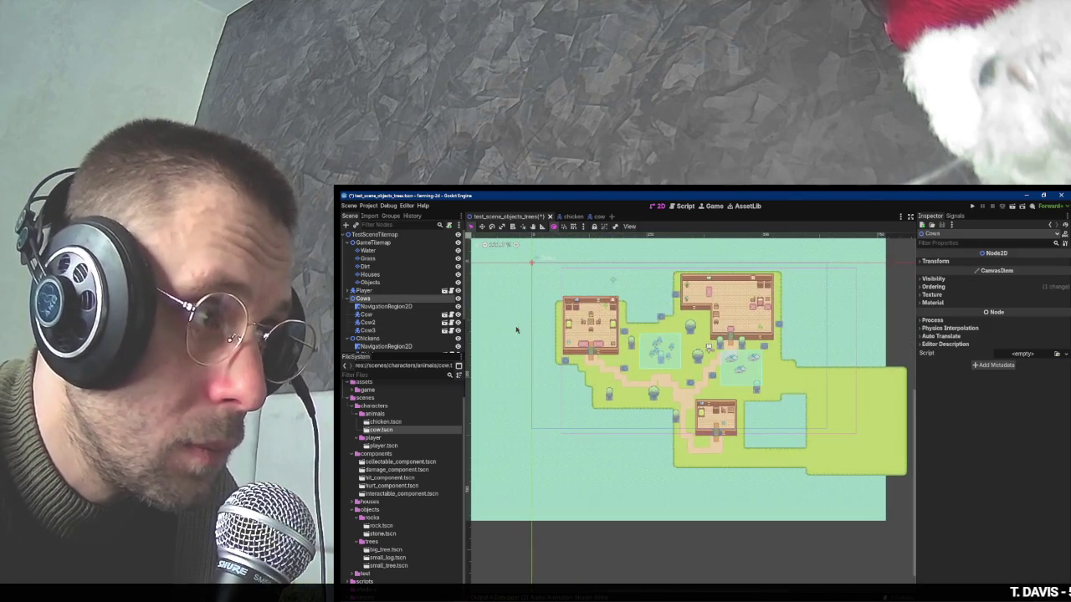
{"action": "left_click", "coordinate": [400, 307]}
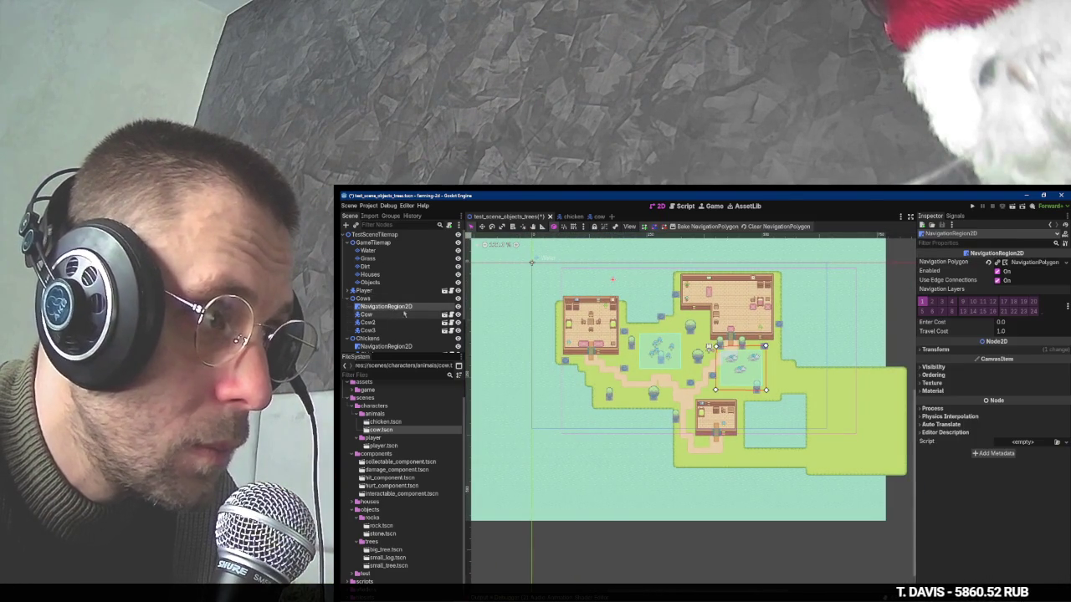
Reset the cows' navigation region position to 0, 0.
{"action": "left_click", "coordinate": [987, 350]}
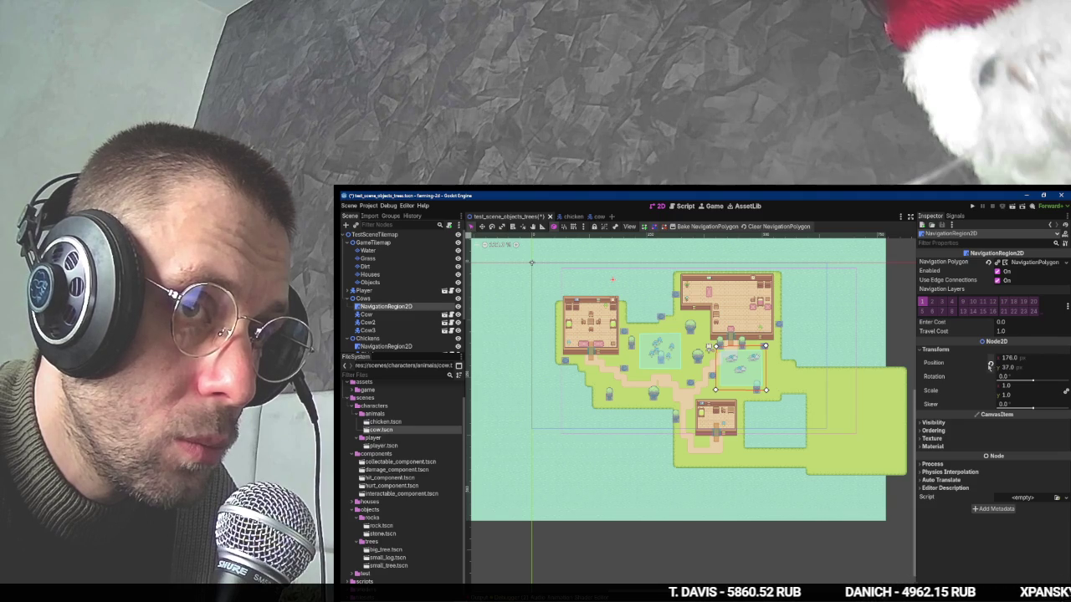
{"action": "left_click", "coordinate": [990, 364]}
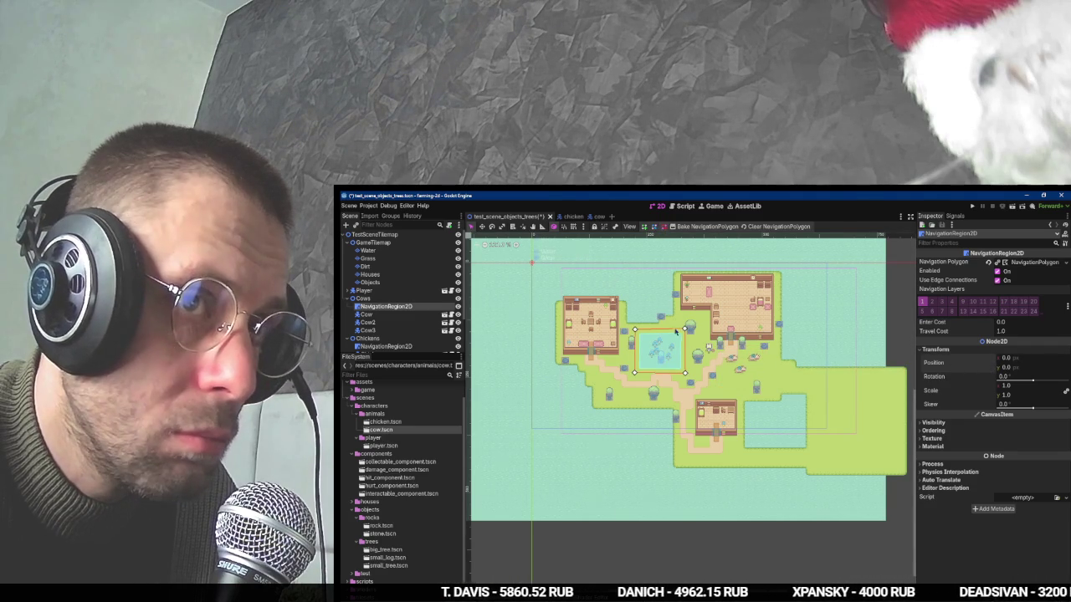
{"action": "left_click", "coordinate": [685, 332]}
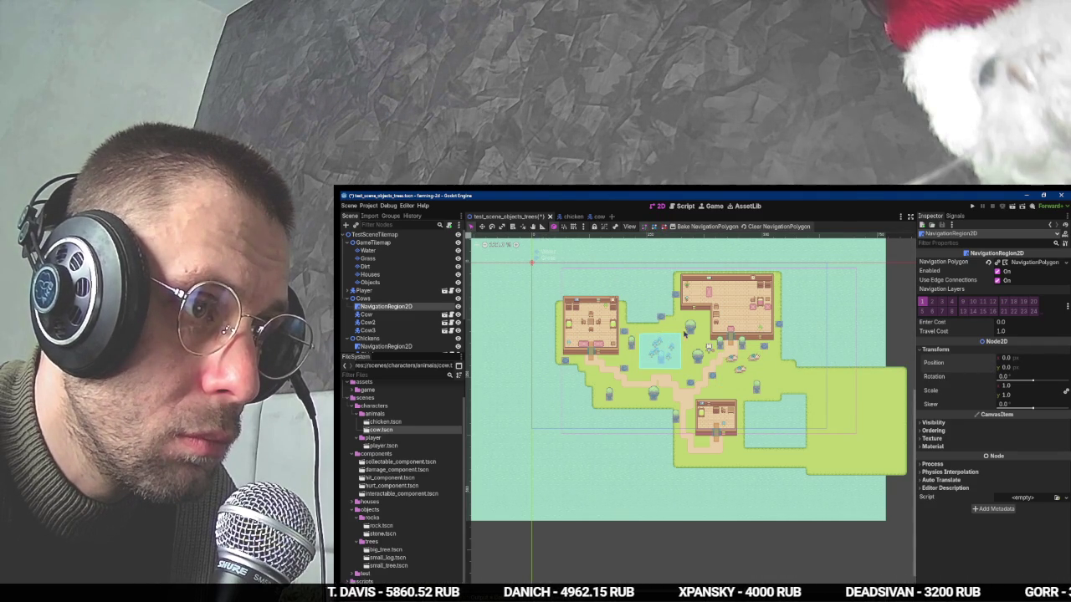
{"action": "left_click_drag", "start_coordinate": [509, 257], "coordinate": [584, 311]}
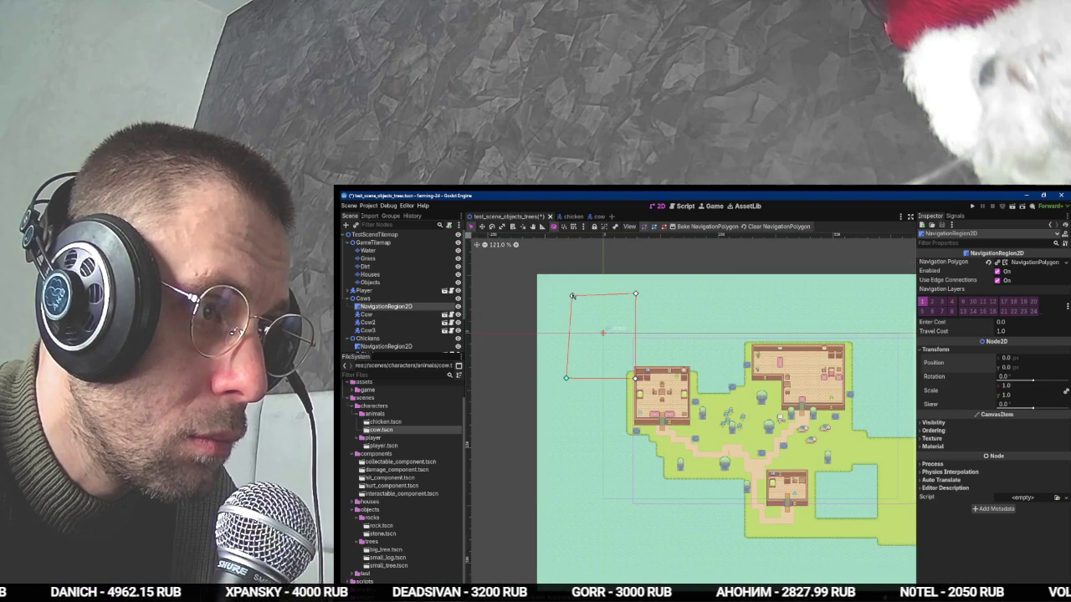
Reset the positions of Cow, Cow2 and Cow3 to 0, 0 inside the Cows group.
{"action": "left_click", "coordinate": [406, 299]}
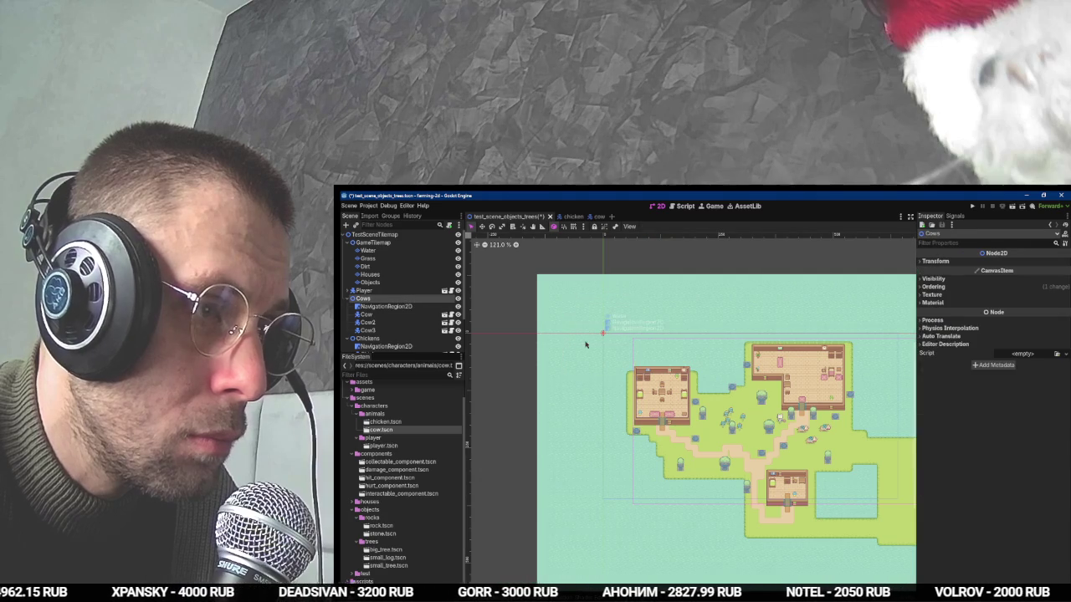
{"action": "key", "text": "f"}
{"action": "left_click", "coordinate": [384, 329]}
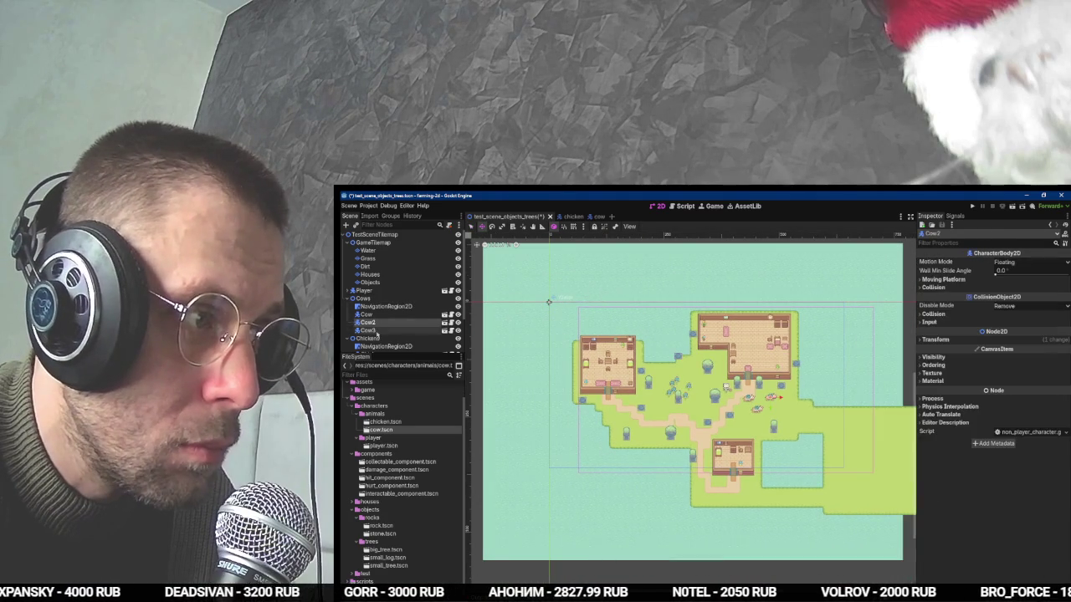
{"action": "left_click", "coordinate": [372, 314], "text": "shift"}
{"action": "left_click", "coordinate": [966, 410]}
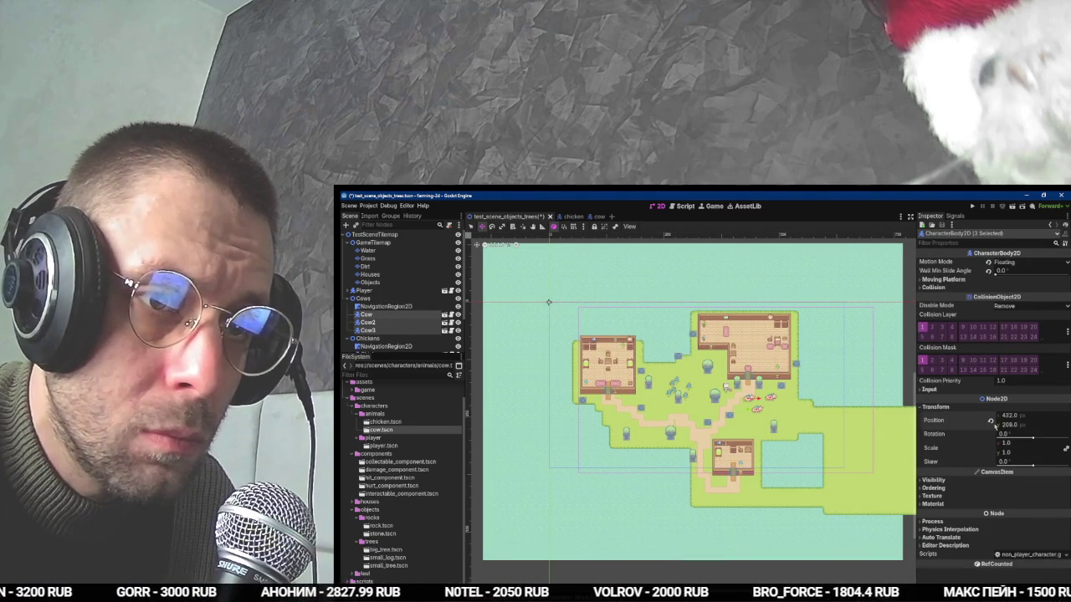
{"action": "left_click", "coordinate": [991, 421]}
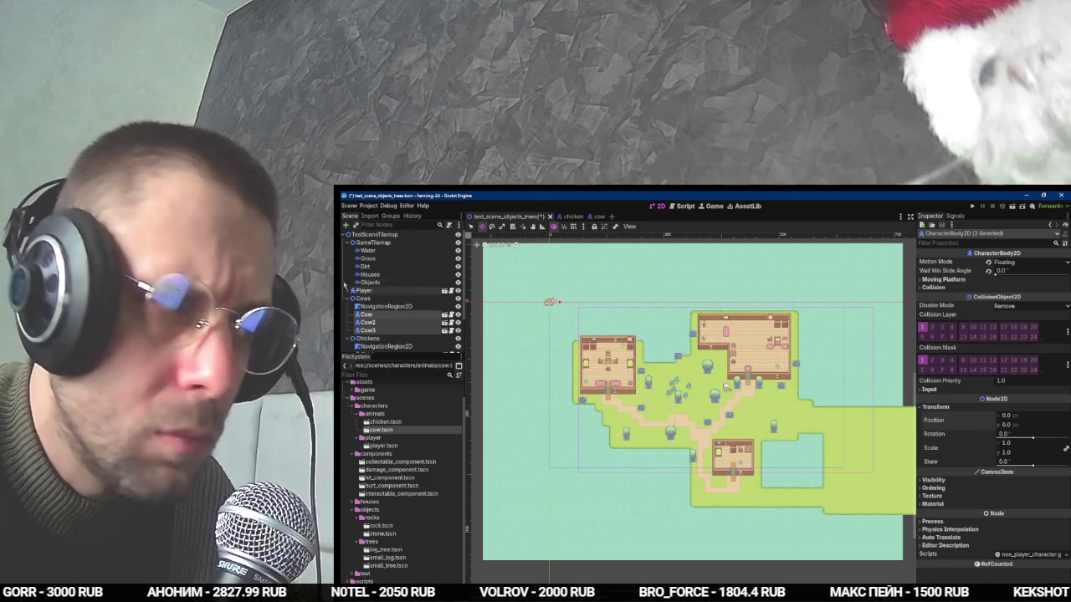
Drag the Cows group into the right-hand grassy field.
{"action": "left_click", "coordinate": [361, 297]}
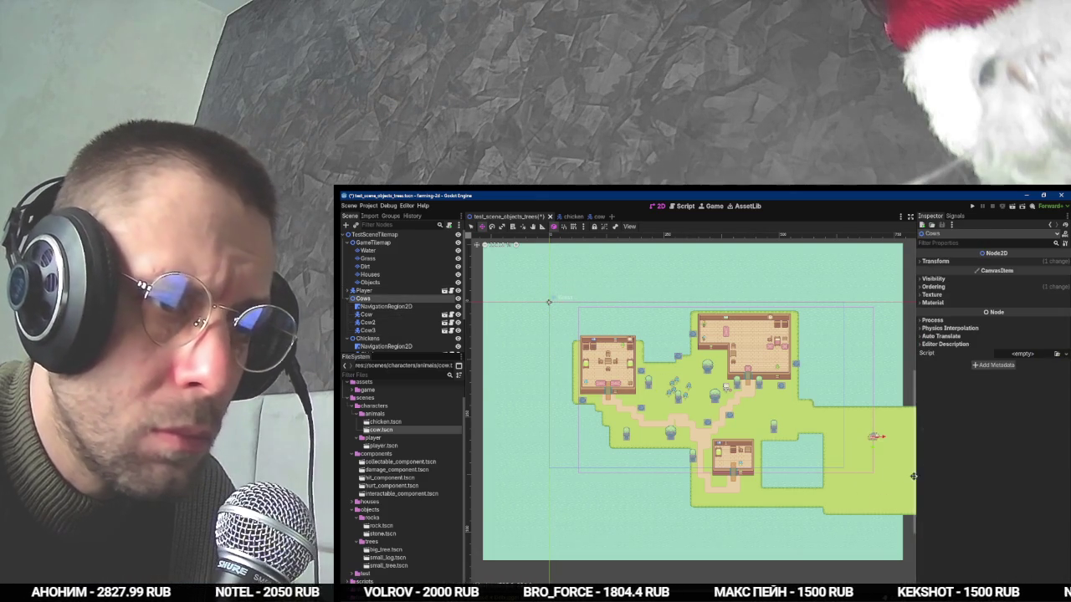
{"action": "left_click_drag", "start_coordinate": [914, 476], "coordinate": [787, 410]}
{"action": "scroll", "coordinate": [753, 420], "scroll_direction": "up", "scroll_amount": 3}
{"action": "left_click", "coordinate": [410, 314]}
{"action": "left_click", "coordinate": [400, 330]}
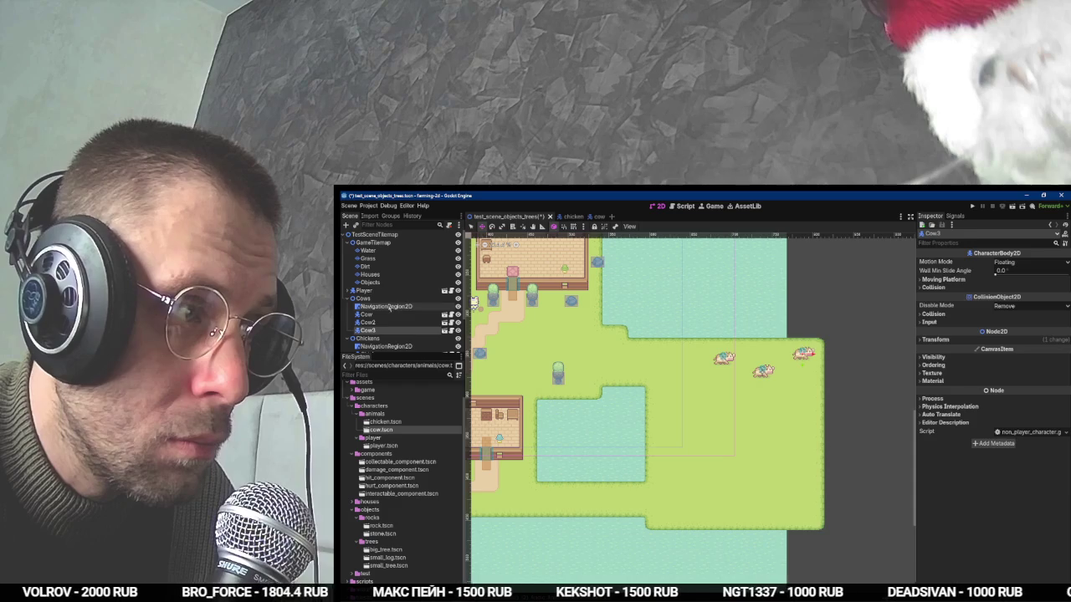
Reshape the cows' navigation polygon into a rectangle fitting the right field, deleting extra vertices.
{"action": "left_click", "coordinate": [386, 307]}
{"action": "left_click_drag", "start_coordinate": [707, 306], "coordinate": [692, 347]}
{"action": "right_click", "coordinate": [692, 345]}
{"action": "right_click", "coordinate": [697, 346]}
{"action": "key", "text": "Escape"}
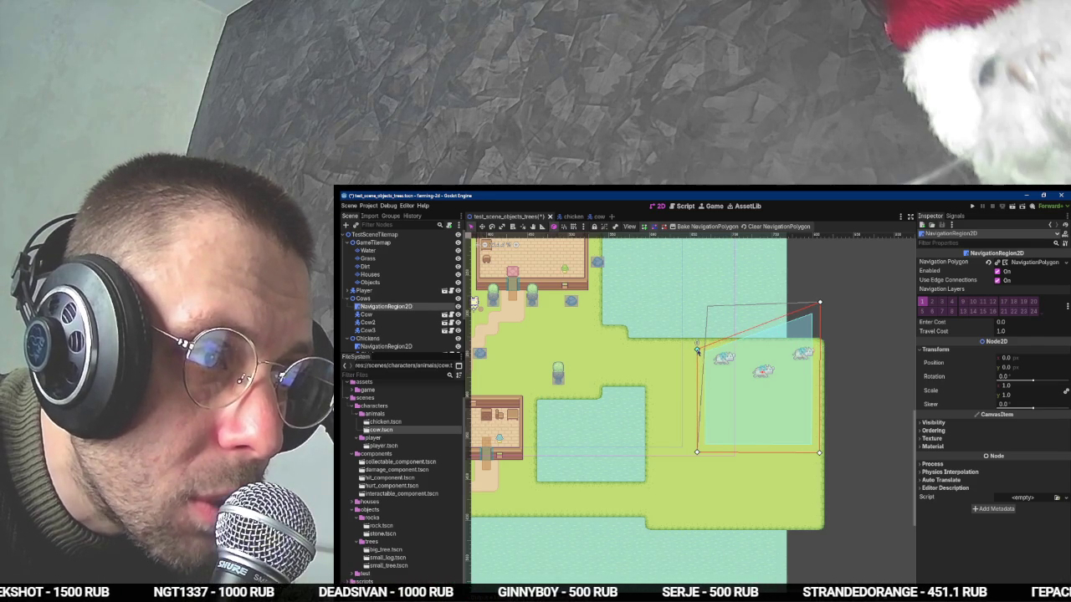
{"action": "left_click_drag", "start_coordinate": [821, 323], "coordinate": [820, 351]}
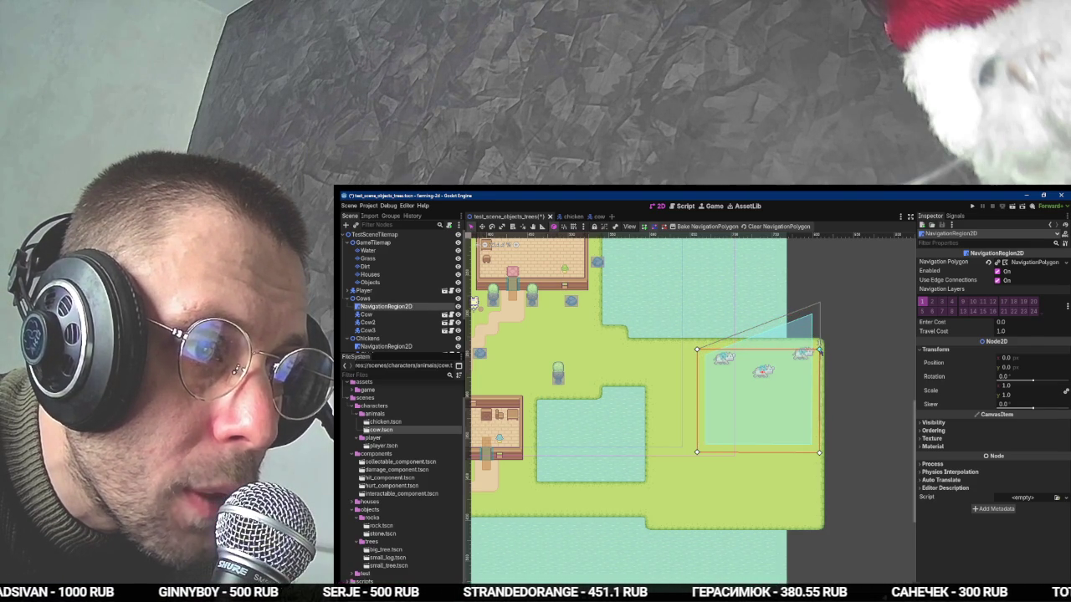
{"action": "left_click_drag", "start_coordinate": [820, 350], "coordinate": [817, 351]}
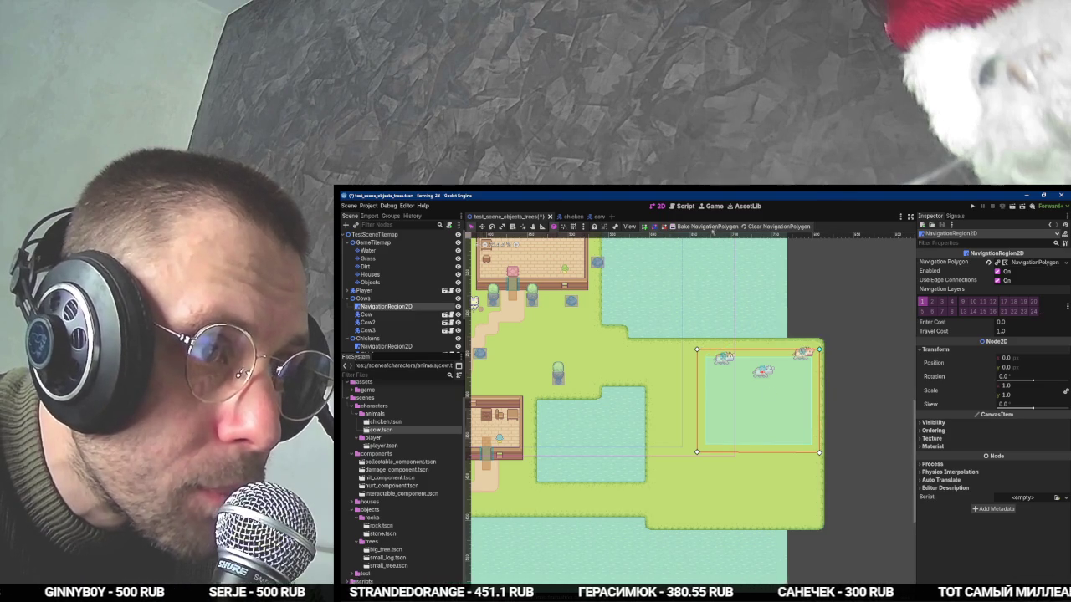
Move Cow2 lower inside the pen and duplicate a cow to create Cow4.
{"action": "left_click", "coordinate": [376, 330]}
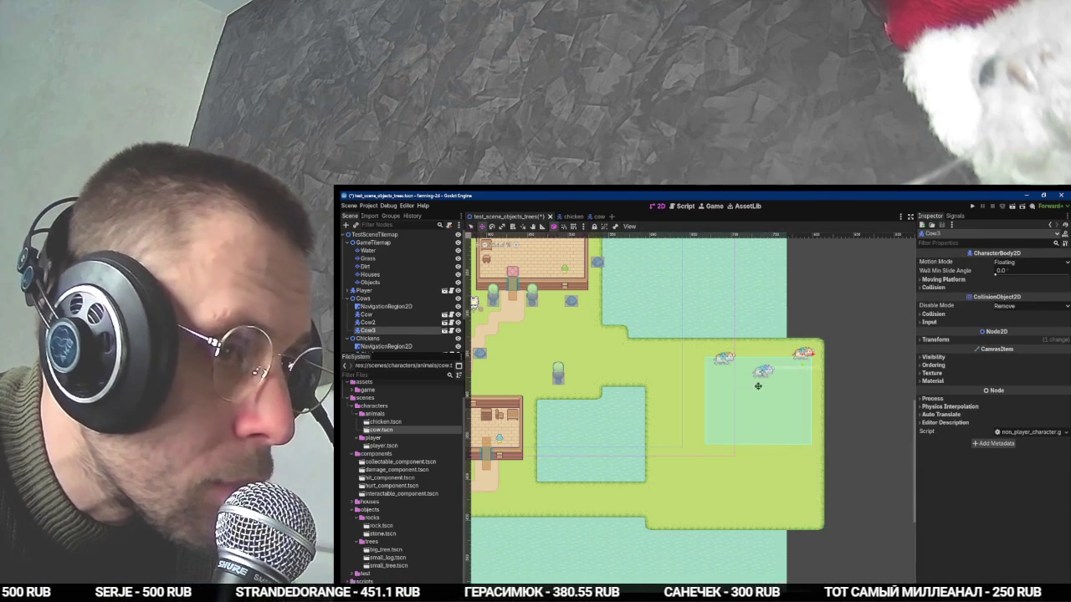
{"action": "left_click", "coordinate": [368, 322]}
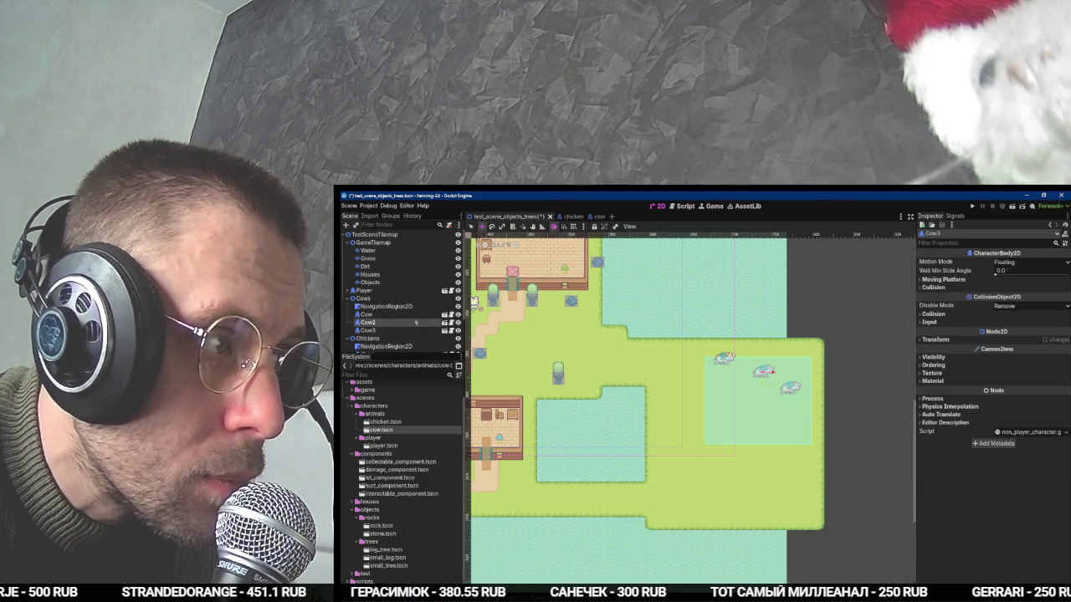
{"action": "left_click_drag", "start_coordinate": [763, 374], "coordinate": [741, 393]}
{"action": "key", "text": "ctrl+d"}
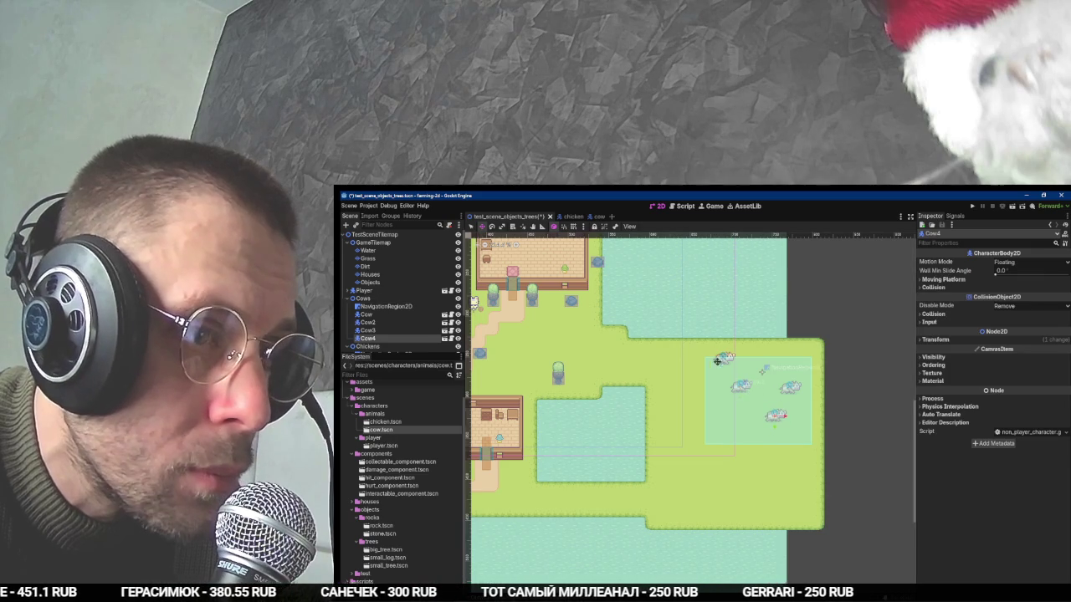
Select the chickens' navigation region along with all six chickens.
{"action": "left_click", "coordinate": [393, 345]}
{"action": "scroll", "coordinate": [402, 339], "scroll_direction": "down", "scroll_amount": 3}
{"action": "left_click", "coordinate": [385, 299]}
{"action": "left_click", "coordinate": [388, 344], "text": "shift"}
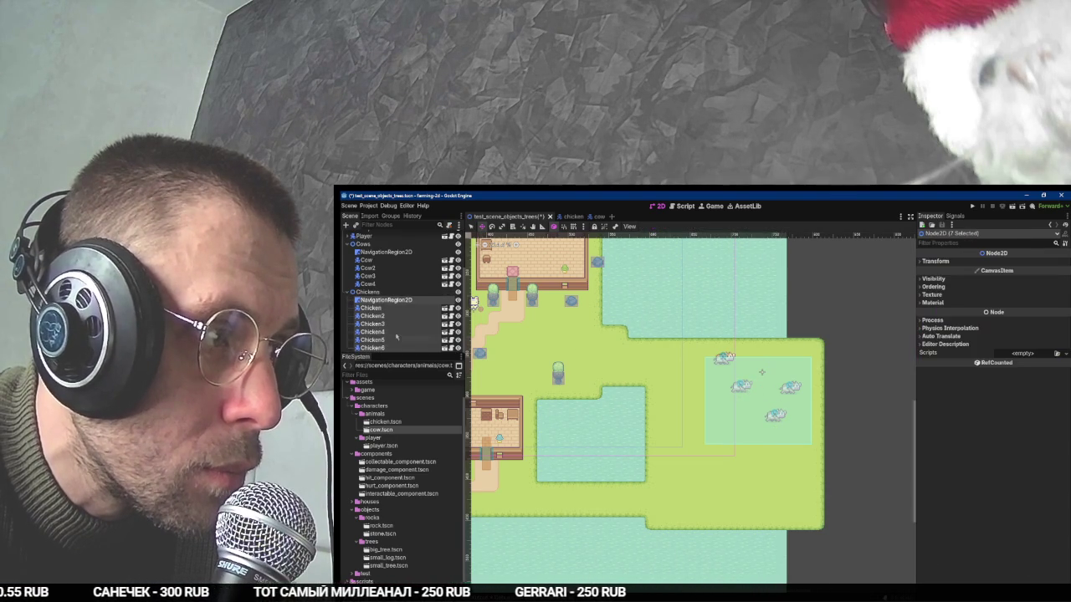
Compare the chickens' navigation region transform with the cows' region.
{"action": "left_click", "coordinate": [937, 261]}
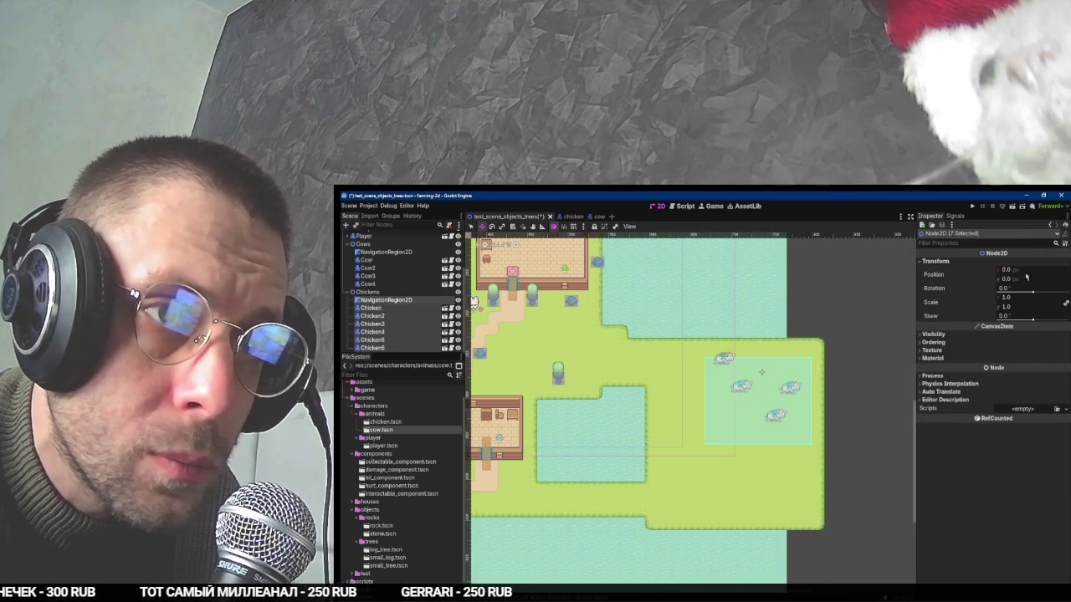
{"action": "key", "text": "shift+f"}
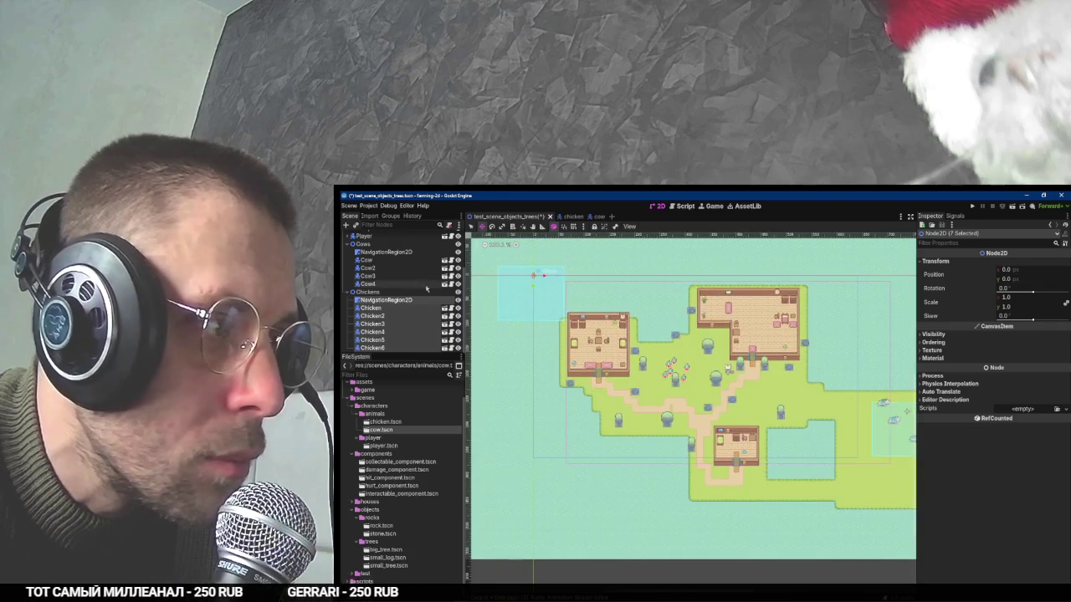
{"action": "left_click", "coordinate": [386, 299]}
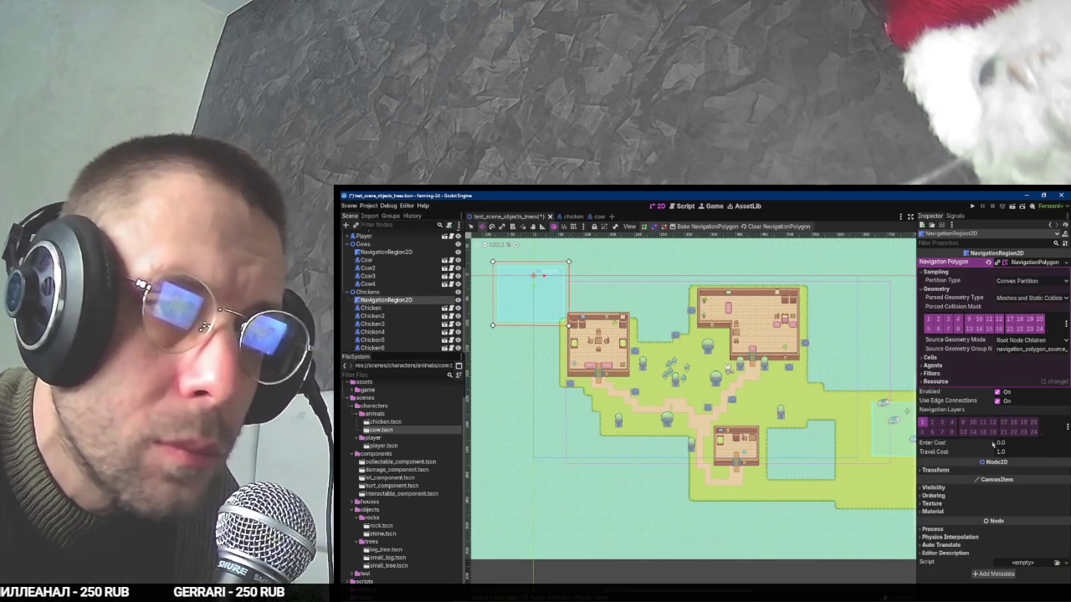
{"action": "left_click", "coordinate": [973, 468]}
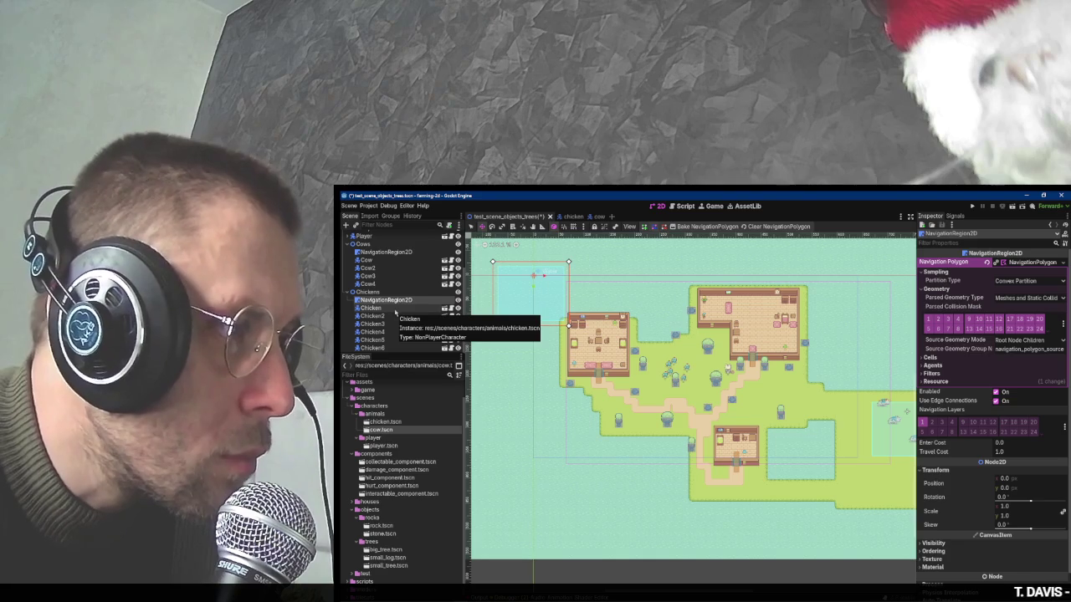
{"action": "left_click", "coordinate": [381, 251]}
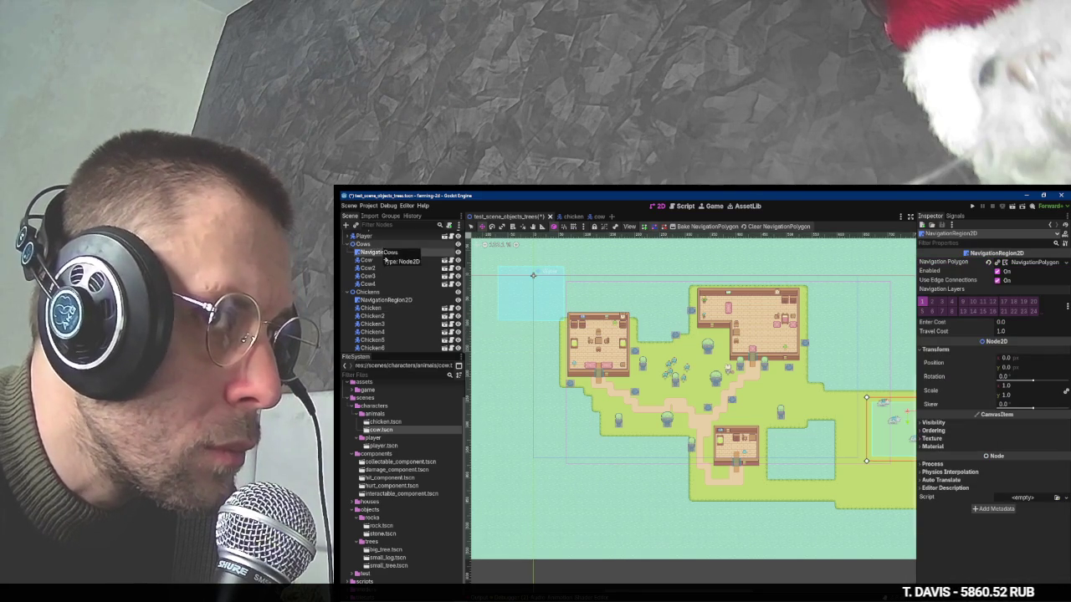
{"action": "left_click", "coordinate": [385, 300]}
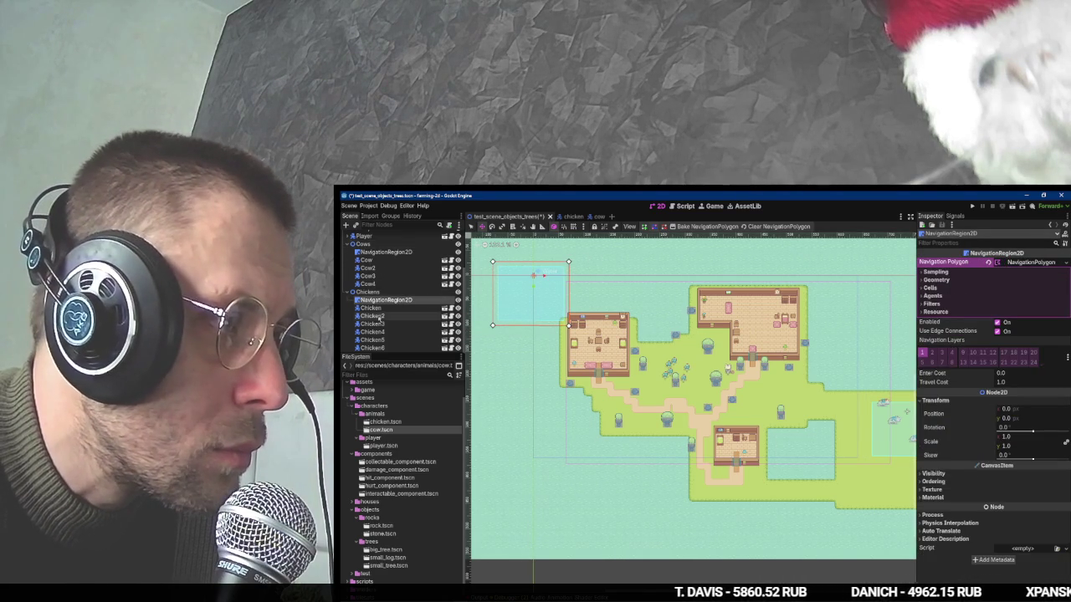
Reset all six chickens' positions to 0, 0.
{"action": "left_click", "coordinate": [372, 309]}
{"action": "left_click", "coordinate": [372, 348], "text": "shift"}
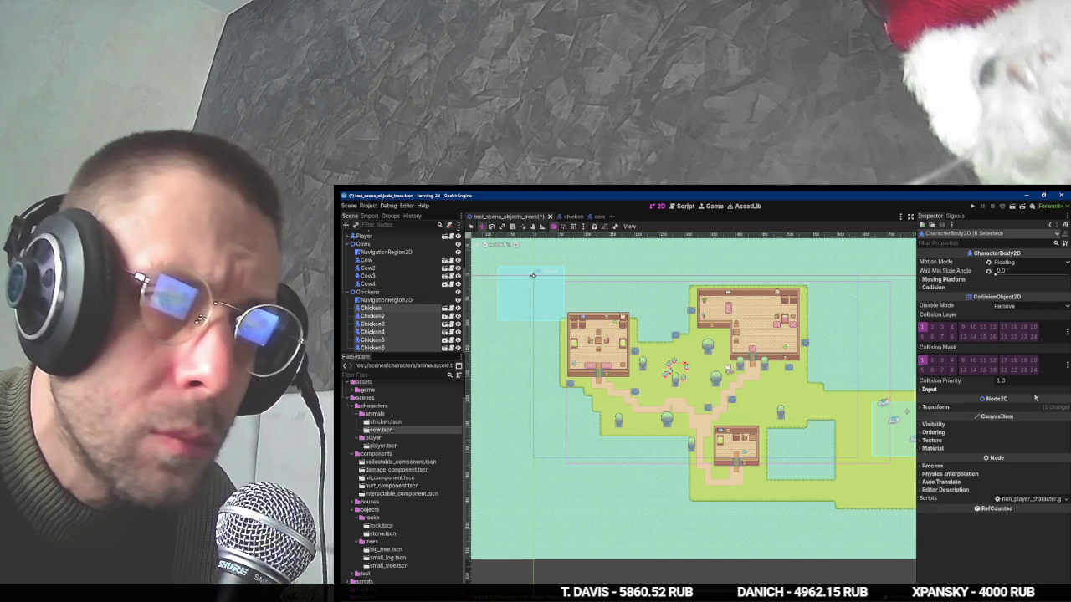
{"action": "left_click", "coordinate": [1040, 407]}
{"action": "left_click", "coordinate": [991, 422]}
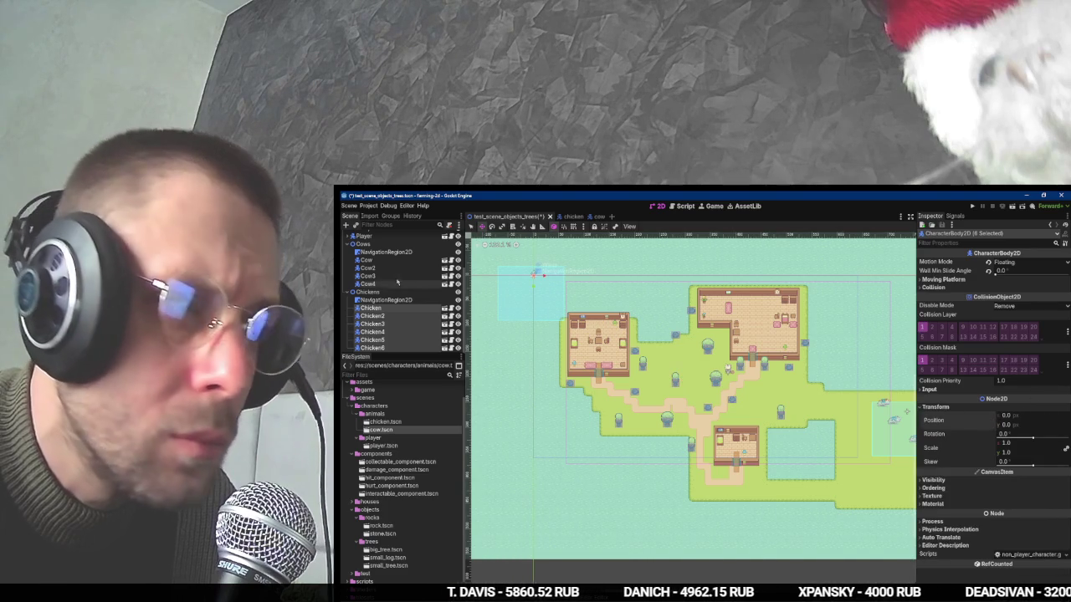
Move the Chickens group into the right field below the cows' pen.
{"action": "left_click", "coordinate": [368, 292]}
{"action": "left_click_drag", "start_coordinate": [554, 302], "coordinate": [606, 340]}
{"action": "scroll", "coordinate": [795, 426], "scroll_direction": "up", "scroll_amount": 6}
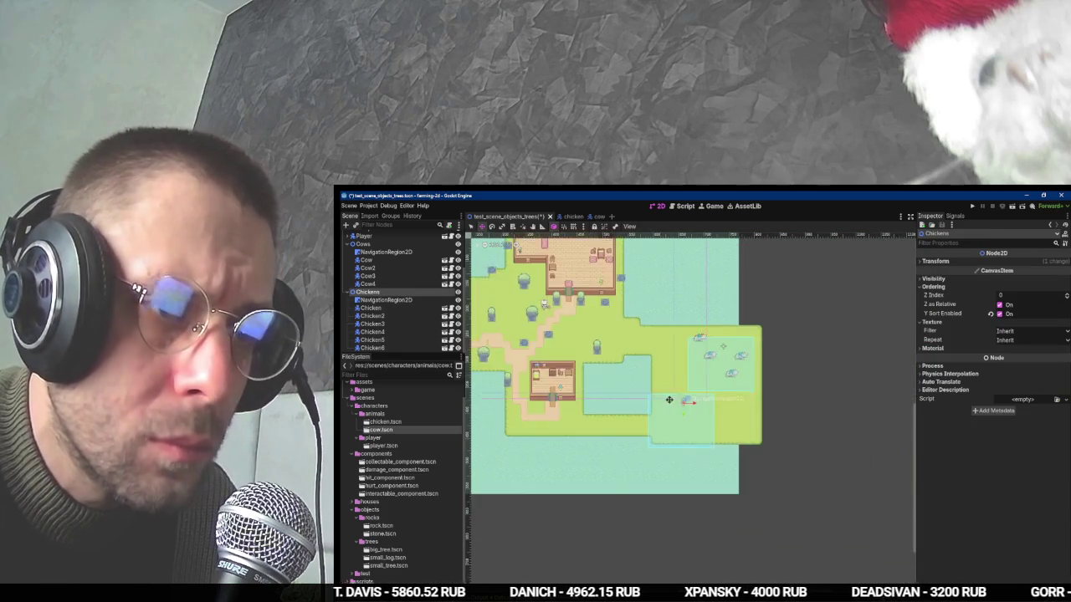
{"action": "left_click_drag", "start_coordinate": [795, 426], "coordinate": [805, 422]}
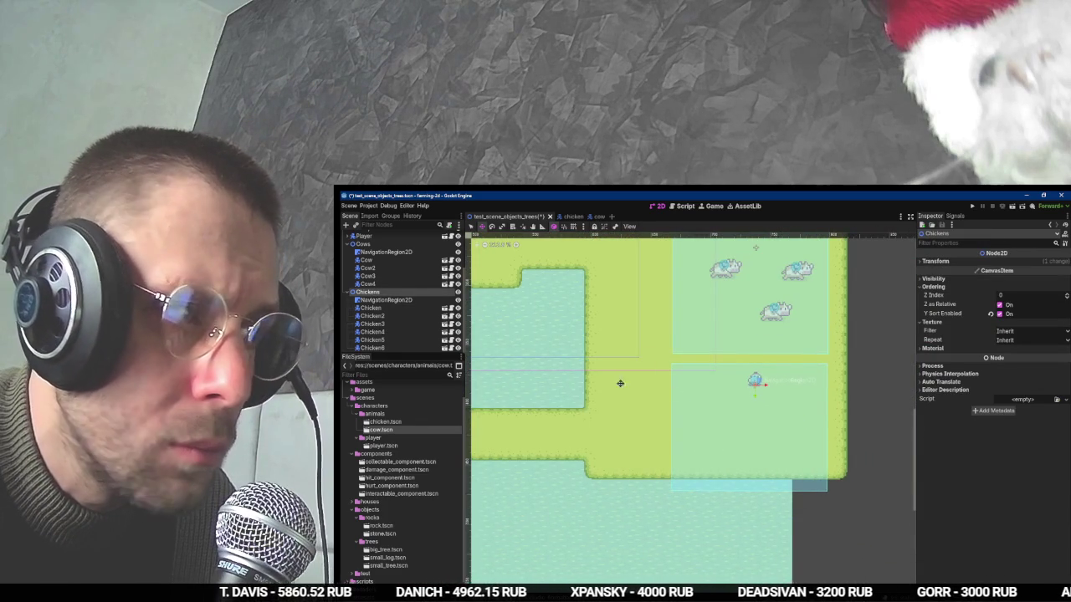
Raise the chicken area's bottom corners and rebake its navigation mesh.
{"action": "left_click", "coordinate": [380, 299]}
{"action": "left_click_drag", "start_coordinate": [660, 503], "coordinate": [659, 471]}
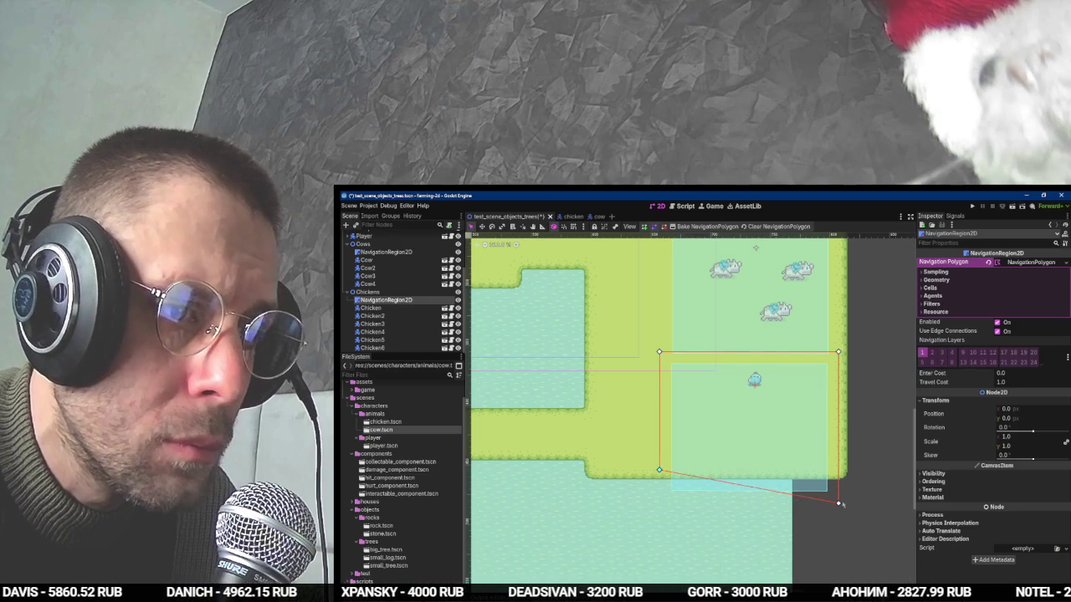
{"action": "left_click_drag", "start_coordinate": [838, 504], "coordinate": [837, 465]}
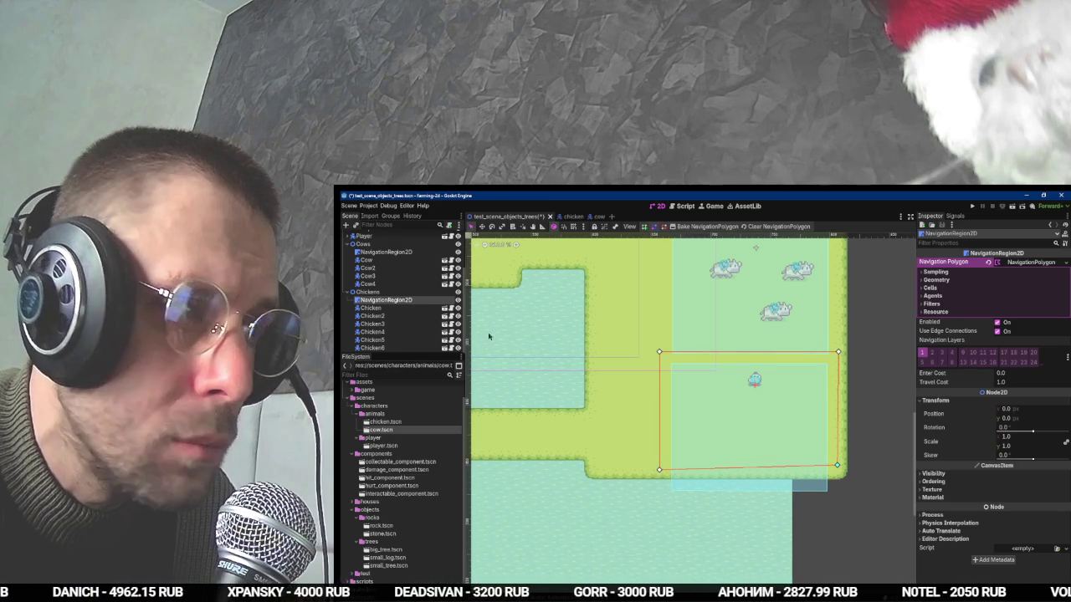
{"action": "left_click", "coordinate": [686, 227]}
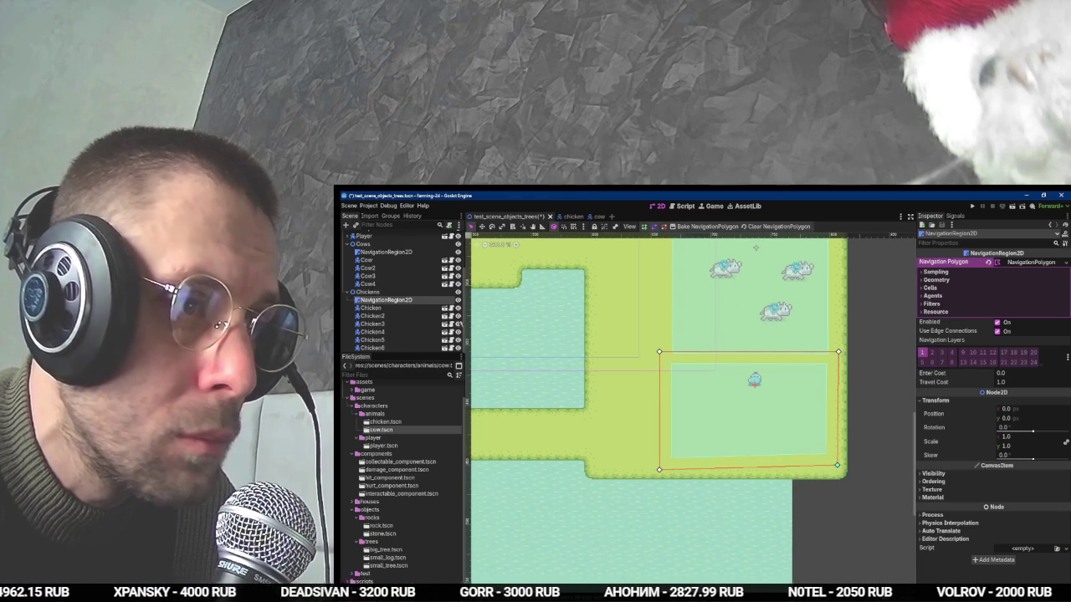
Drag the chickens, including Chicken4 and Chicken5, out of the stack to separate spots.
{"action": "left_click", "coordinate": [370, 308]}
{"action": "mouse_move", "coordinate": [755, 381]}
{"action": "left_mouse_down"}
{"action": "mouse_move", "coordinate": [710, 389]}
{"action": "mouse_move", "coordinate": [754, 382]}
{"action": "mouse_move", "coordinate": [812, 410]}
{"action": "left_mouse_up"}
{"action": "left_click", "coordinate": [372, 332]}
{"action": "left_click_drag", "start_coordinate": [635, 351], "coordinate": [574, 397]}
{"action": "left_click", "coordinate": [401, 340]}
{"action": "mouse_move", "coordinate": [636, 357]}
{"action": "left_mouse_down"}
{"action": "mouse_move", "coordinate": [664, 366]}
{"action": "mouse_move", "coordinate": [636, 396]}
{"action": "left_mouse_up"}
{"action": "left_click", "coordinate": [393, 347]}
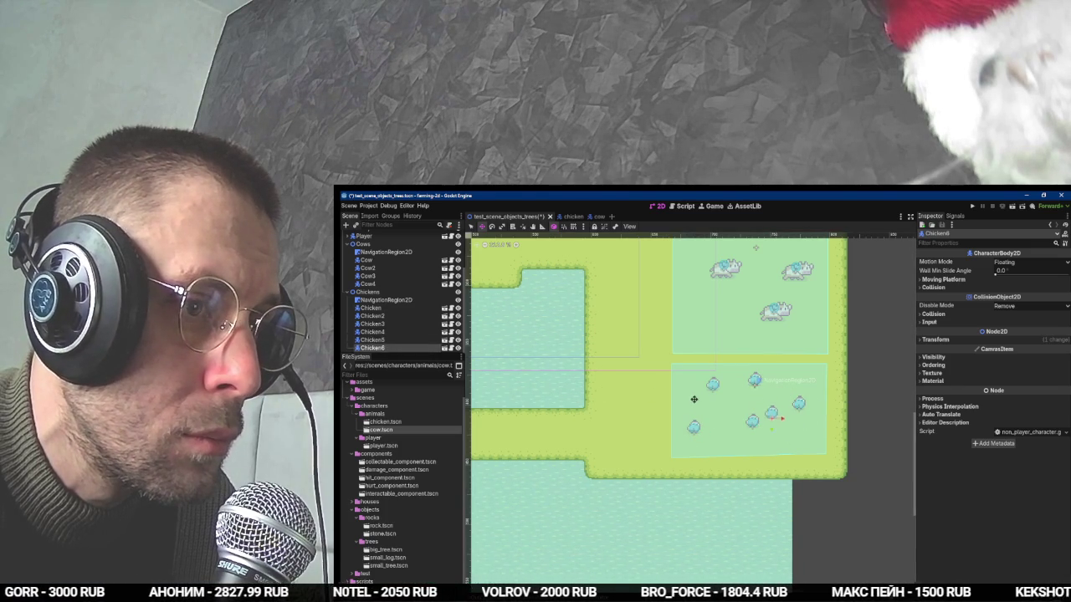
{"action": "left_click", "coordinate": [373, 316]}
{"action": "scroll", "coordinate": [531, 327], "scroll_direction": "down", "scroll_amount": 3}
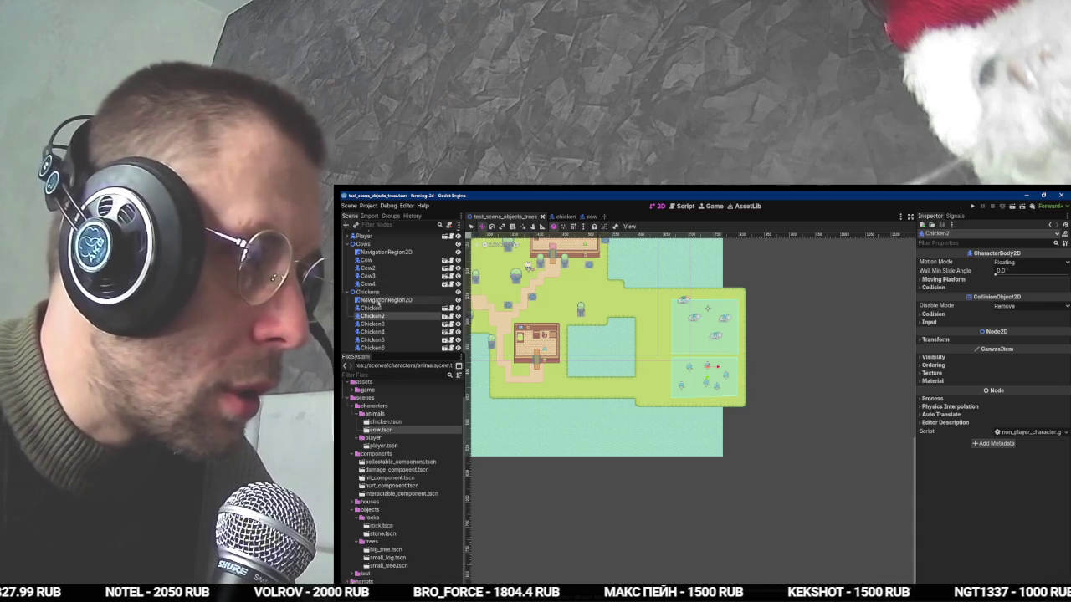
Enable Resource > Local to Scene on the cow pen's NavigationPolygon.
{"action": "scroll", "coordinate": [392, 303], "scroll_direction": "up", "scroll_amount": 3}
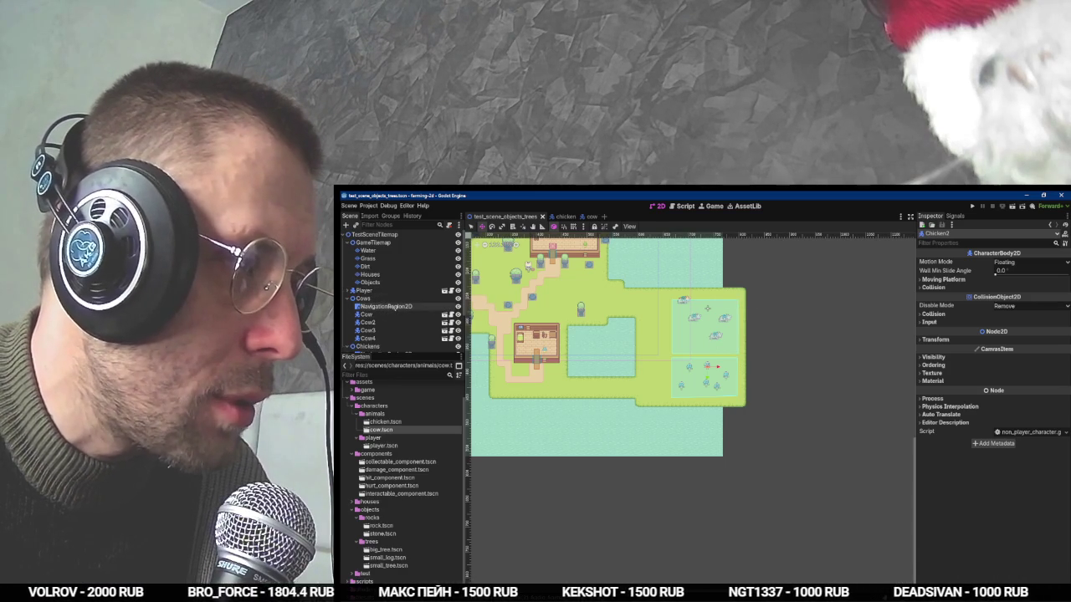
{"action": "left_click", "coordinate": [390, 300]}
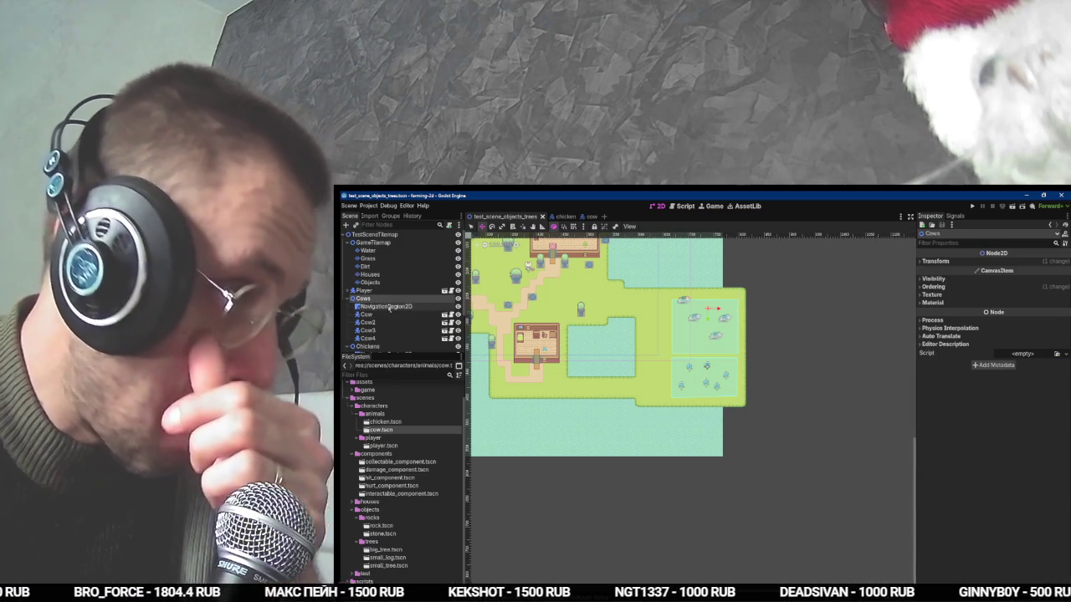
{"action": "left_click", "coordinate": [390, 307]}
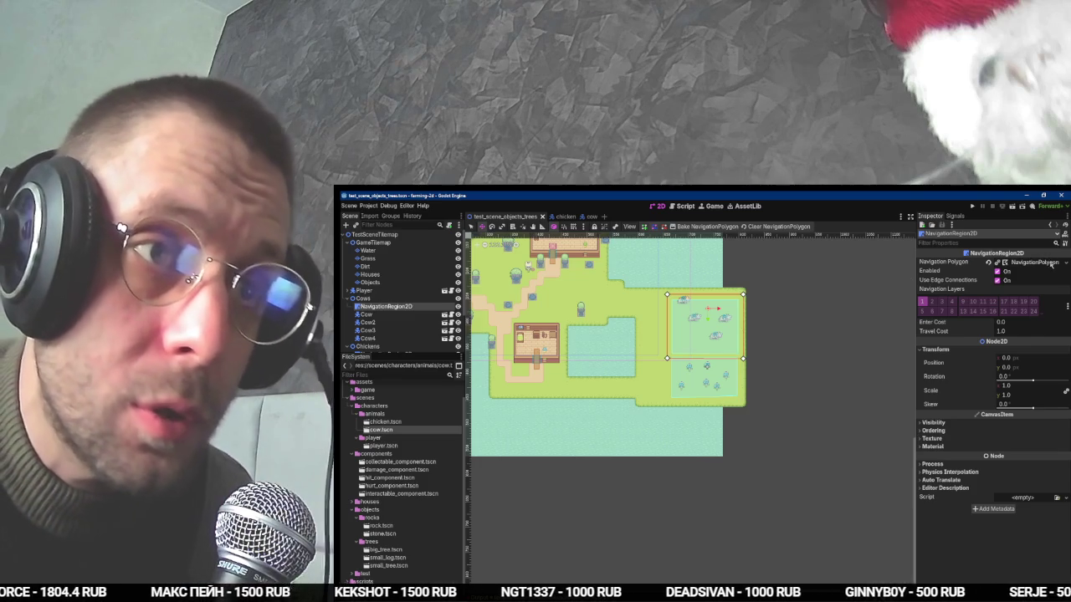
{"action": "left_click", "coordinate": [1065, 264]}
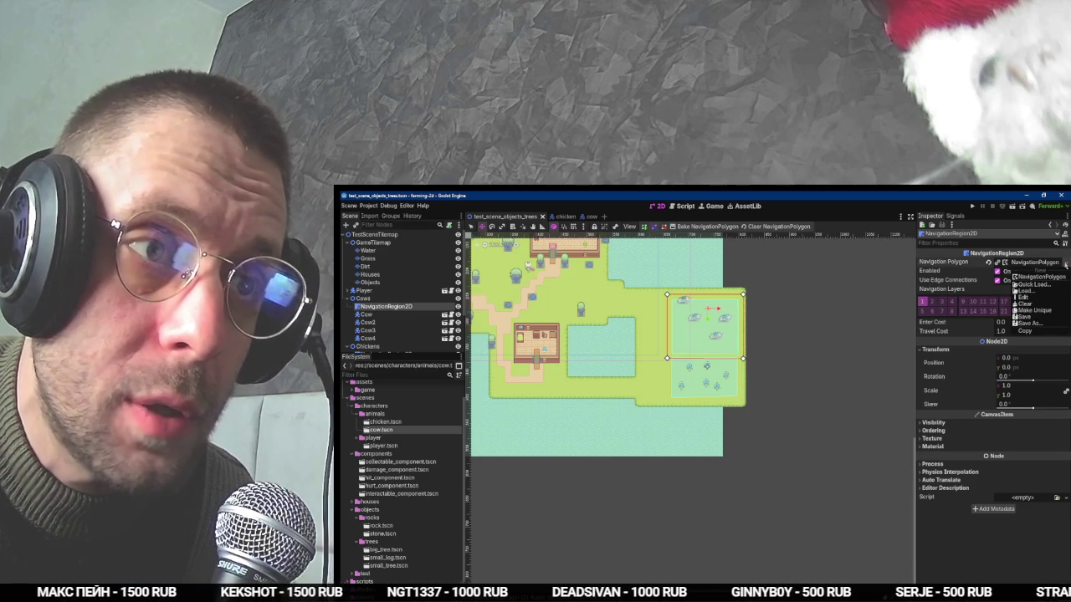
{"action": "left_click", "coordinate": [1004, 280]}
{"action": "mouse_move", "coordinate": [950, 290]}
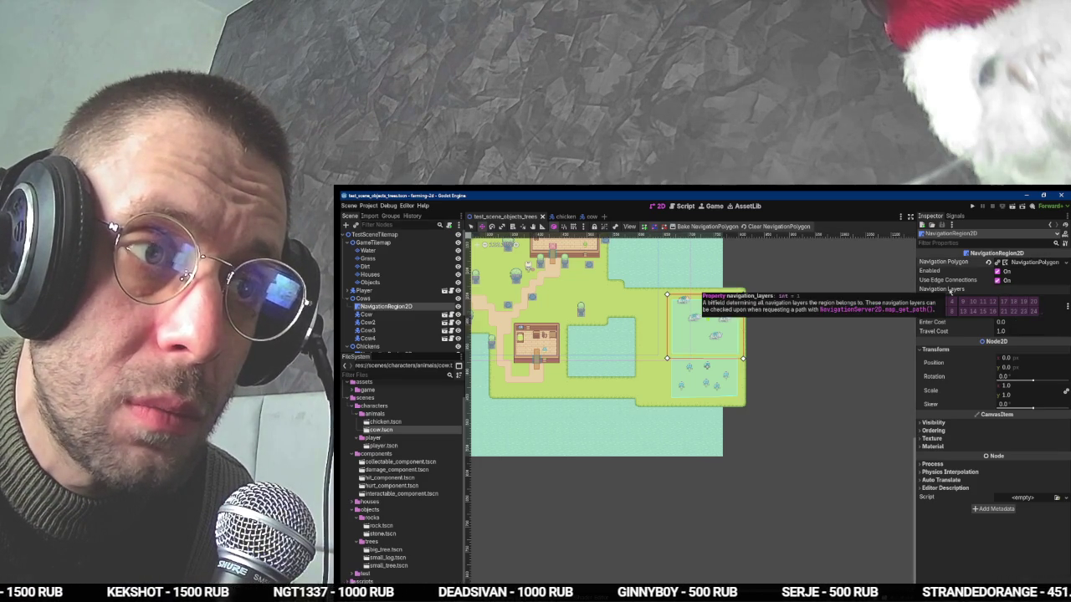
{"action": "left_click", "coordinate": [1028, 263]}
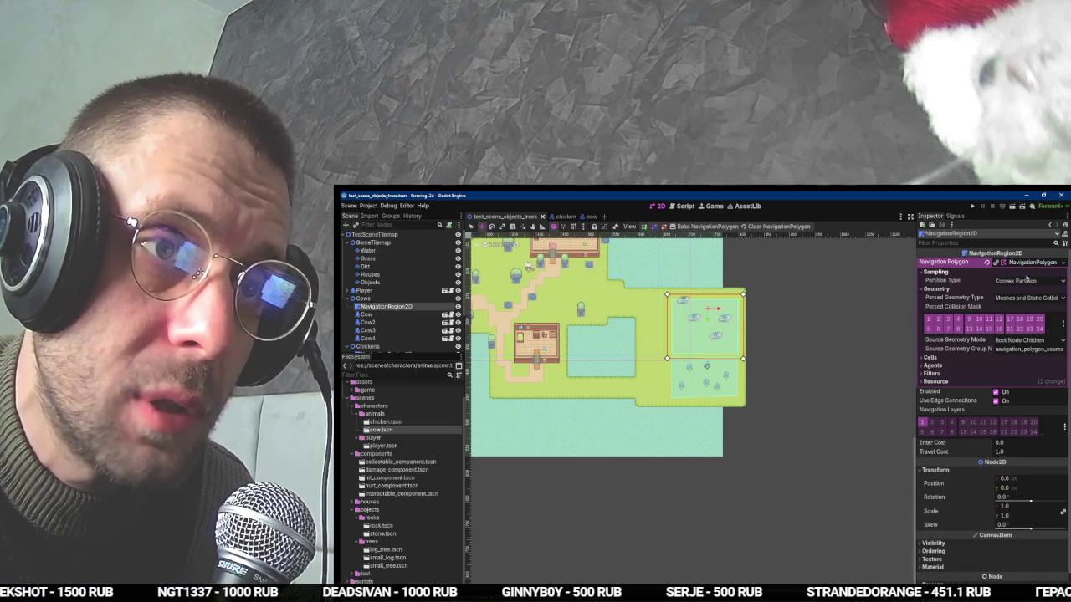
{"action": "left_click", "coordinate": [935, 382]}
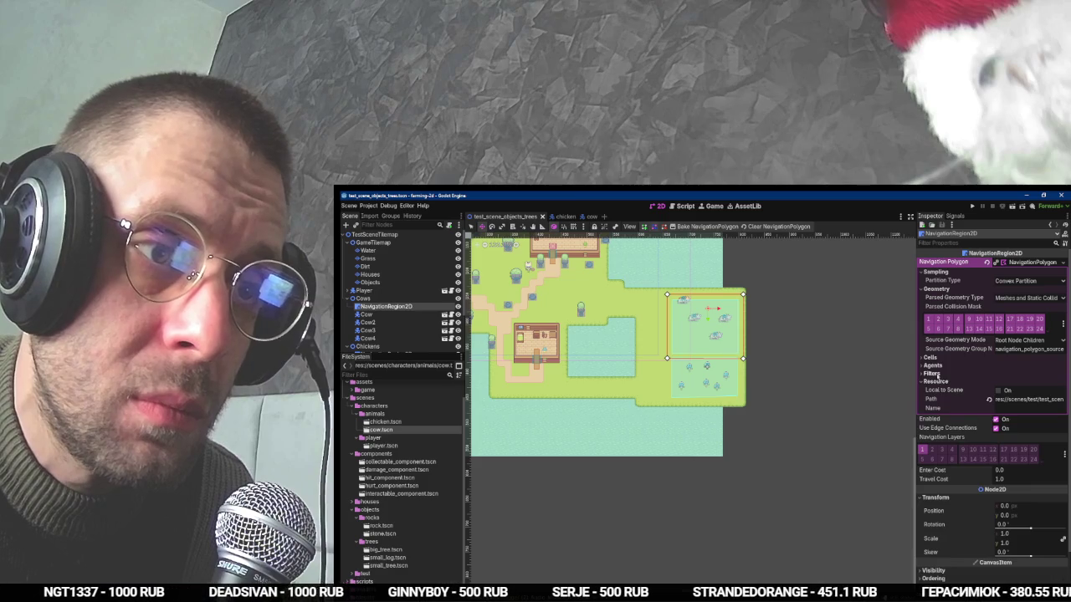
{"action": "left_click", "coordinate": [931, 374]}
{"action": "left_click", "coordinate": [932, 366]}
{"action": "left_click", "coordinate": [932, 358]}
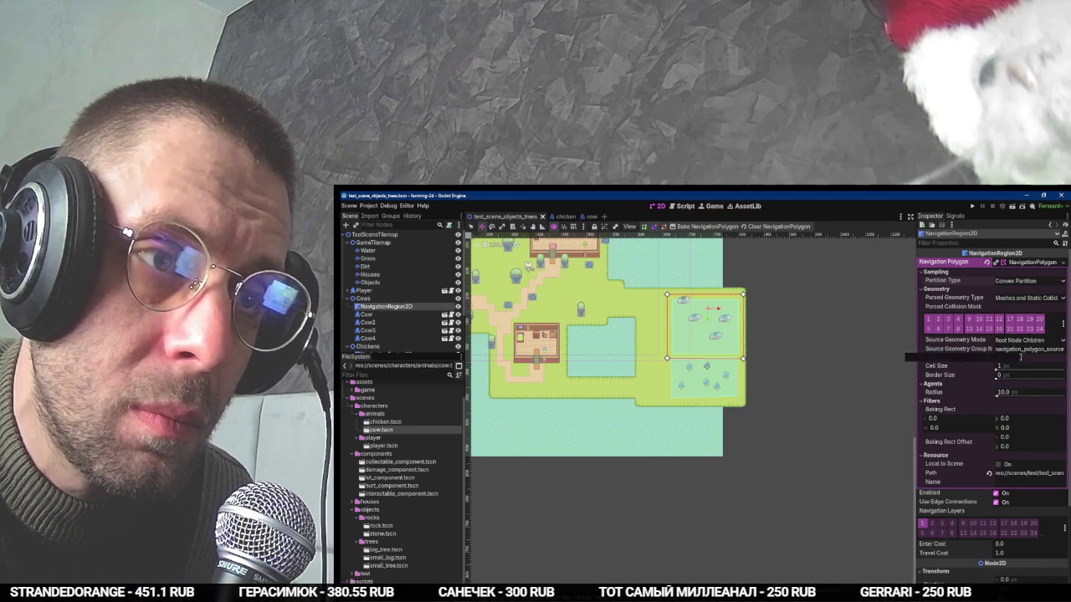
{"action": "left_click", "coordinate": [1030, 465]}
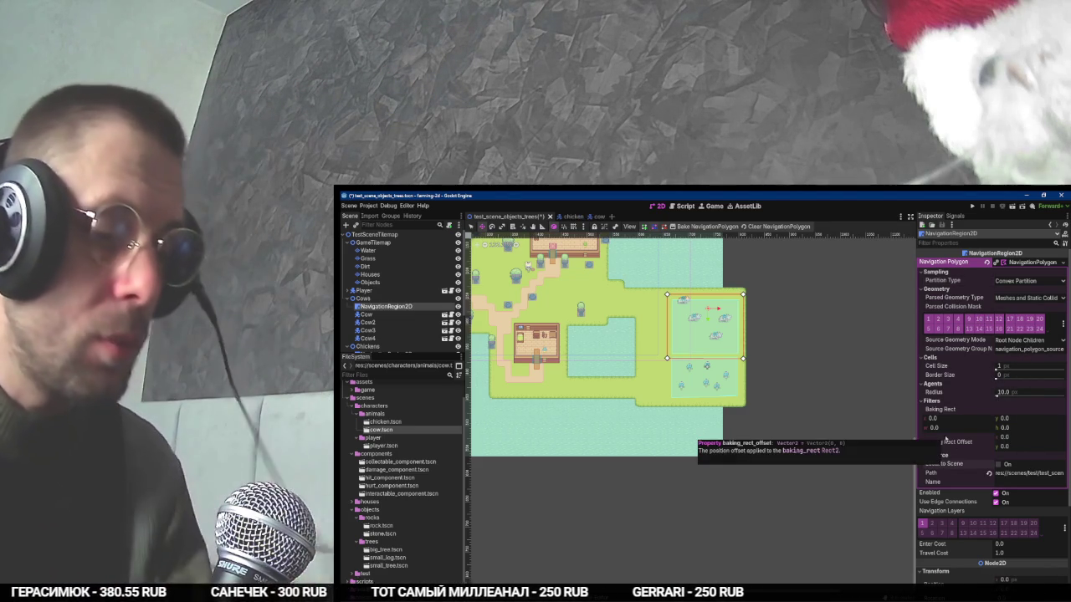
Save the scene, move the Player next to the cow pen, and run the map.
{"action": "key", "text": "ctrl+s"}
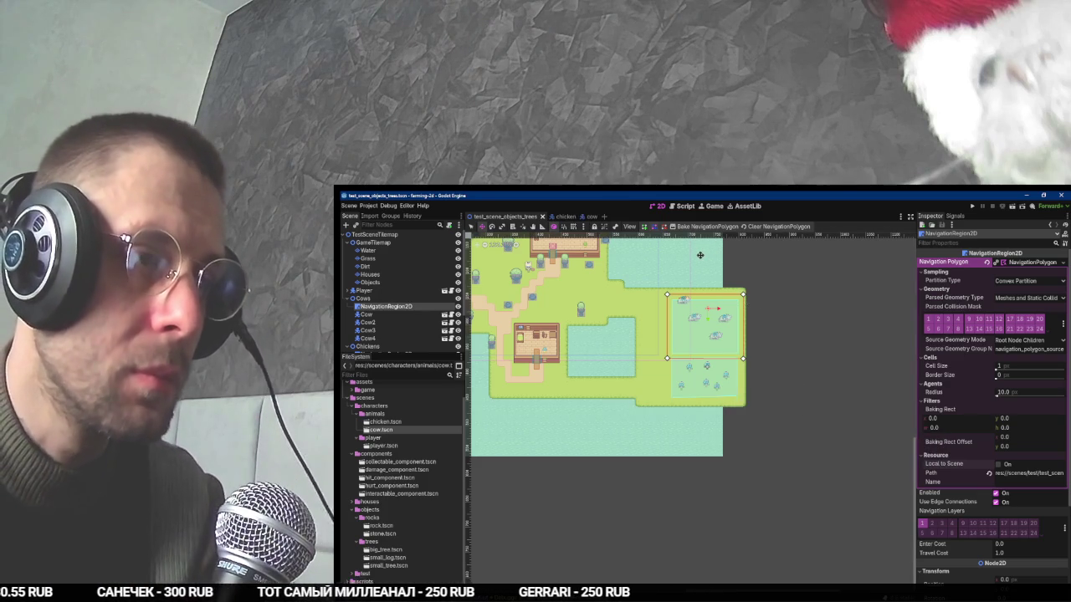
{"action": "left_click", "coordinate": [364, 290]}
{"action": "left_click_drag", "start_coordinate": [592, 334], "coordinate": [622, 334]}
{"action": "key", "text": "F5"}
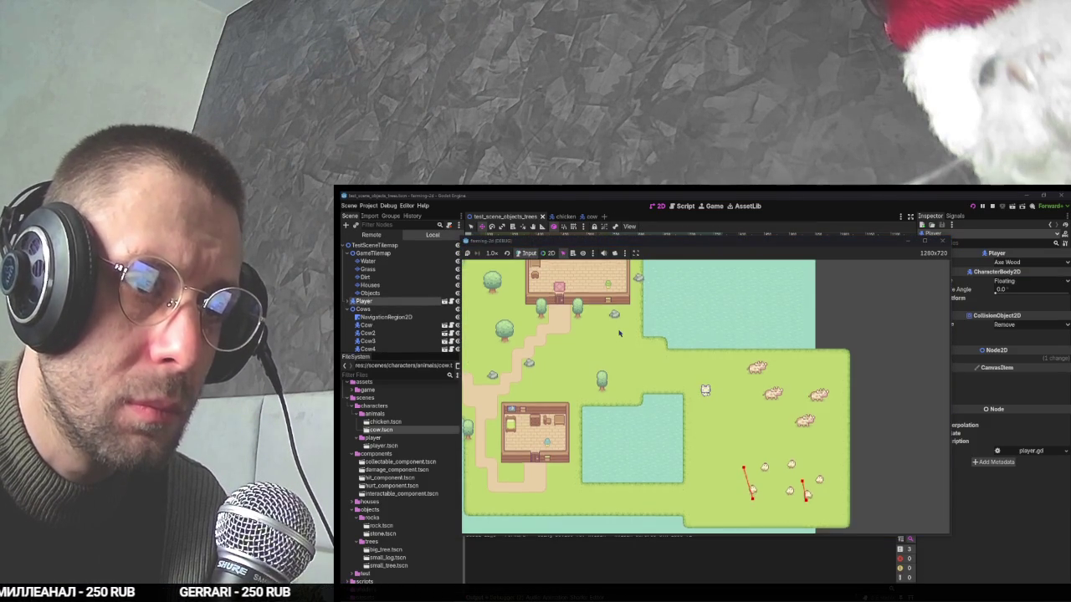
Stop the game and toggle Debug Enabled on the chicken's NavigationAgent2D.
{"action": "key", "text": "F8"}
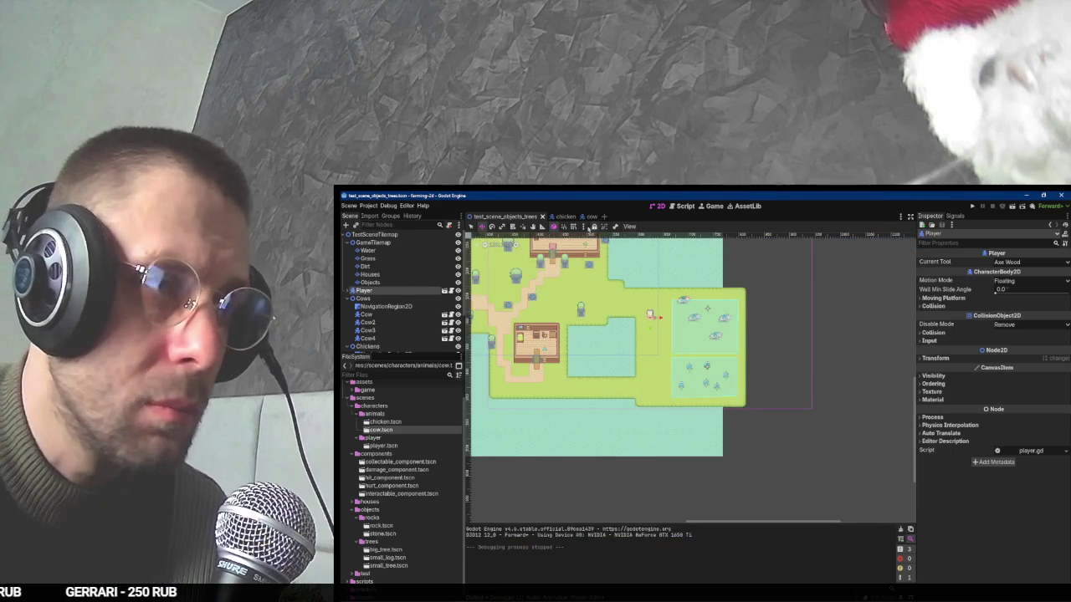
{"action": "left_click", "coordinate": [558, 215]}
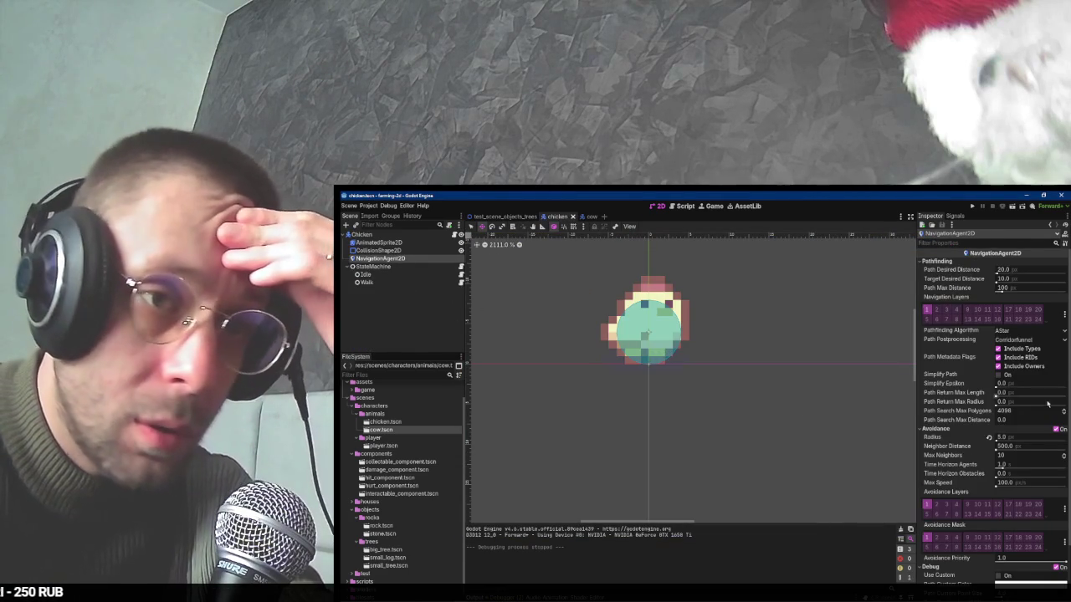
{"action": "scroll", "coordinate": [1035, 490], "scroll_direction": "down", "scroll_amount": 2}
{"action": "left_click", "coordinate": [1055, 500]}
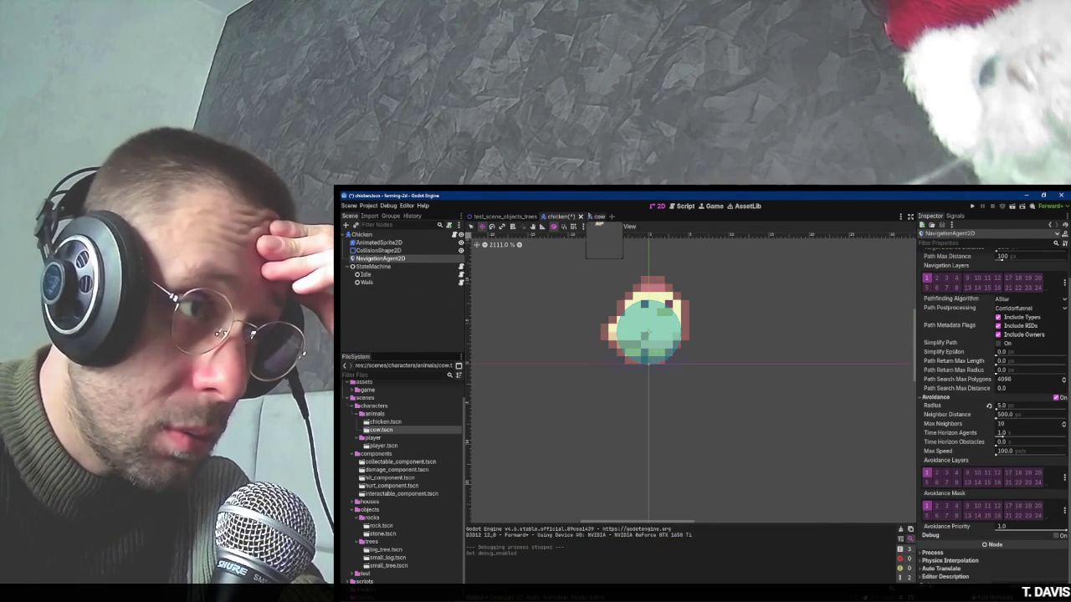
Toggle Debug Enabled on the cow's NavigationAgent2D and return to the farm map scene.
{"action": "left_click", "coordinate": [590, 216]}
{"action": "left_click", "coordinate": [423, 260]}
{"action": "scroll", "coordinate": [1056, 492], "scroll_direction": "down", "scroll_amount": 5}
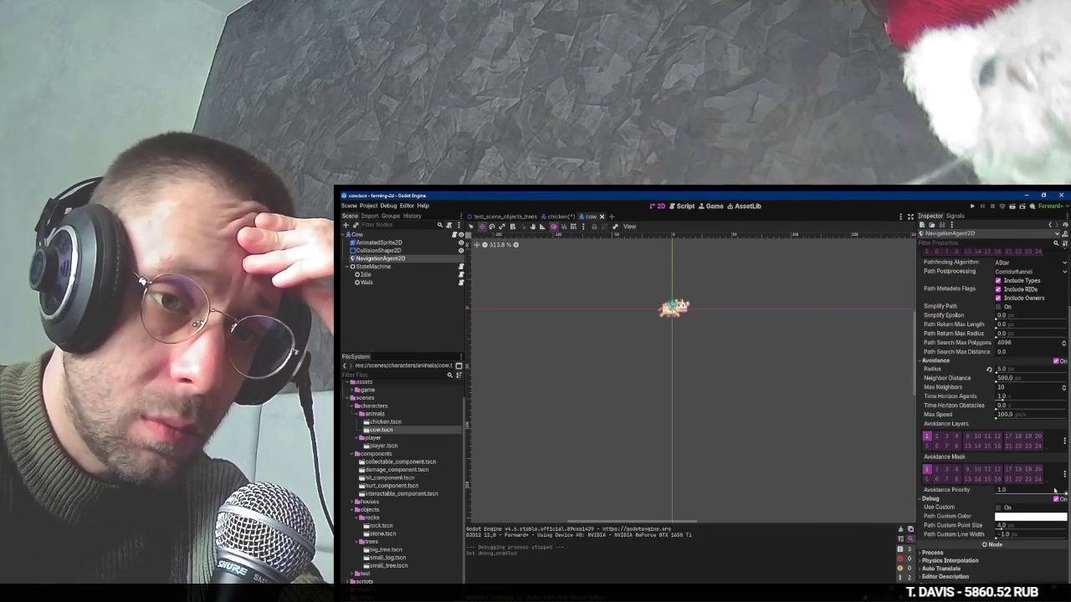
{"action": "left_click", "coordinate": [1057, 500]}
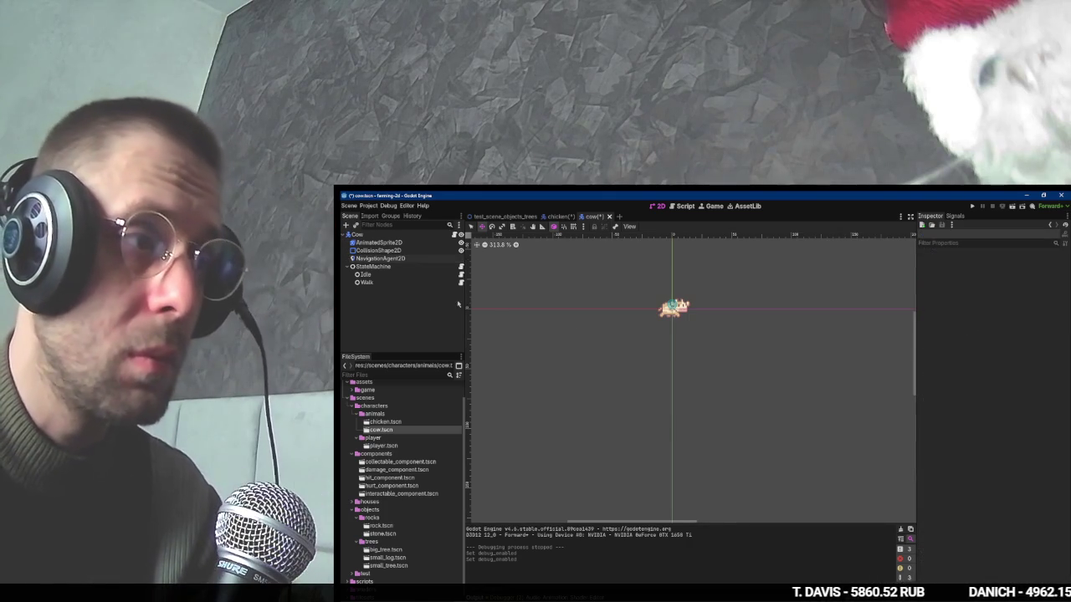
{"action": "left_click", "coordinate": [563, 219]}
{"action": "left_click", "coordinate": [507, 218]}
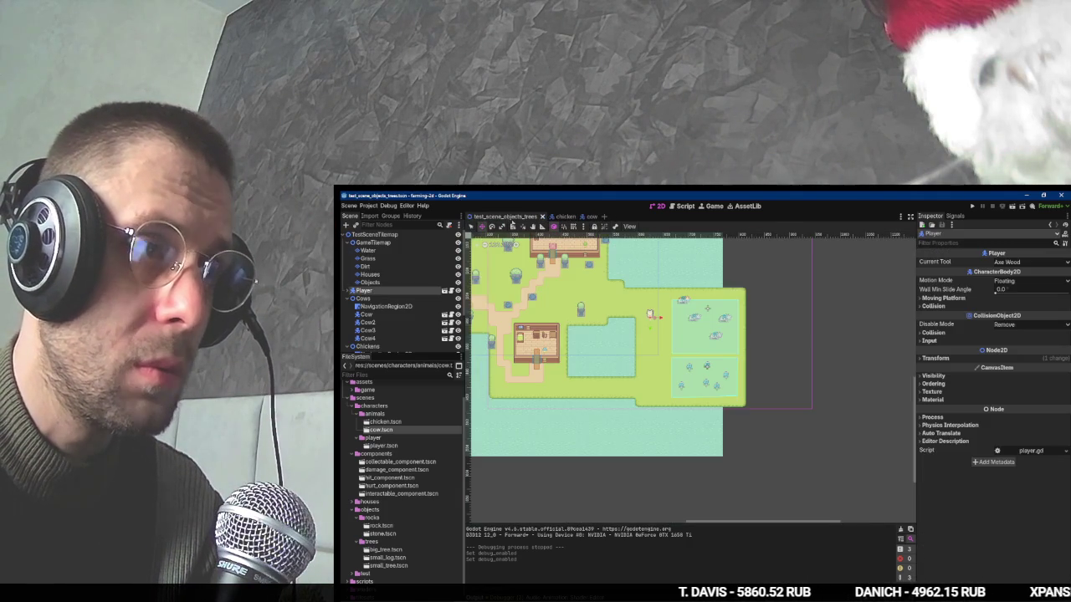
{"action": "key", "text": "alt+Tab"}
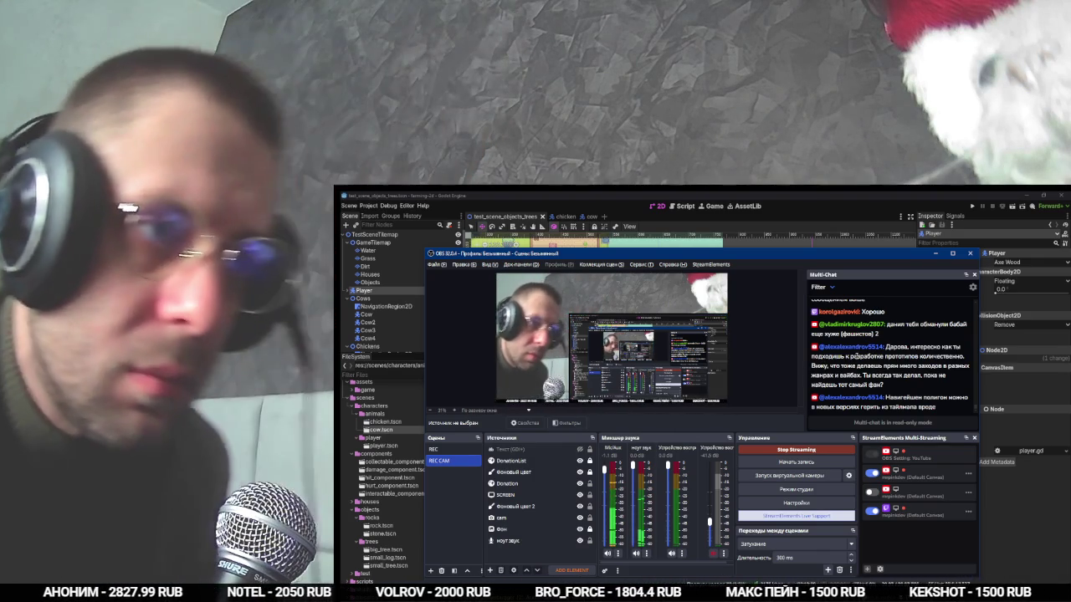
{"action": "scroll", "coordinate": [891, 351], "scroll_direction": "up", "scroll_amount": 2}
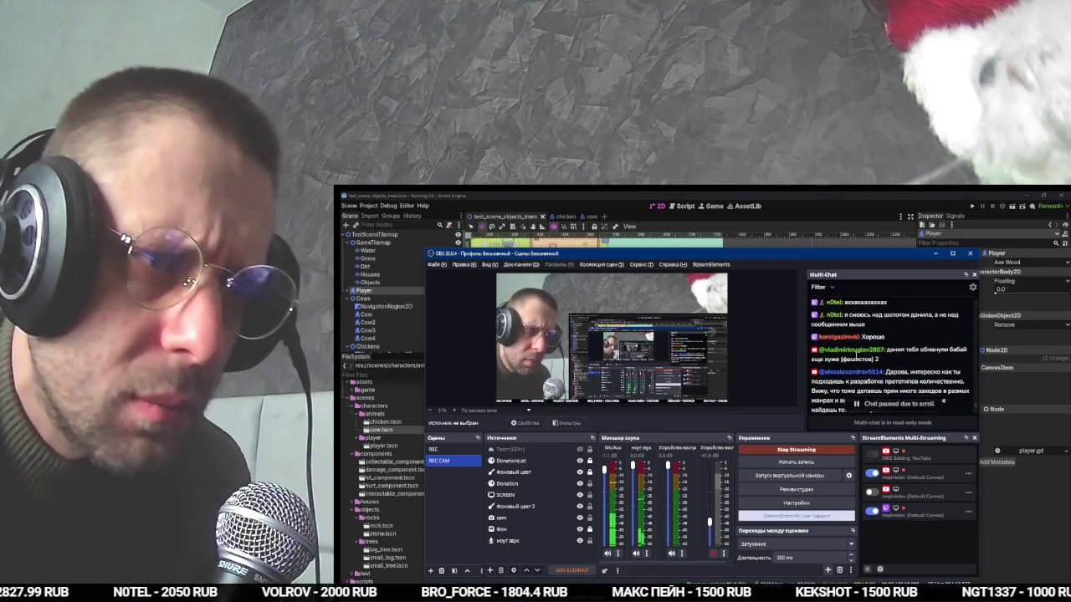
{"action": "scroll", "coordinate": [891, 351], "scroll_direction": "up", "scroll_amount": 2}
{"action": "scroll", "coordinate": [853, 352], "scroll_direction": "down", "scroll_amount": 3}
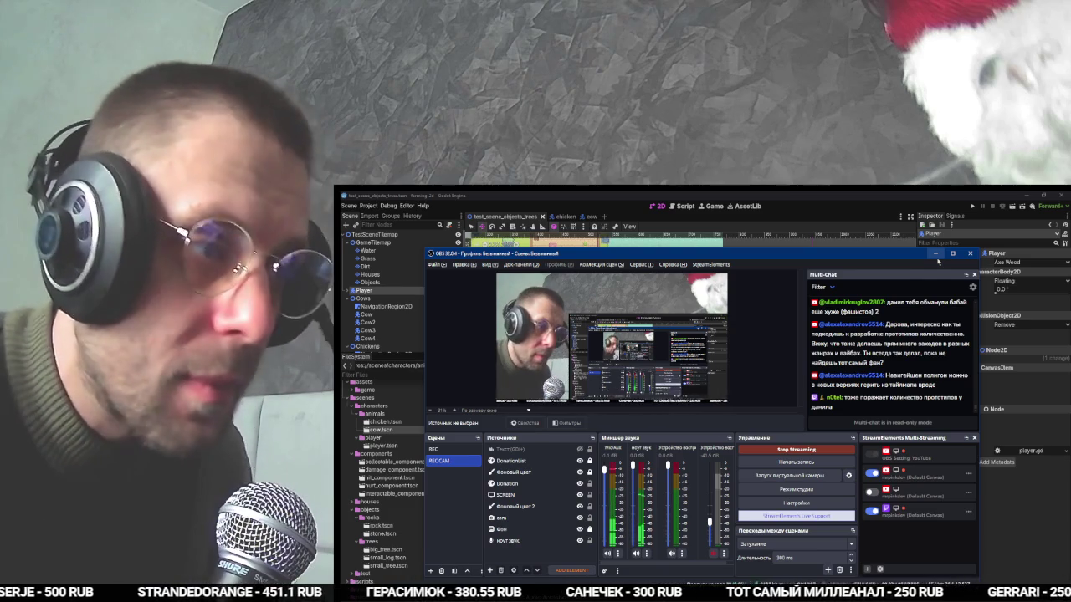
{"action": "left_click", "coordinate": [940, 256]}
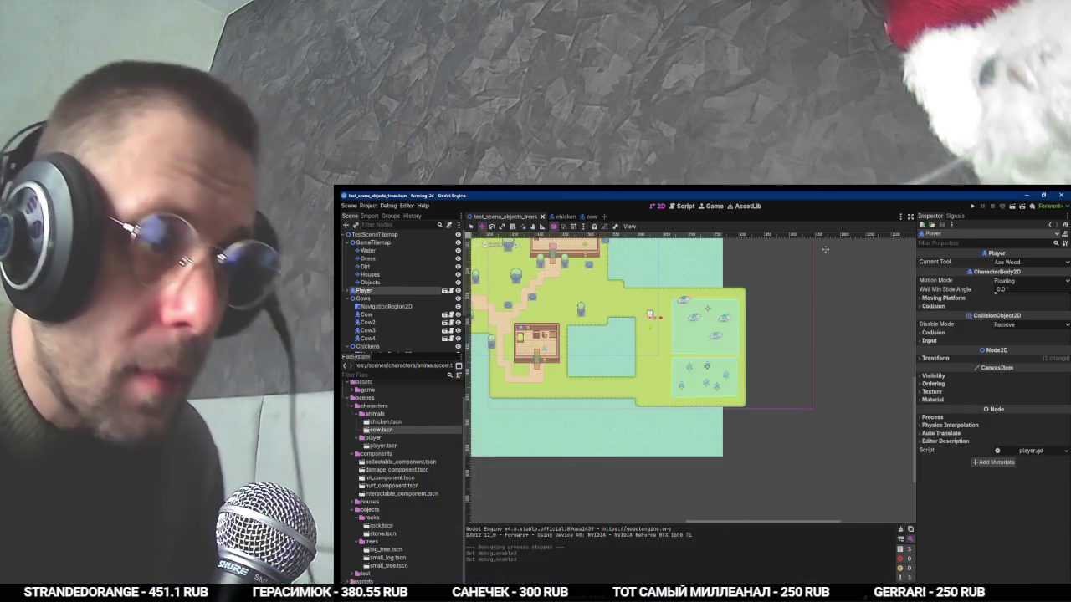
Pause the tutorial video and select the Objects tile layer.
{"action": "key", "text": "alt+Tab"}
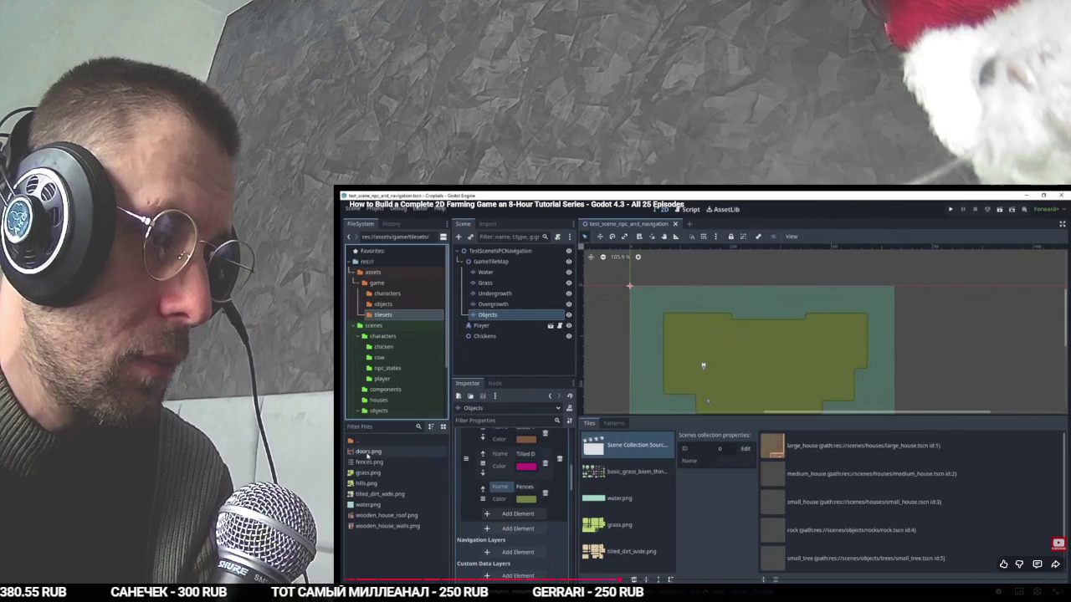
{"action": "key", "text": "space"}
{"action": "key", "text": "alt+Tab"}
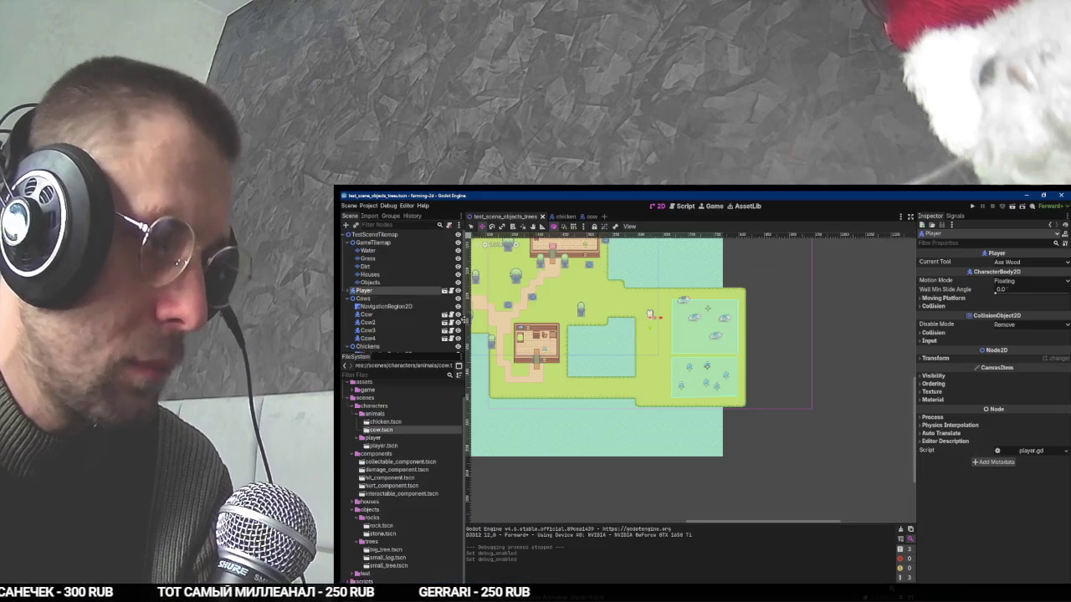
{"action": "left_click", "coordinate": [396, 283]}
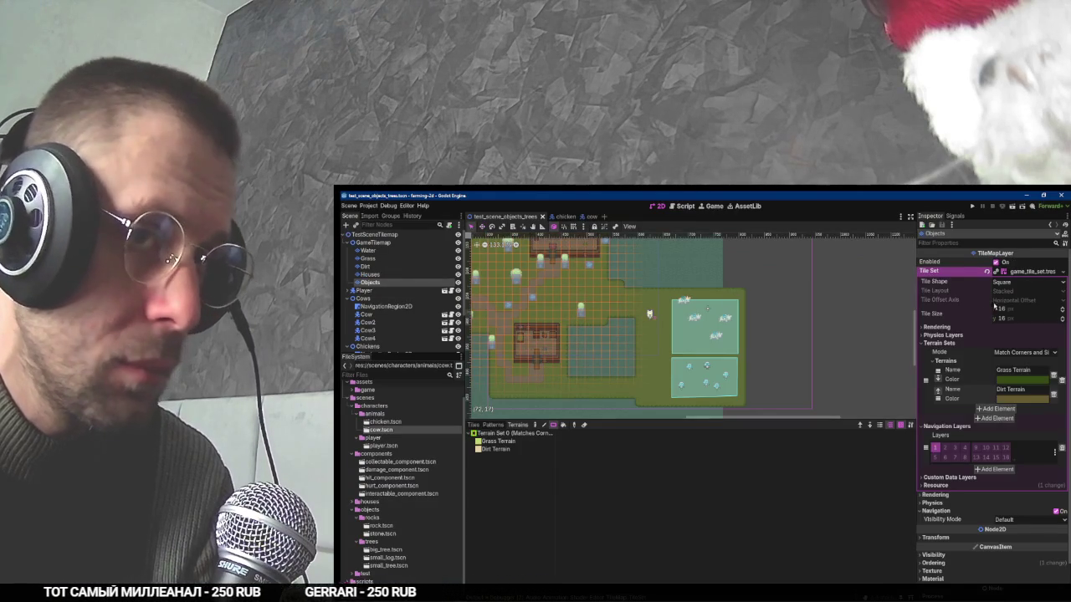
Name the new third terrain 'Fences' and save the scene.
{"action": "key", "text": "alt+Tab"}
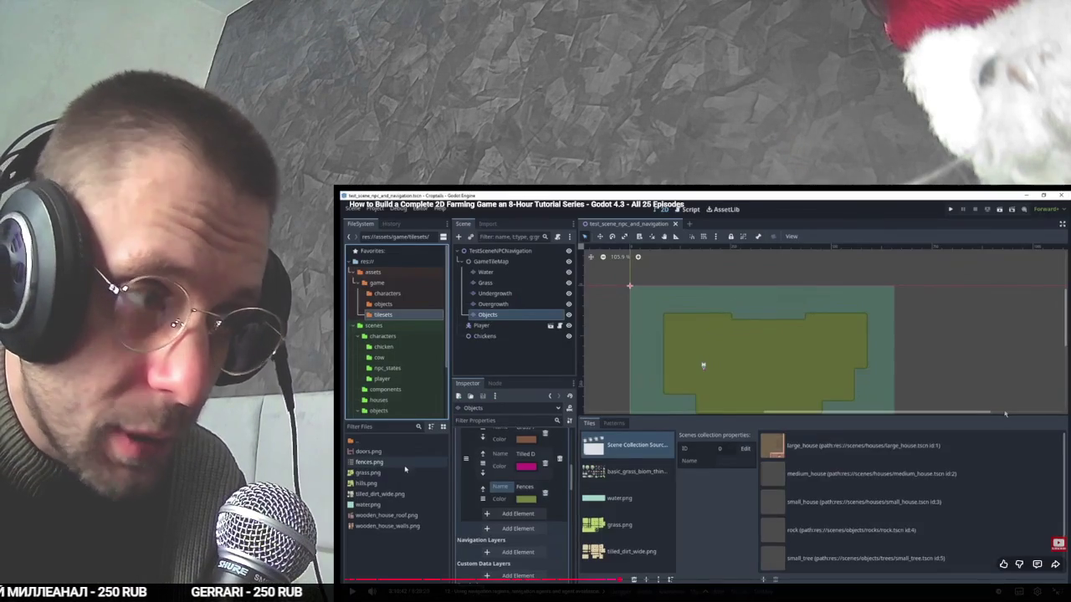
{"action": "key", "text": "alt+Tab"}
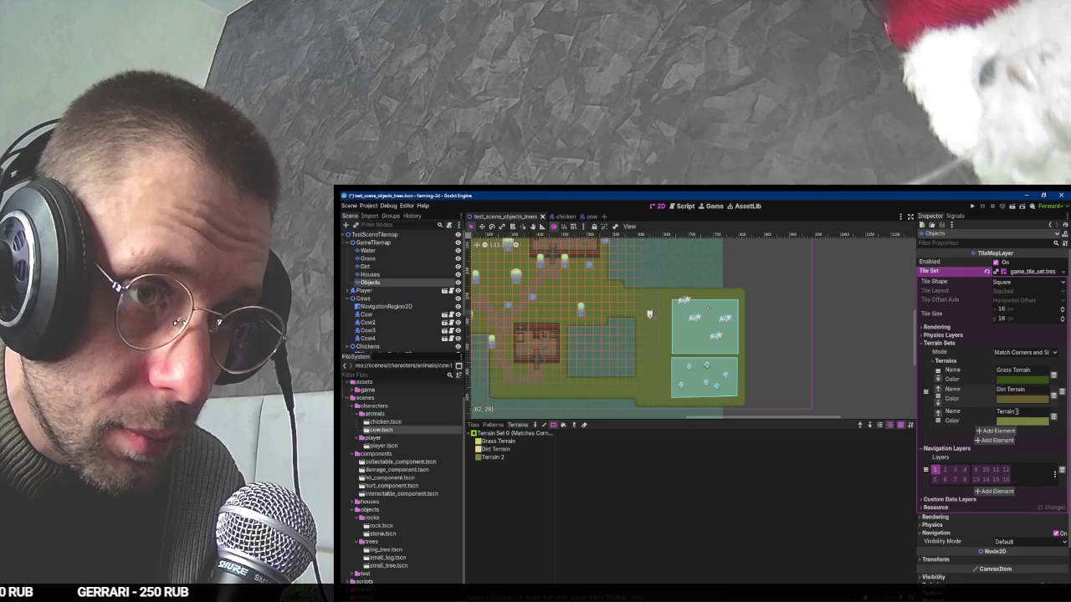
{"action": "type", "text": "Fences"}
{"action": "key", "text": "Return"}
{"action": "key", "text": "ctrl+s"}
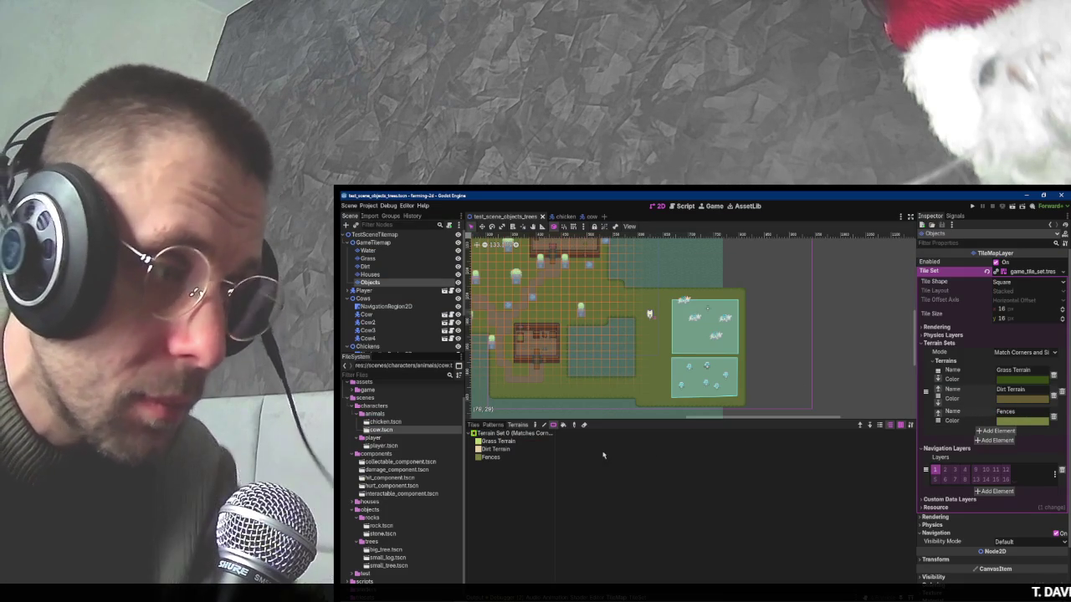
{"action": "left_click", "coordinate": [473, 425]}
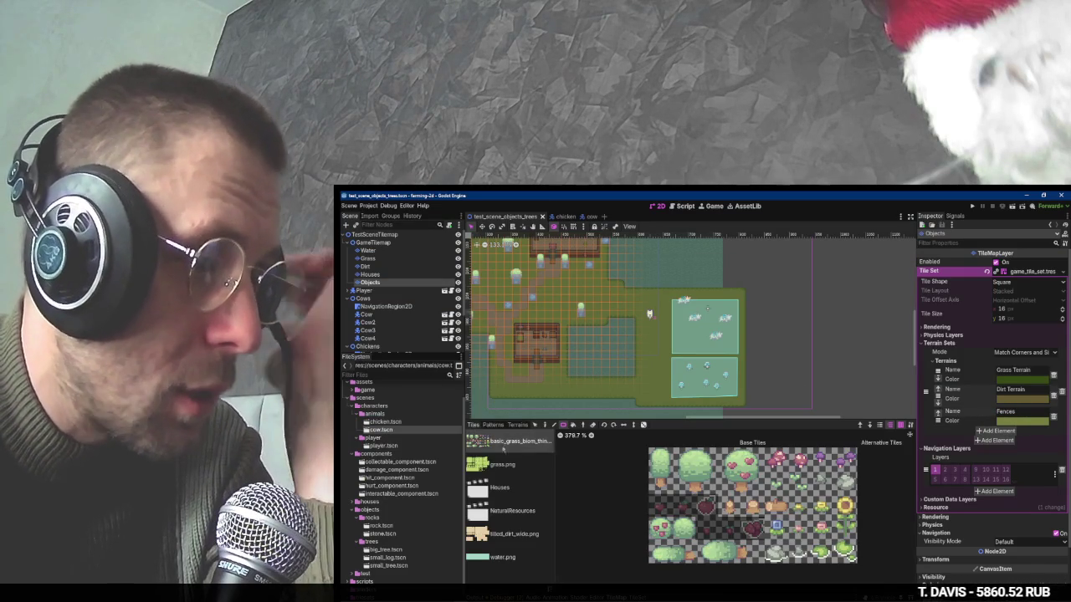
Drag fences.png from assets/game/tilesets_spritesheets into the TileSet's tile sources, accepting auto tile creation.
{"action": "scroll", "coordinate": [383, 455], "scroll_direction": "up", "scroll_amount": 1}
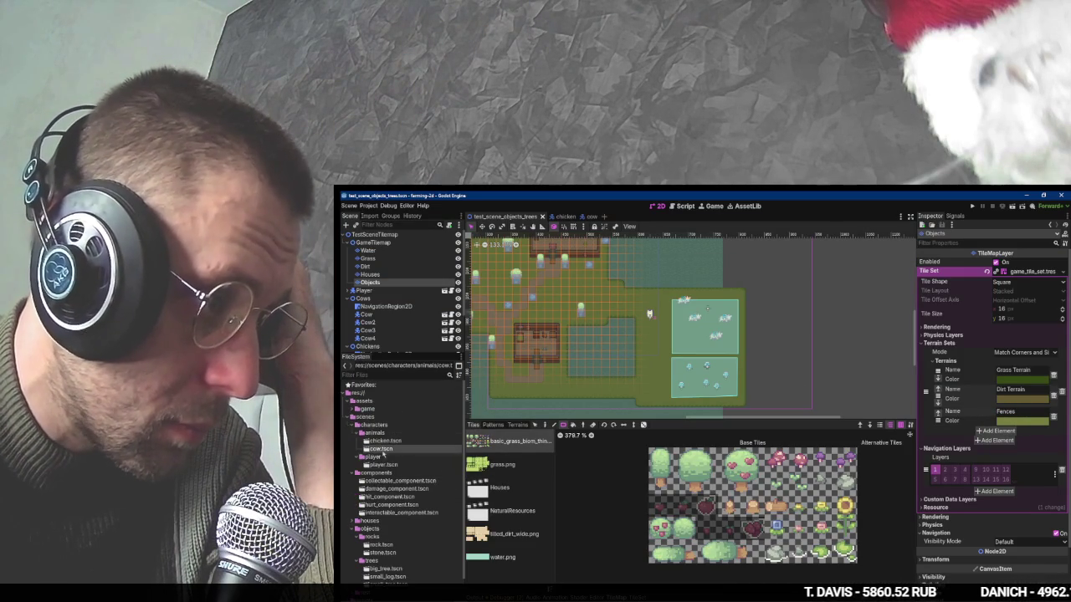
{"action": "double_click", "coordinate": [365, 409]}
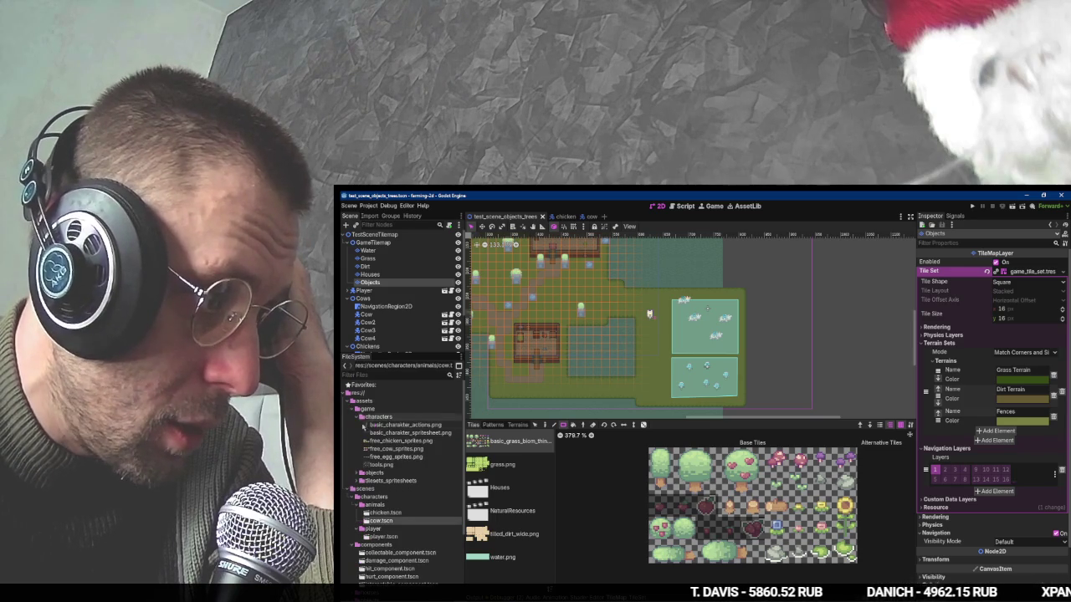
{"action": "double_click", "coordinate": [387, 481]}
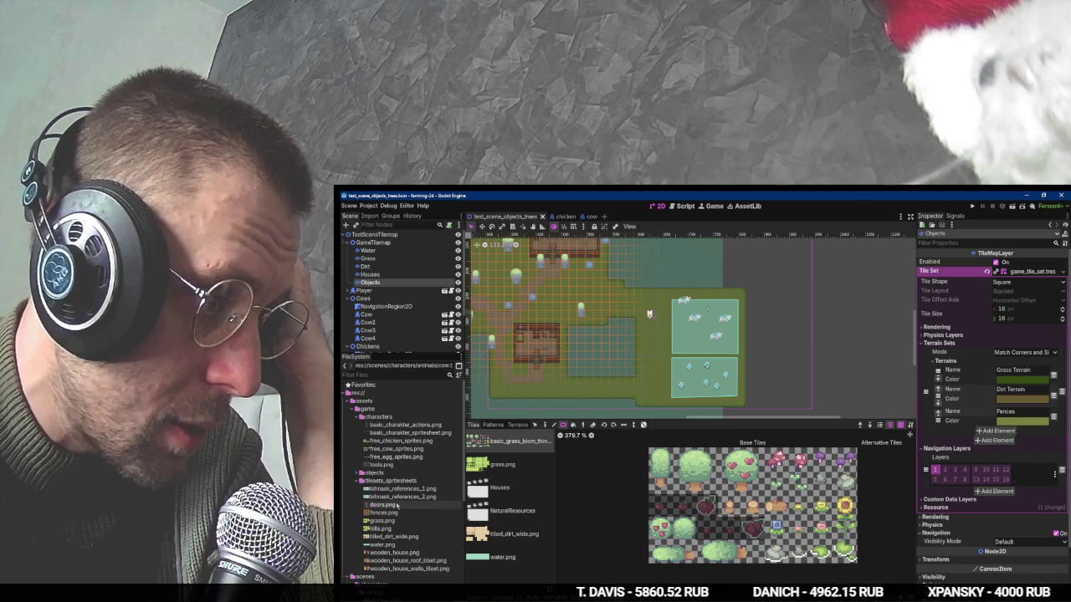
{"action": "mouse_move", "coordinate": [383, 512]}
{"action": "left_mouse_down"}
{"action": "mouse_move", "coordinate": [502, 558]}
{"action": "mouse_move", "coordinate": [516, 579]}
{"action": "mouse_move", "coordinate": [544, 577]}
{"action": "mouse_move", "coordinate": [595, 535]}
{"action": "left_mouse_up"}
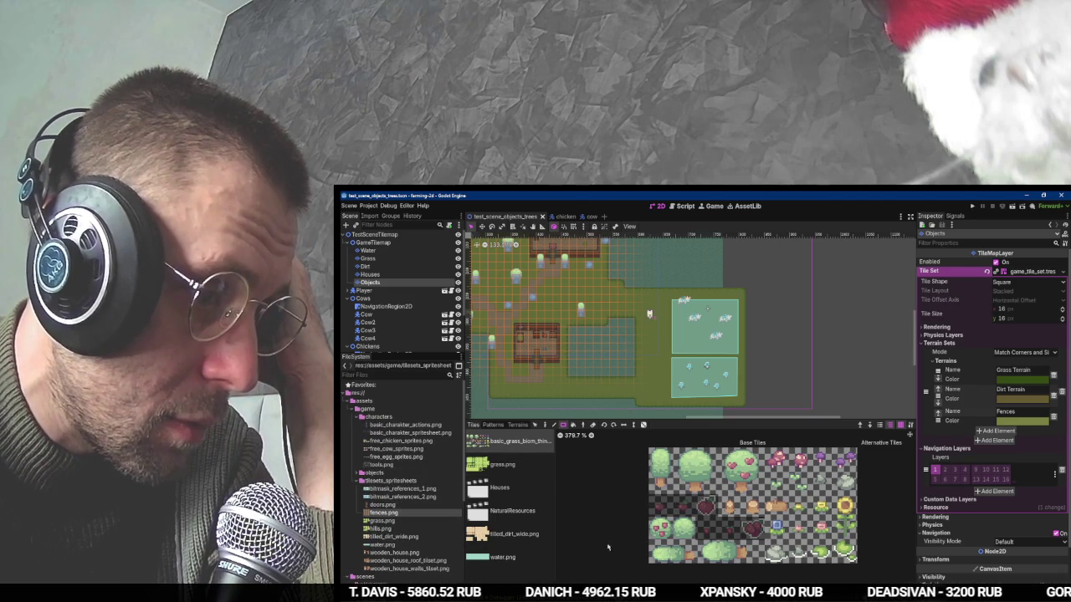
{"action": "left_click", "coordinate": [599, 585]}
{"action": "mouse_move", "coordinate": [385, 512]}
{"action": "left_mouse_down"}
{"action": "mouse_move", "coordinate": [502, 529]}
{"action": "mouse_move", "coordinate": [510, 578]}
{"action": "left_mouse_up"}
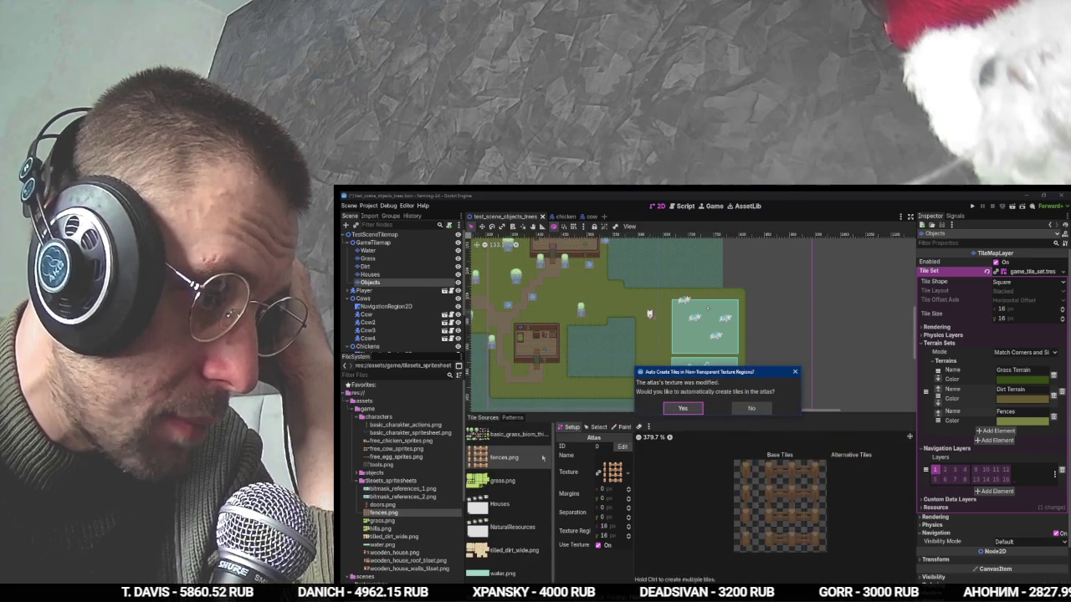
{"action": "left_click", "coordinate": [682, 407]}
Set the atlas Paint mode to Terrains with the Fences terrain selected.
{"action": "scroll", "coordinate": [762, 500], "scroll_direction": "up", "scroll_amount": 2}
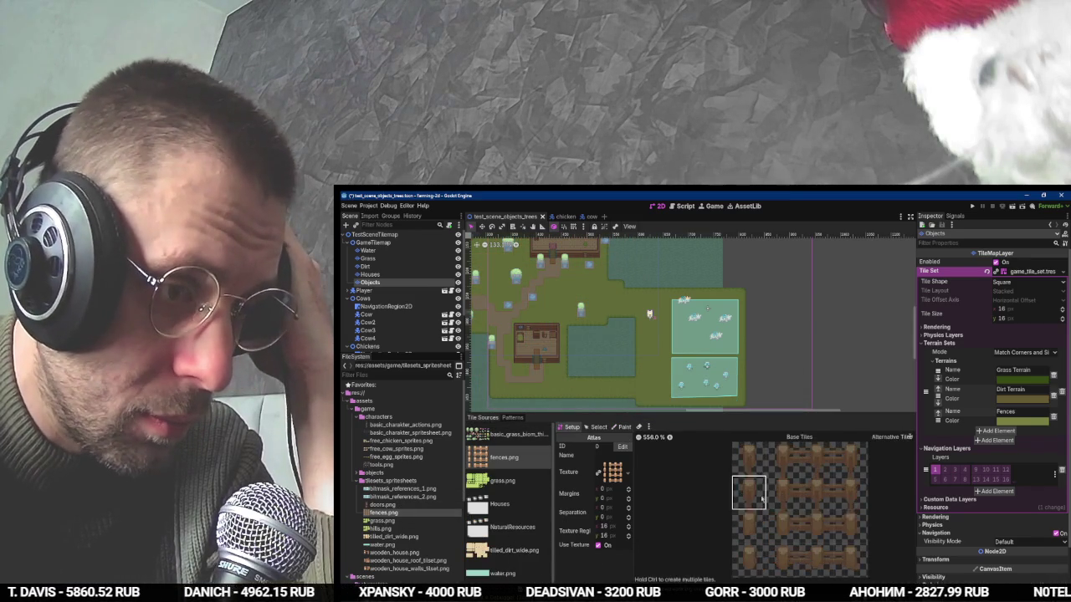
{"action": "scroll", "coordinate": [761, 498], "scroll_direction": "up", "scroll_amount": 1}
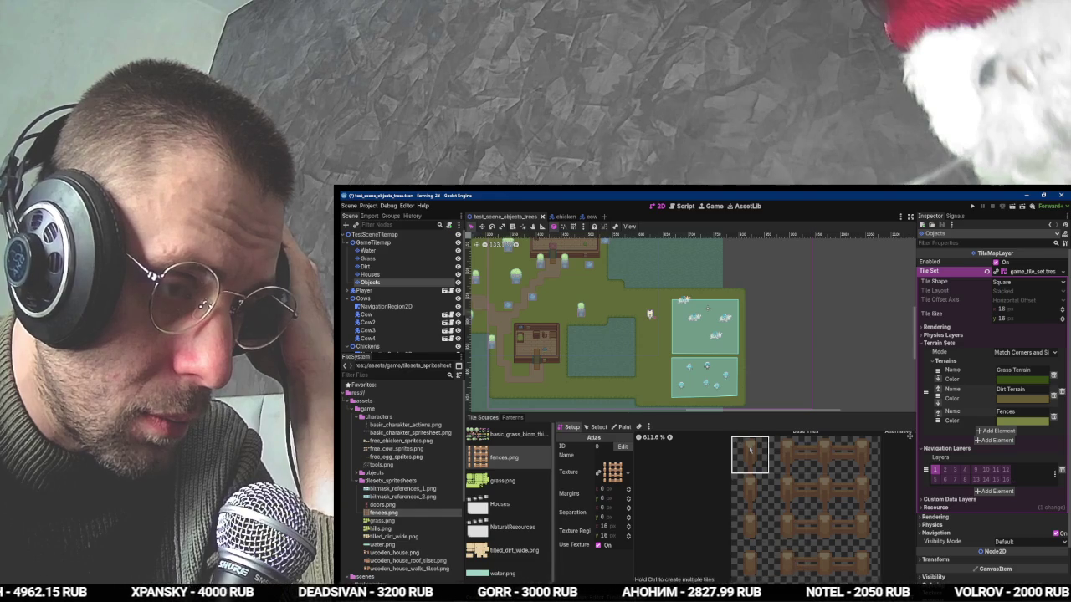
{"action": "left_click", "coordinate": [621, 427]}
{"action": "left_click", "coordinate": [599, 446]}
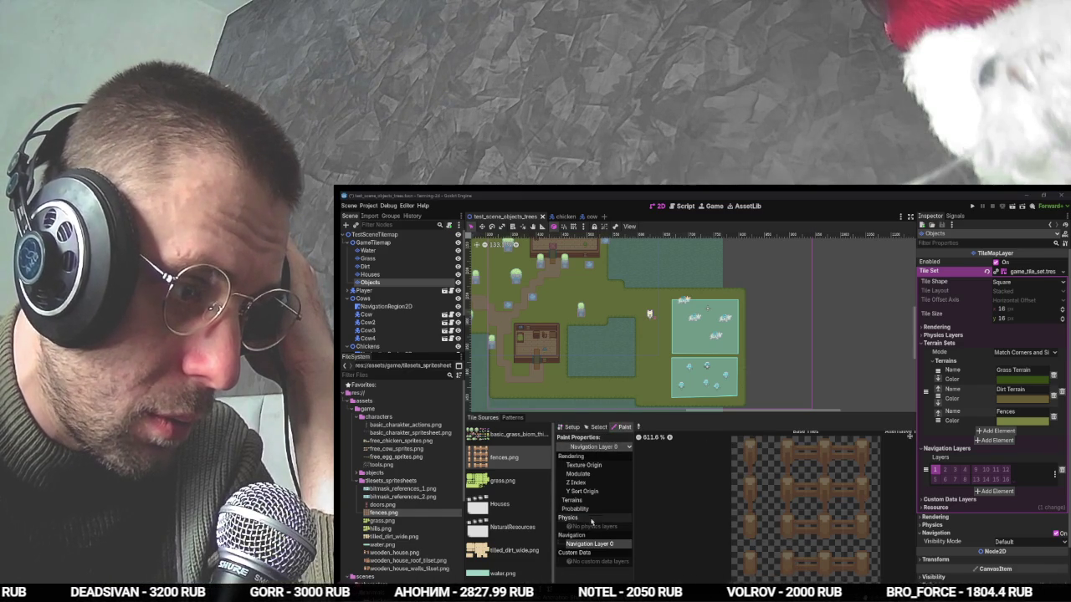
{"action": "left_click", "coordinate": [596, 580]}
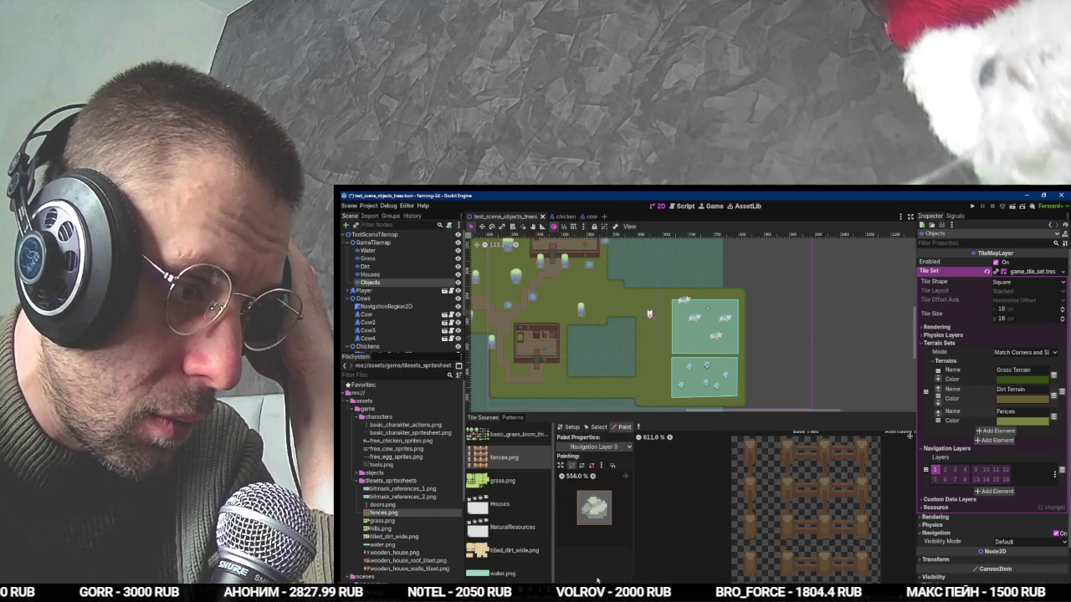
{"action": "left_click", "coordinate": [612, 450]}
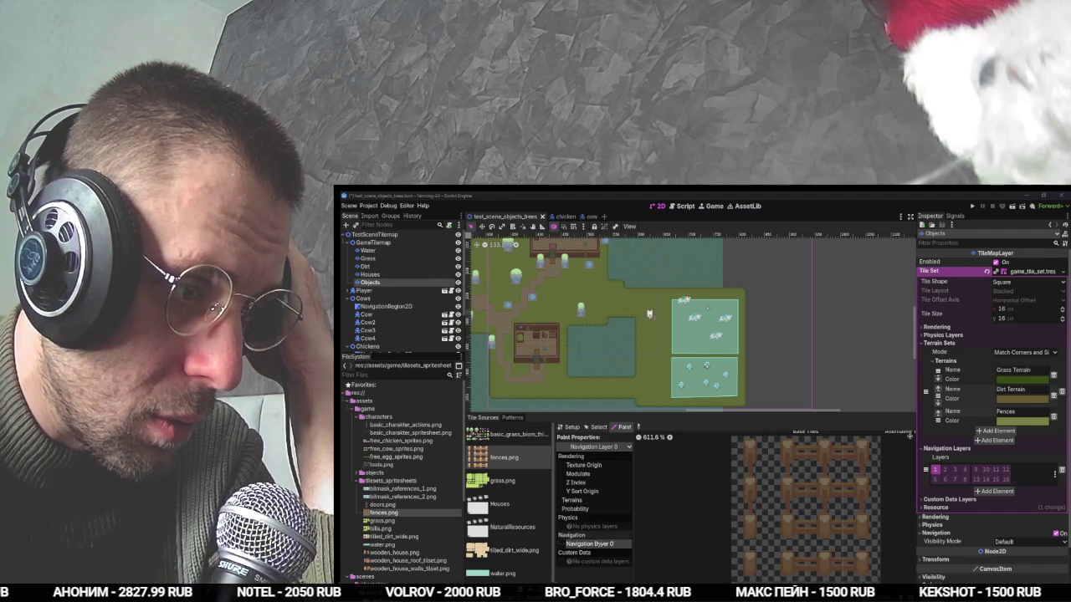
{"action": "left_click", "coordinate": [595, 501]}
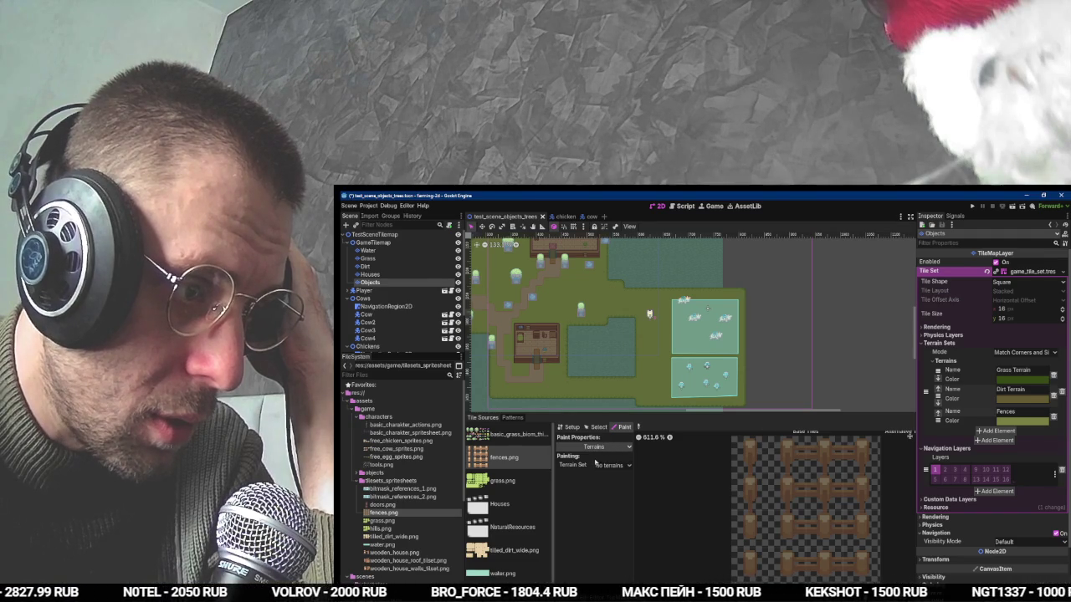
{"action": "left_click", "coordinate": [613, 474]}
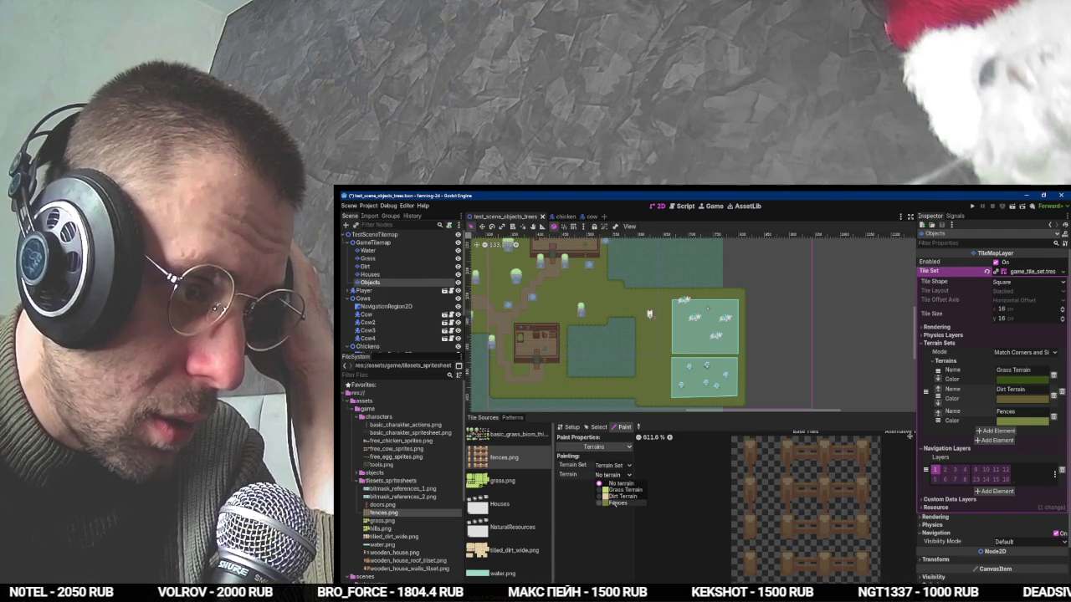
{"action": "left_click", "coordinate": [617, 503]}
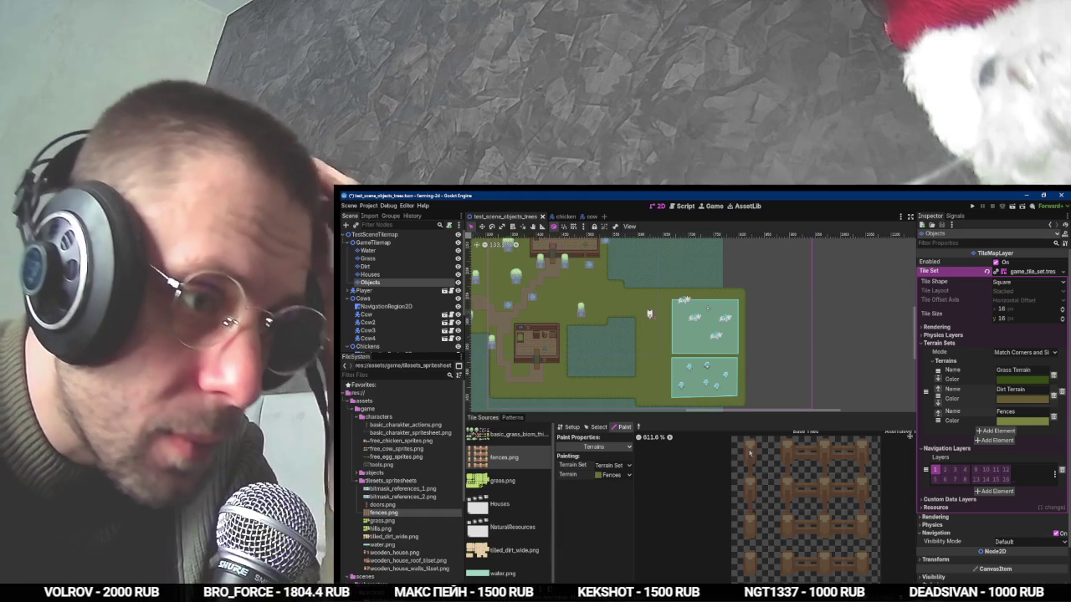
Create tiles across the rest of the fence sheet and mark the bottom-left tile as Fences.
{"action": "left_click", "coordinate": [595, 427]}
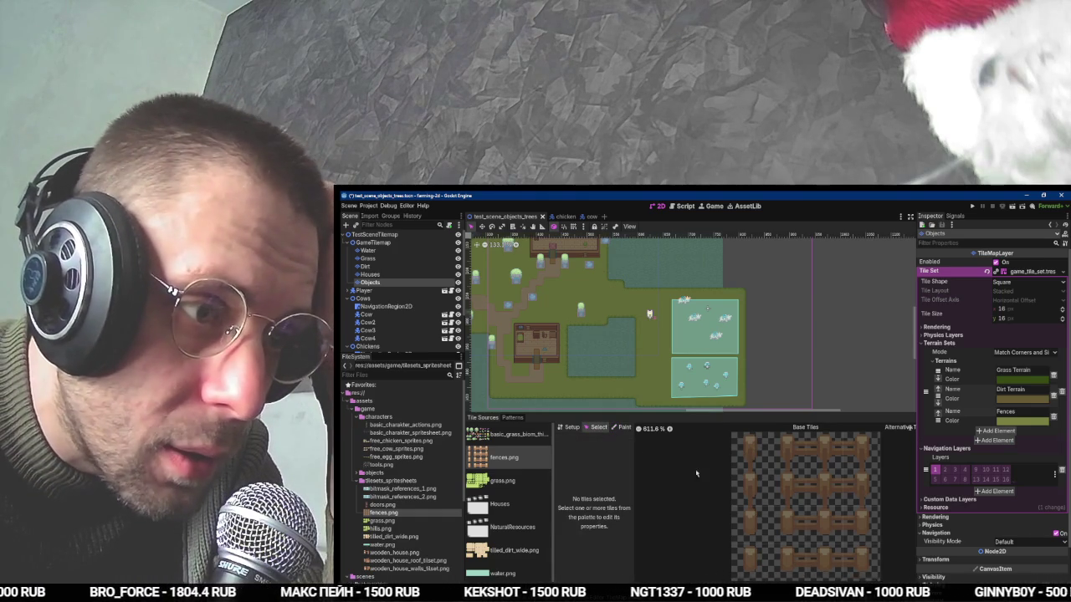
{"action": "left_click", "coordinate": [571, 427]}
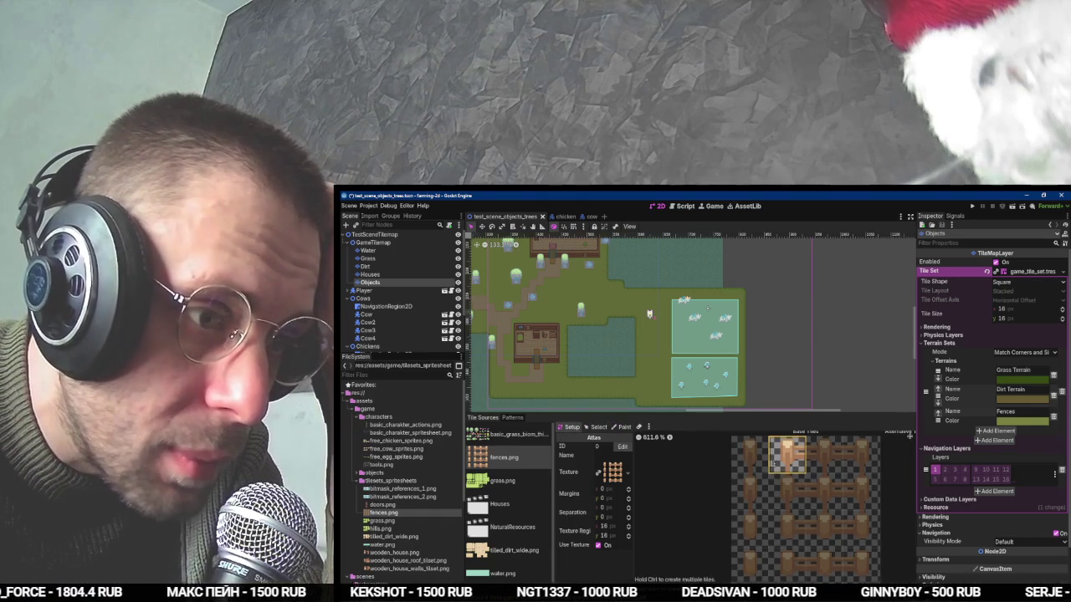
{"action": "mouse_move", "coordinate": [843, 505]}
{"action": "left_mouse_down"}
{"action": "mouse_move", "coordinate": [861, 456]}
{"action": "mouse_move", "coordinate": [824, 451]}
{"action": "mouse_move", "coordinate": [786, 477]}
{"action": "mouse_move", "coordinate": [825, 529]}
{"action": "mouse_move", "coordinate": [862, 531]}
{"action": "left_mouse_up"}
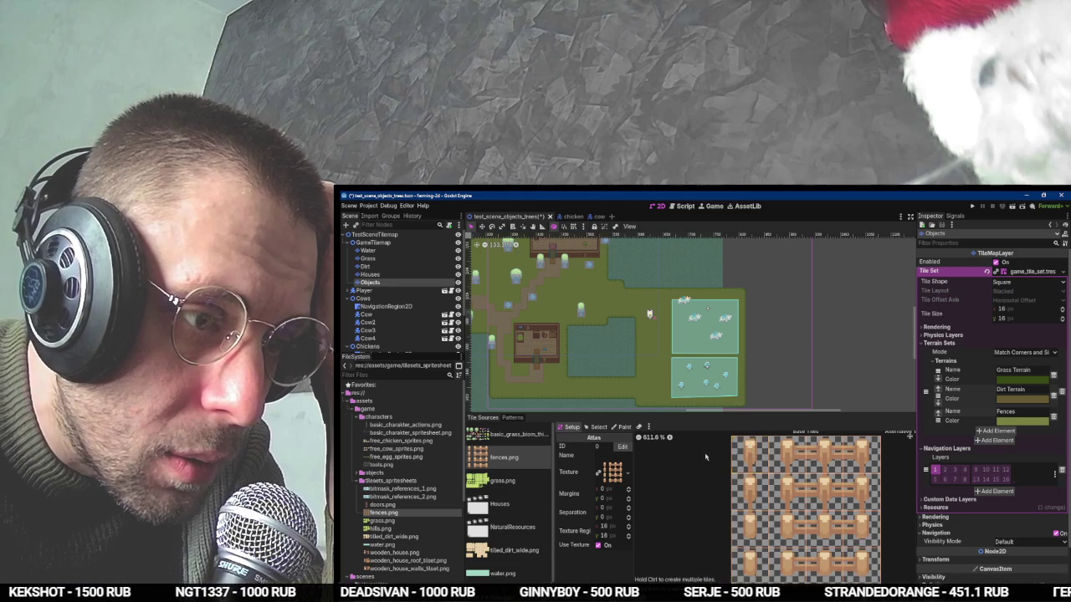
{"action": "left_click", "coordinate": [623, 427]}
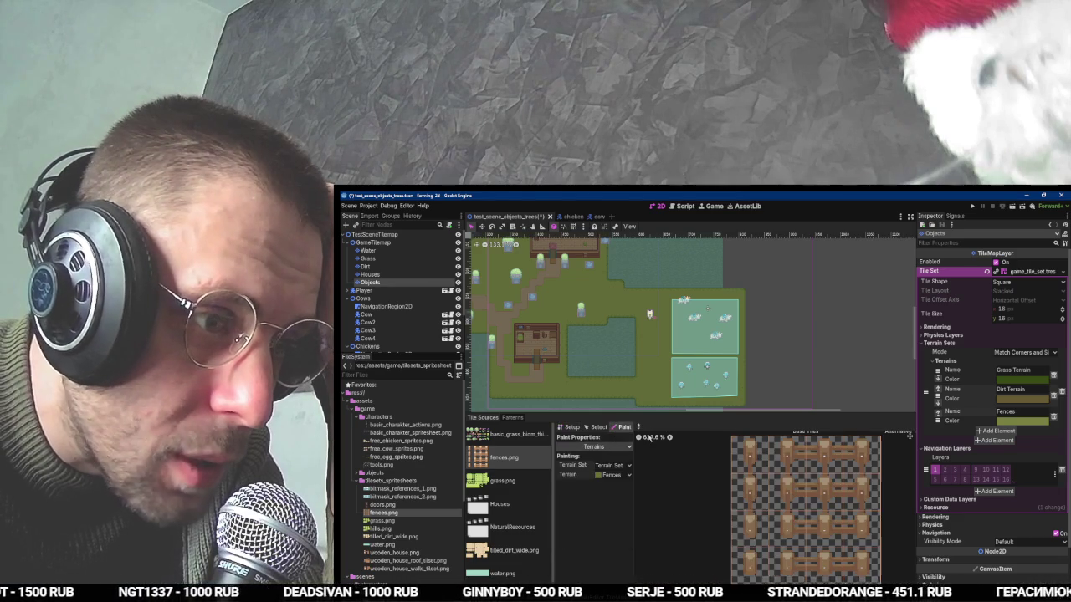
{"action": "left_click", "coordinate": [749, 564]}
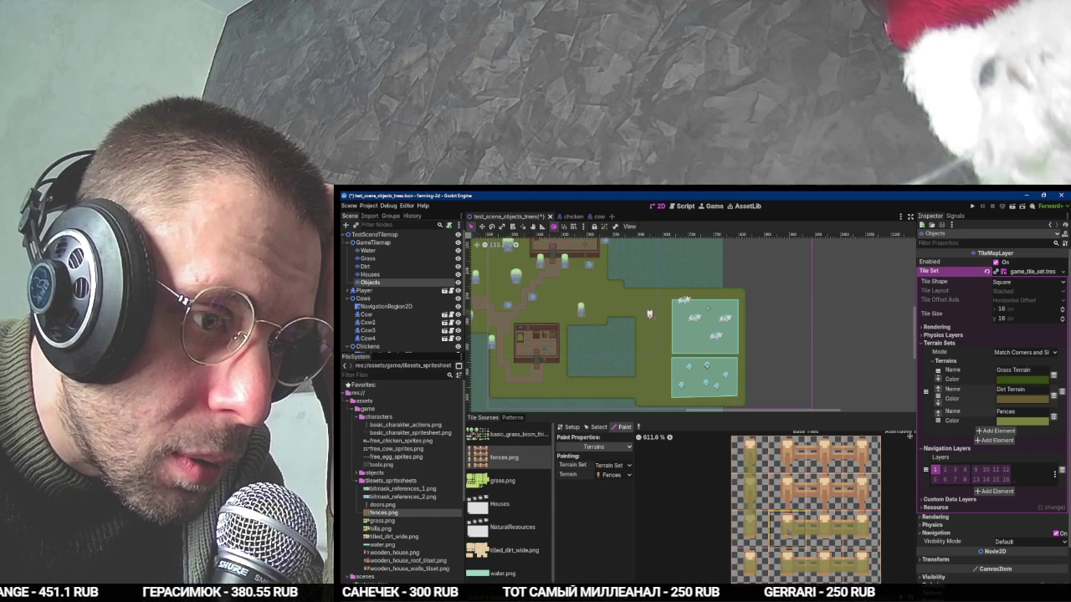
Paint Fences terrain on the middle and top fence rows, then save.
{"action": "left_click_drag", "start_coordinate": [786, 494], "coordinate": [849, 490]}
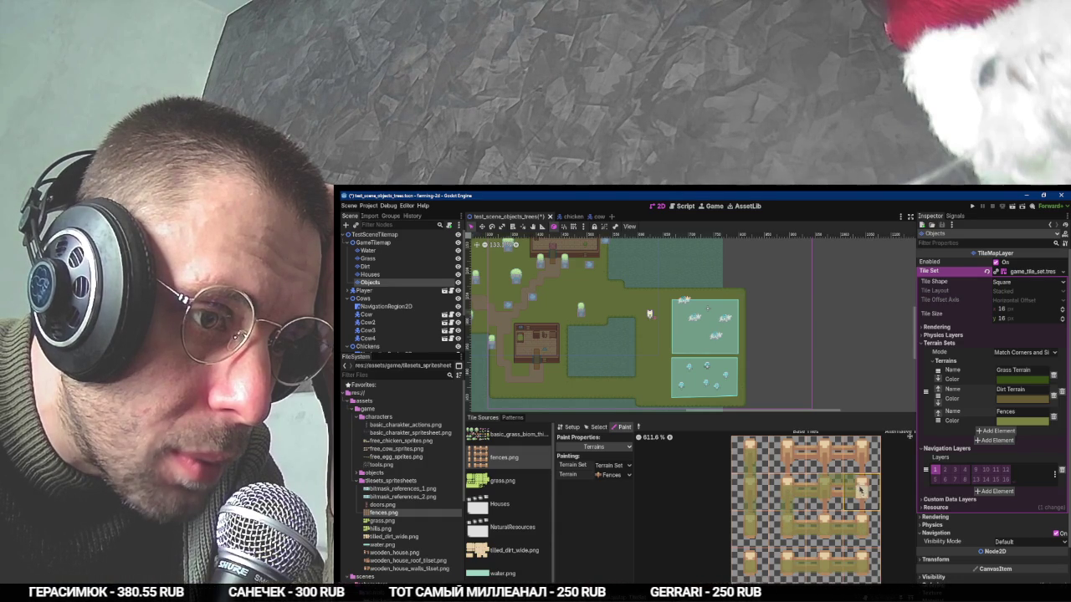
{"action": "left_click_drag", "start_coordinate": [824, 456], "coordinate": [787, 456]}
{"action": "left_click", "coordinate": [839, 456]}
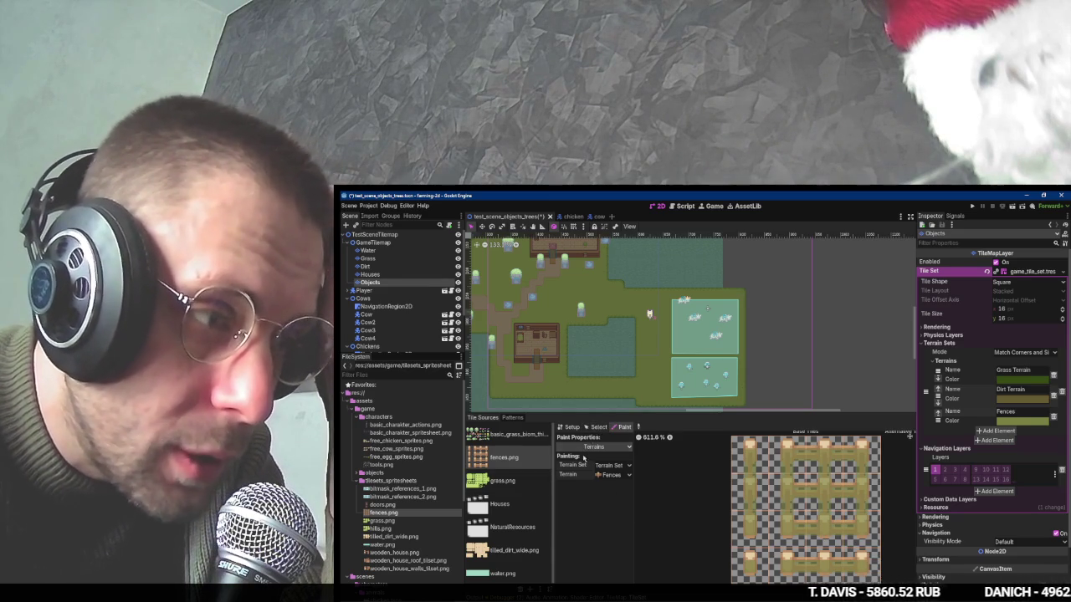
{"action": "left_click", "coordinate": [596, 428]}
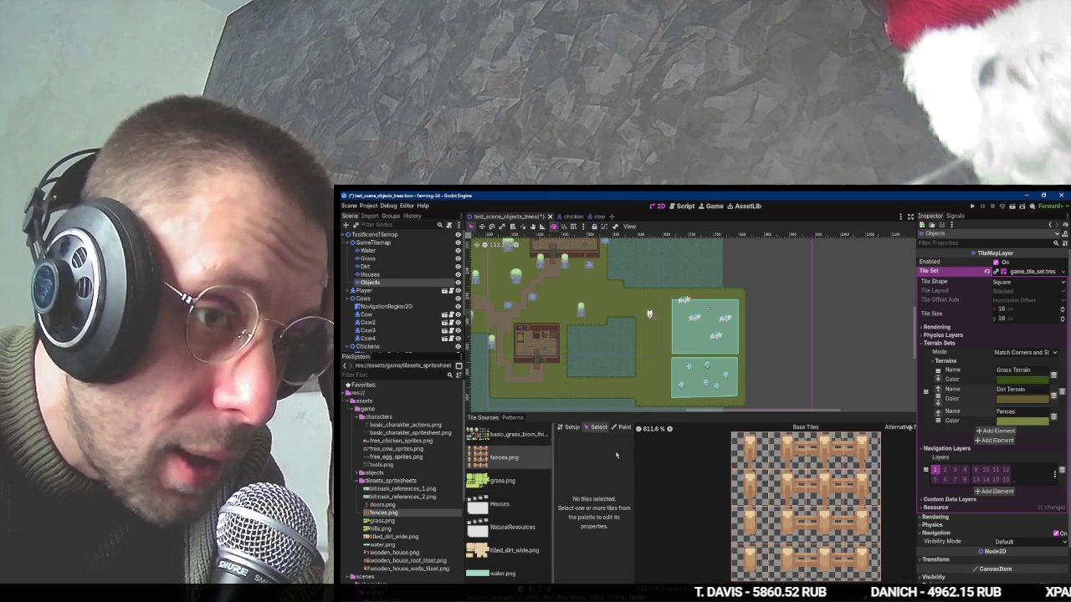
{"action": "key", "text": "ctrl+s"}
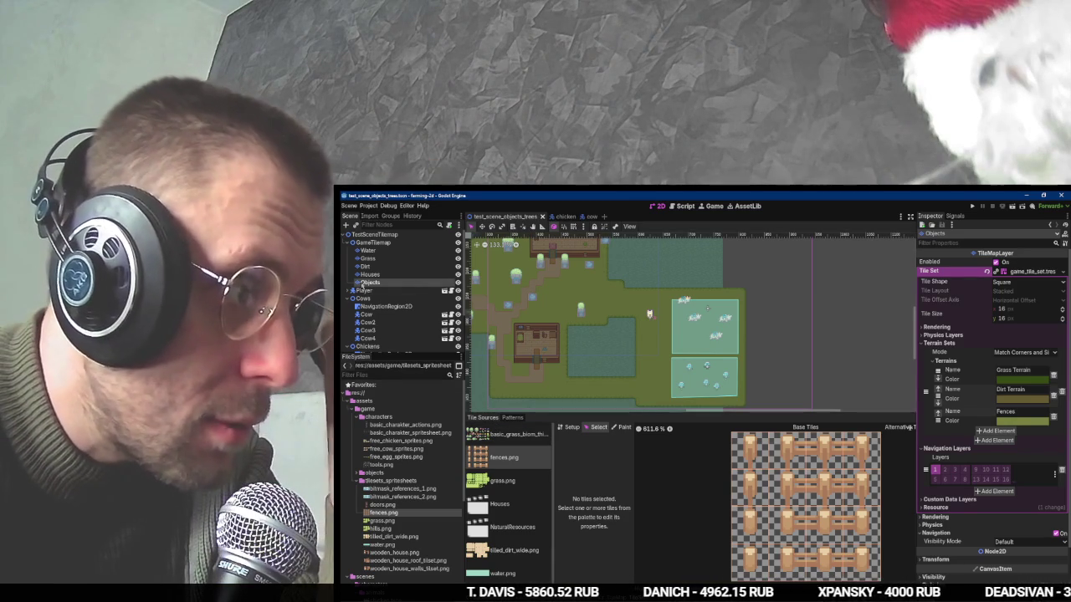
Collapse the Cows node and bring OBS Studio to the front.
{"action": "left_click", "coordinate": [350, 298]}
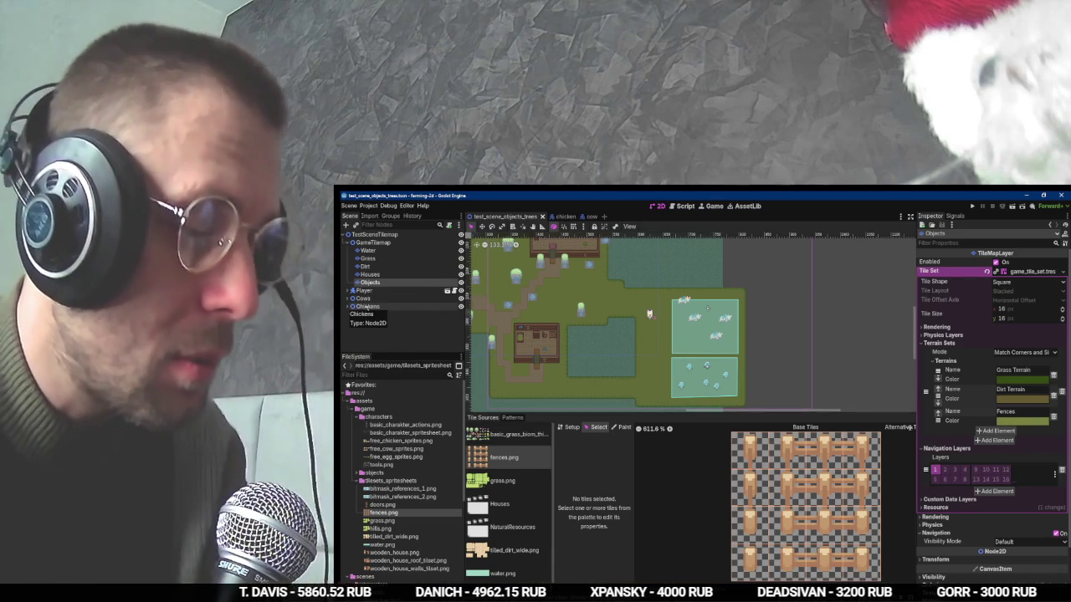
{"action": "key", "text": "alt+Tab"}
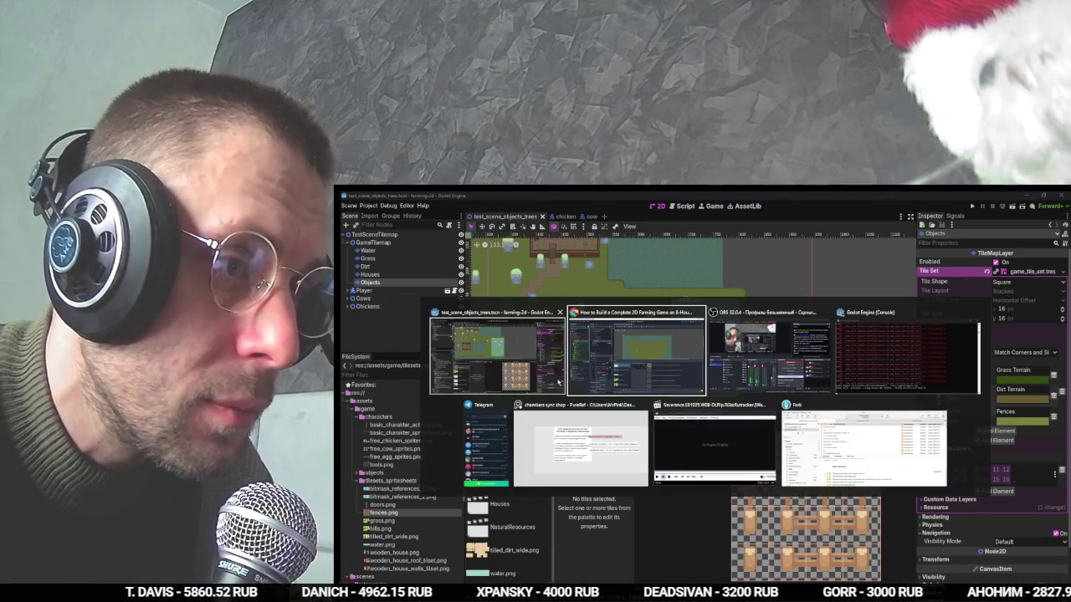
{"action": "key", "text": "Tab"}
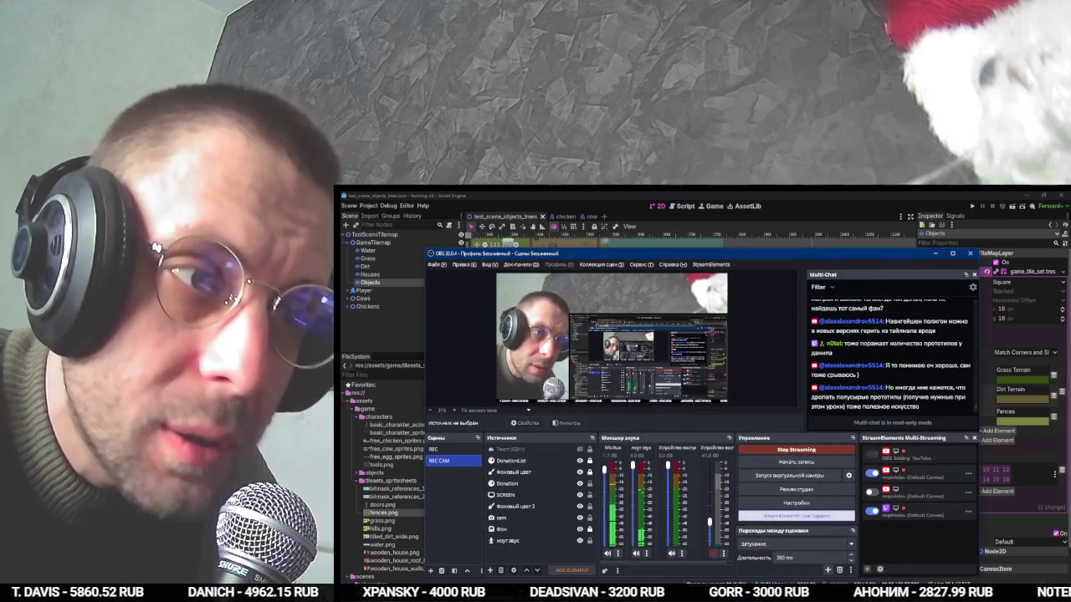
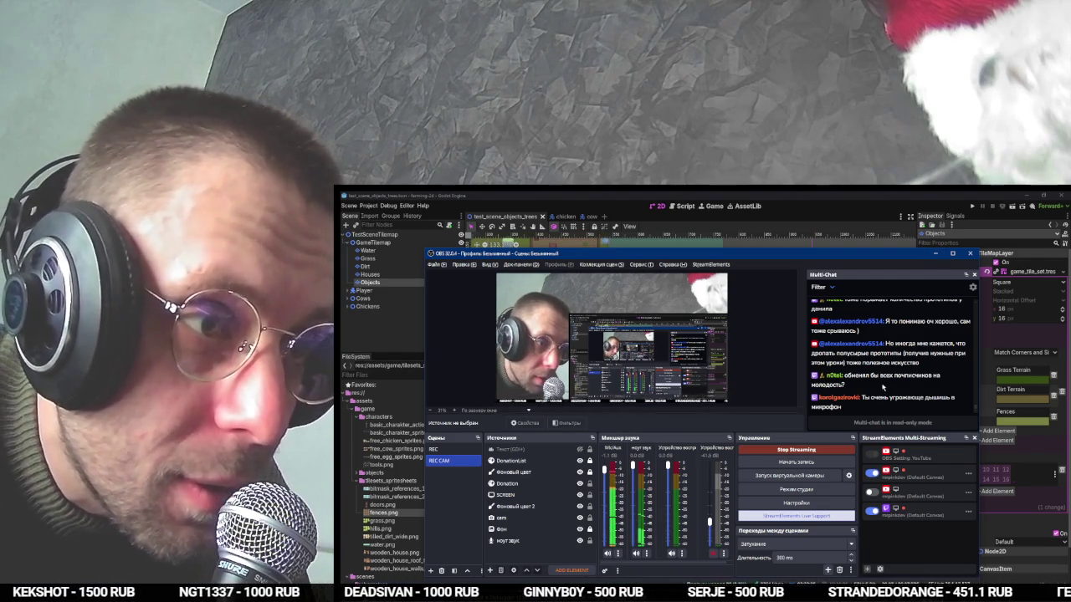
Minimize the OBS Studio window to uncover the Godot editor with the farm tilemap.
{"action": "left_click_drag", "start_coordinate": [882, 386], "coordinate": [845, 375]}
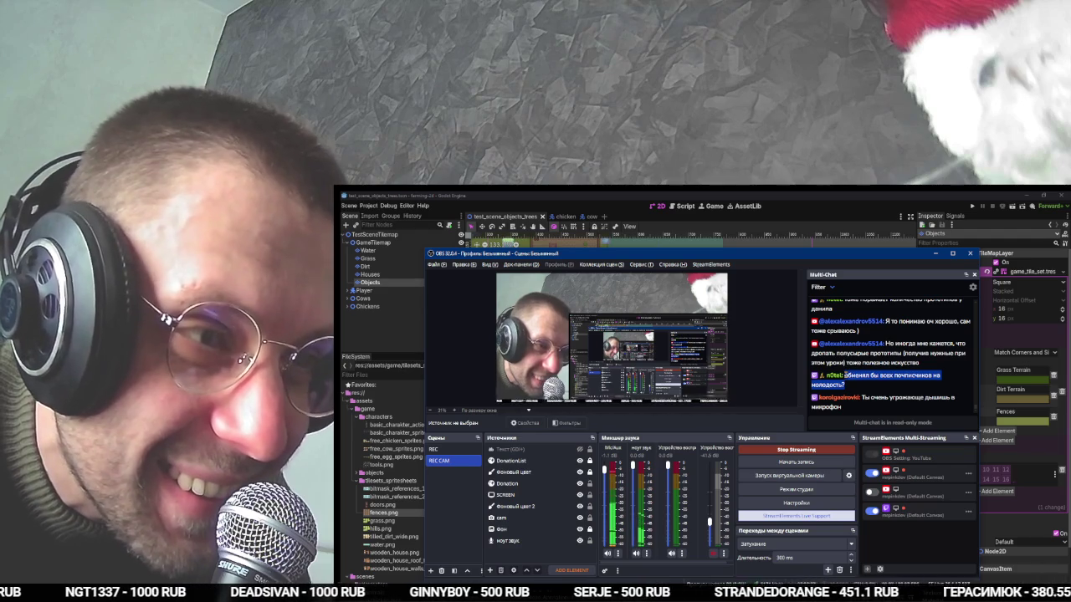
{"action": "left_click", "coordinate": [937, 254]}
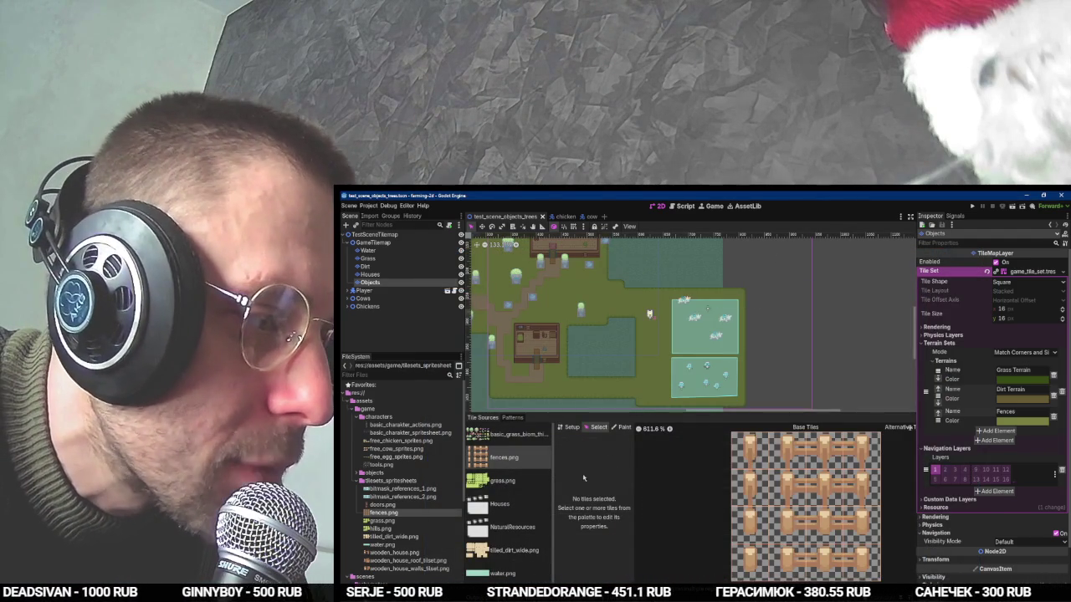
Re-expand GameTilemap's layers and select the Objects layer to show its tile palette.
{"action": "left_click", "coordinate": [347, 242]}
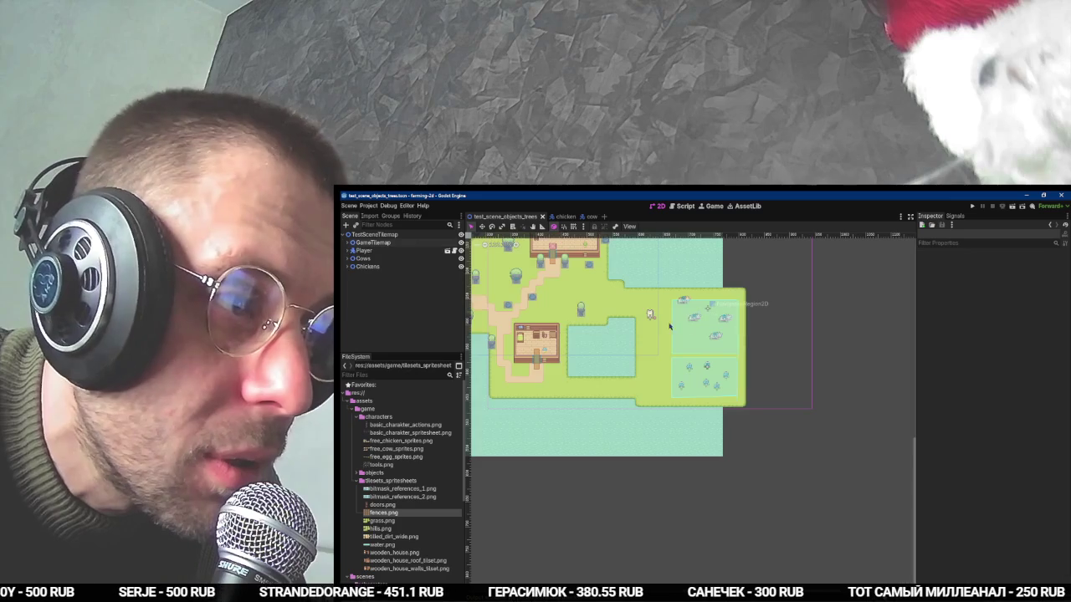
{"action": "scroll", "coordinate": [755, 381], "scroll_direction": "up", "scroll_amount": 3}
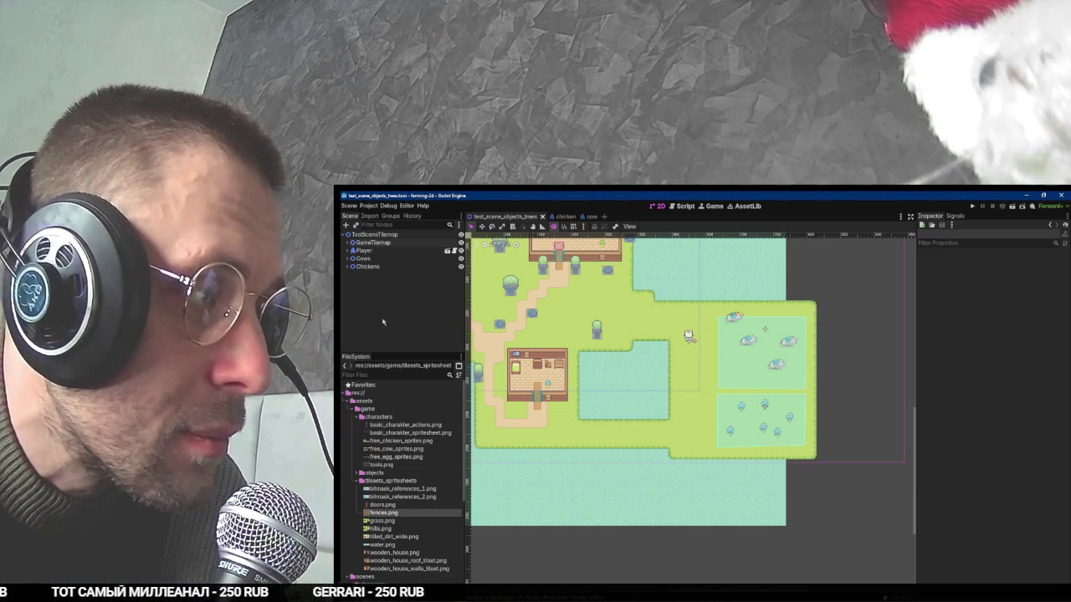
{"action": "left_click", "coordinate": [348, 243]}
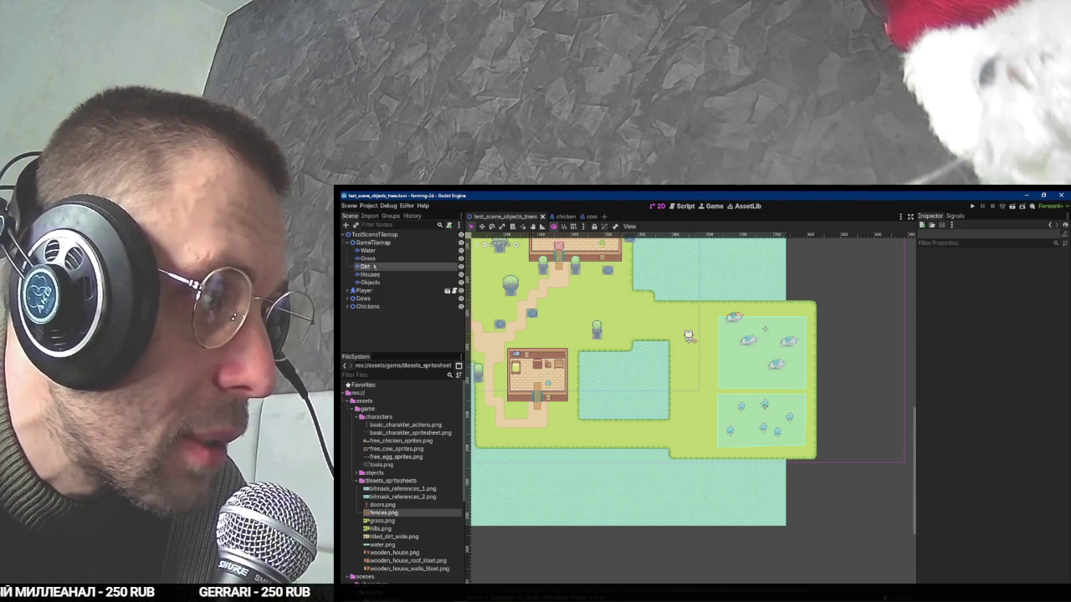
{"action": "left_click", "coordinate": [365, 266]}
{"action": "left_click", "coordinate": [378, 284]}
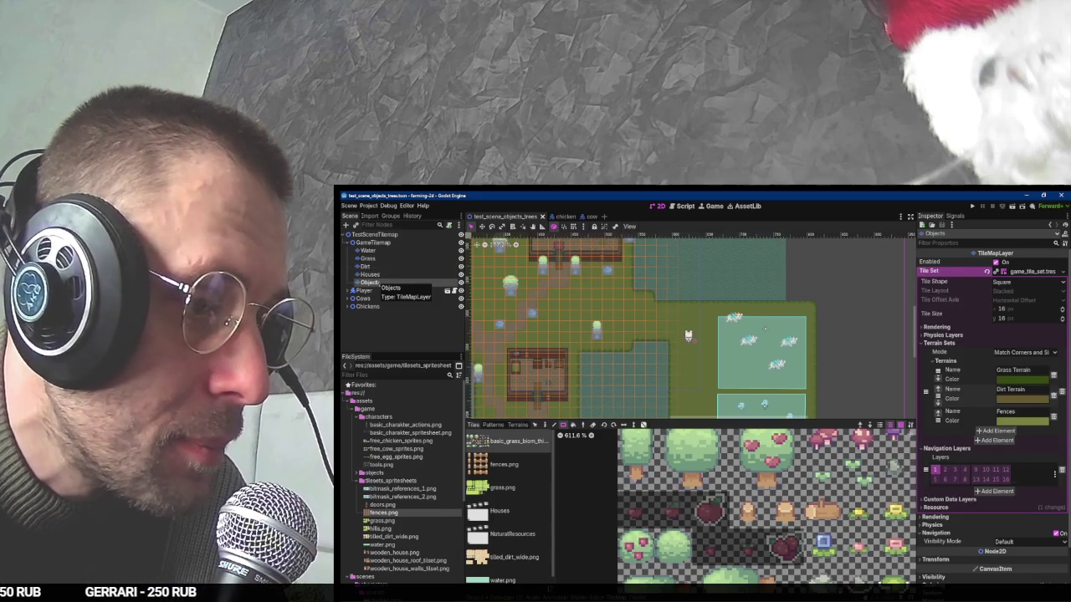
Add a TileMapLayer child under GameTilemap and name it Fences.
{"action": "left_click", "coordinate": [373, 242]}
{"action": "key", "text": "ctrl+shift+a"}
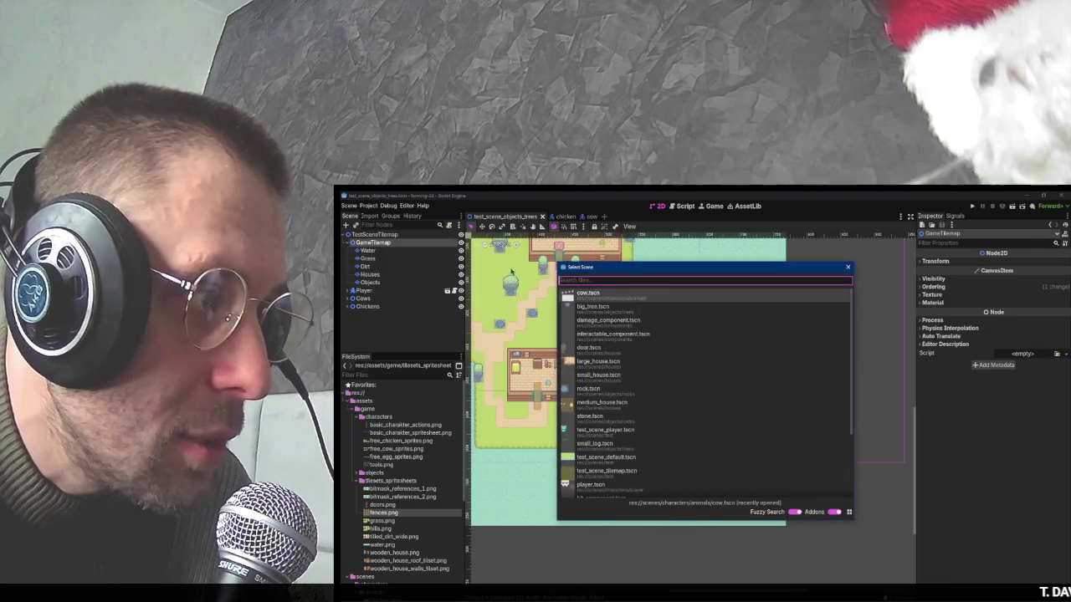
{"action": "key", "text": "Escape"}
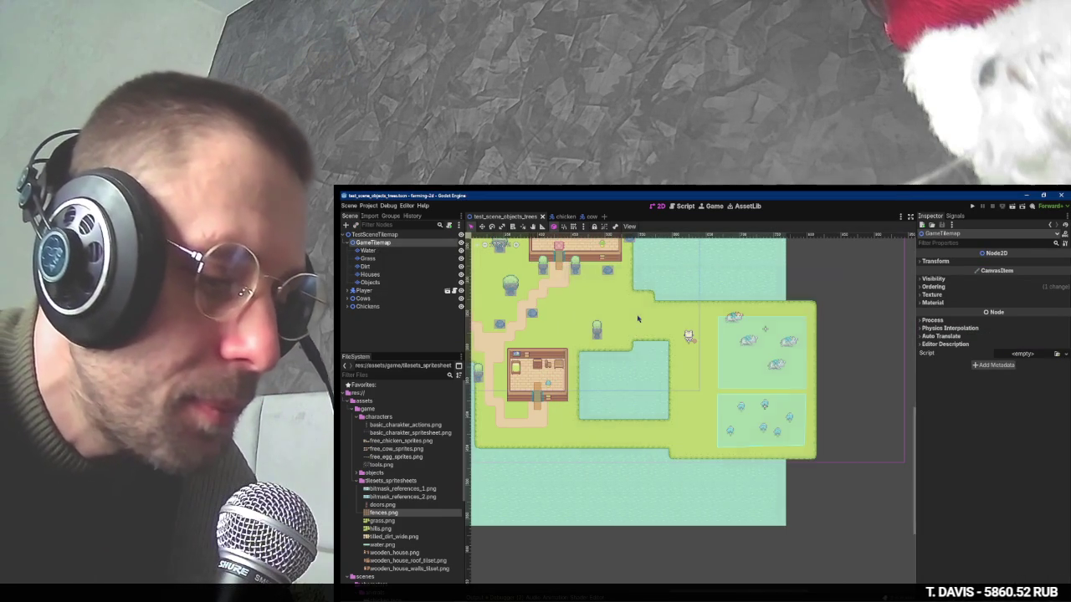
{"action": "key", "text": "ctrl+a"}
{"action": "type", "text": "tie"}
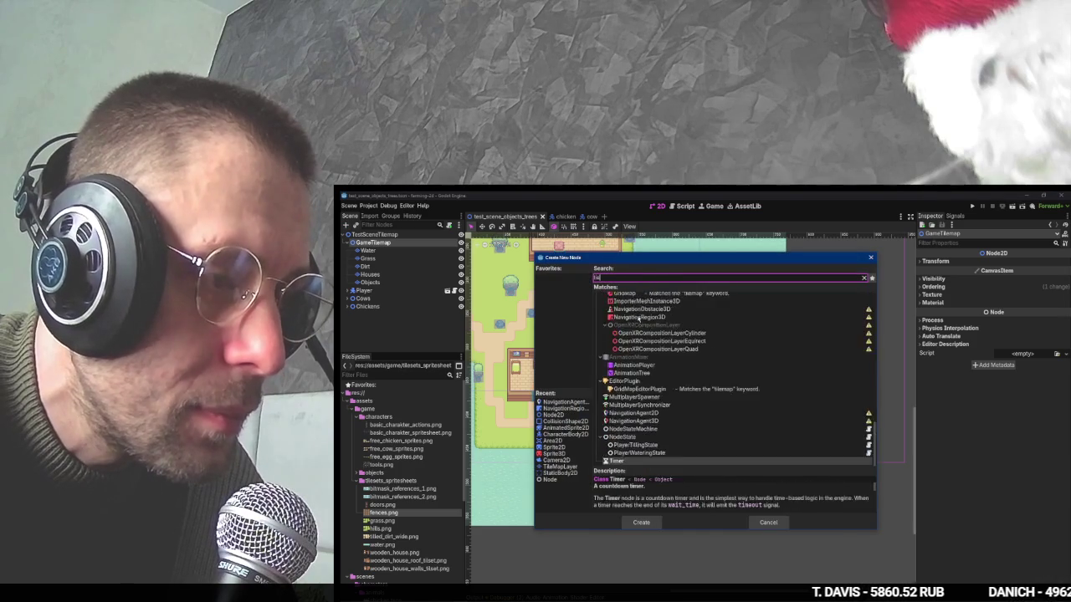
{"action": "key", "text": "BackSpace"}
{"action": "type", "text": "lemap"}
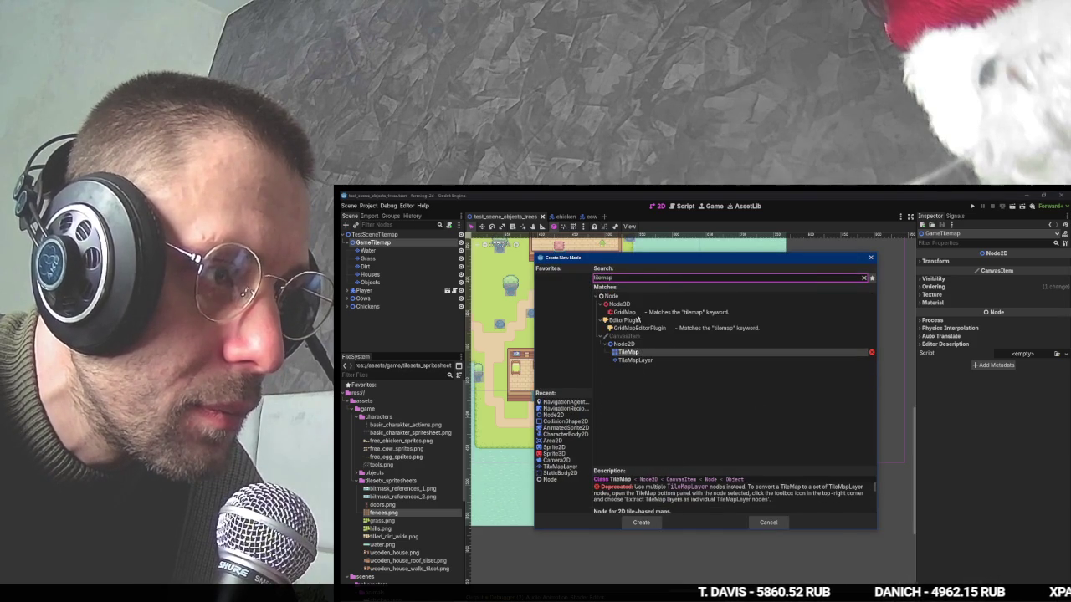
{"action": "key", "text": "Down"}
{"action": "key", "text": "Return"}
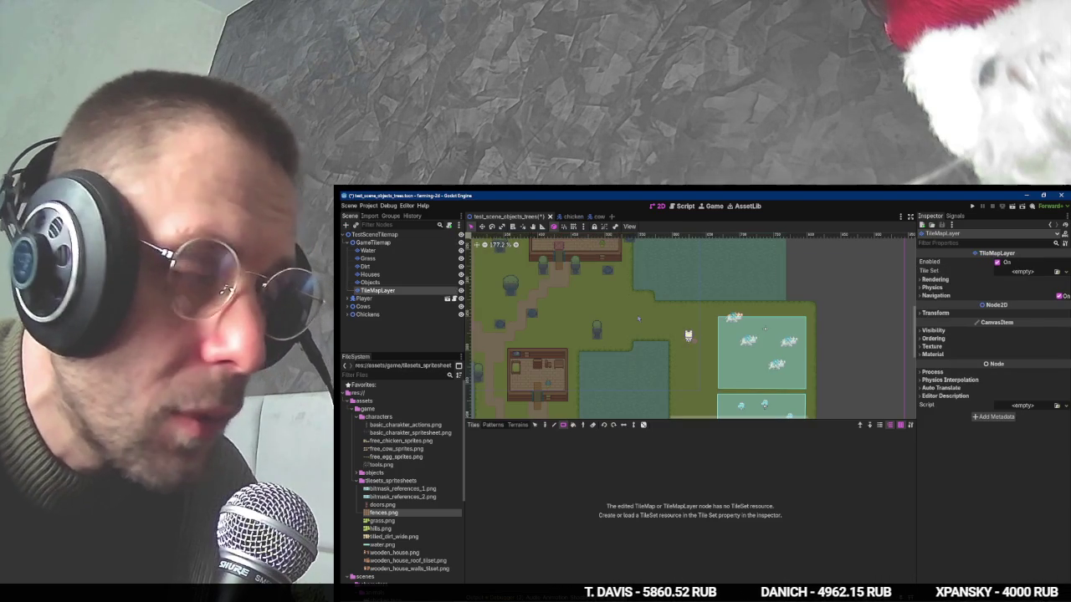
{"action": "type", "text": "Fences"}
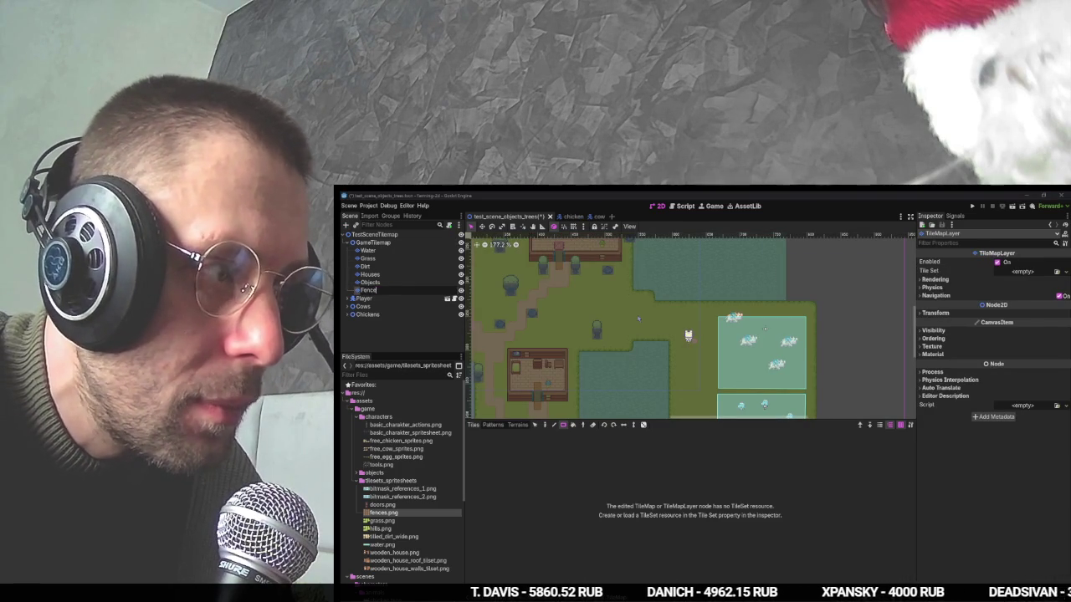
{"action": "key", "text": "Return"}
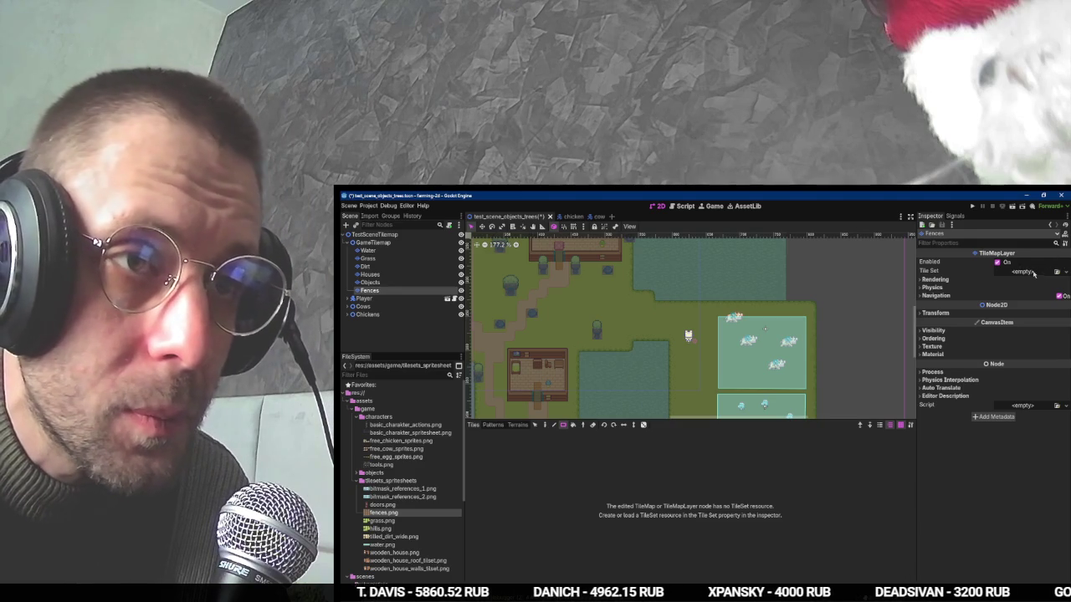
Assign game_tile_set.tres as the Fences layer's tile set and select the Fences terrain.
{"action": "left_click", "coordinate": [1066, 272]}
{"action": "left_click", "coordinate": [1046, 296]}
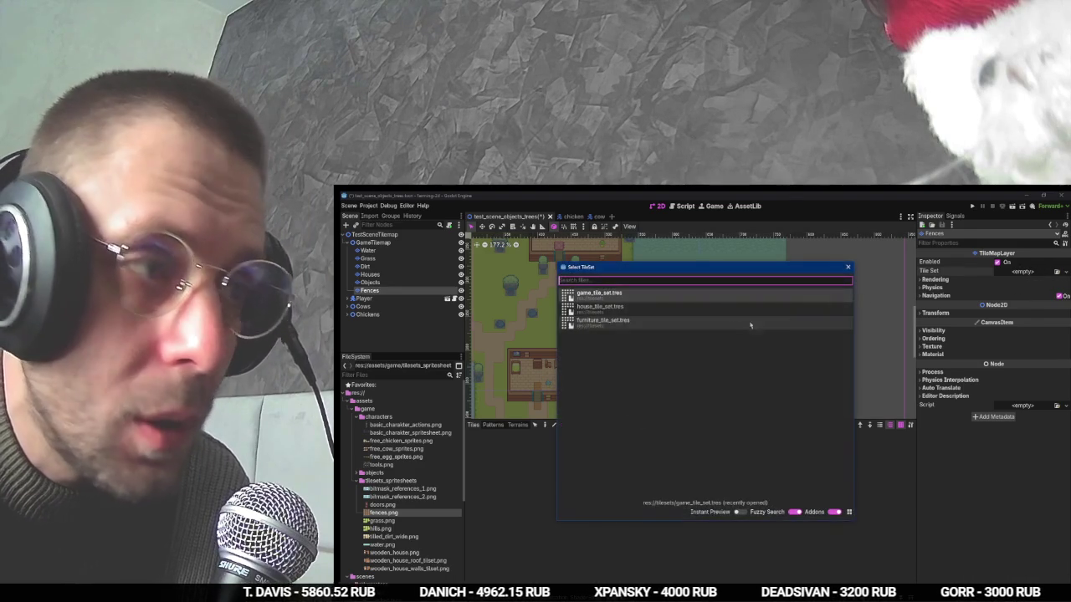
{"action": "left_click", "coordinate": [719, 302]}
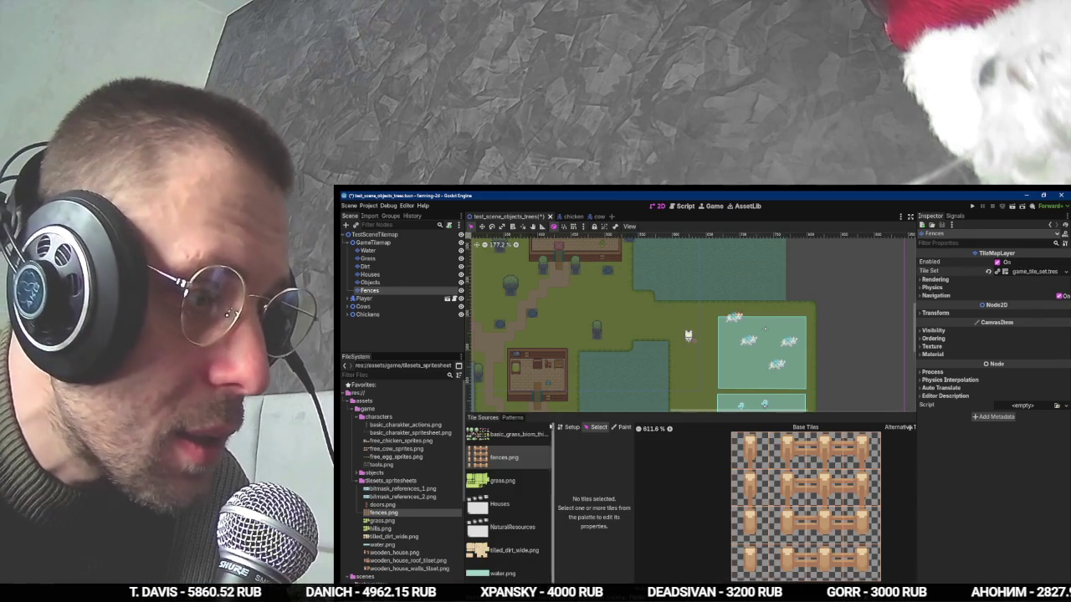
{"action": "left_click", "coordinate": [518, 425]}
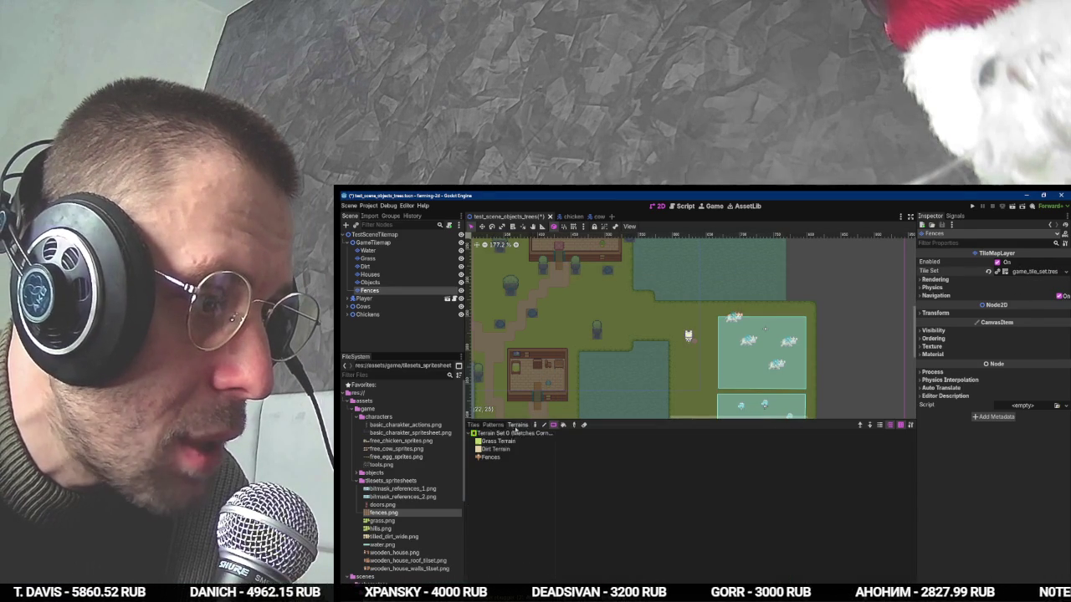
{"action": "left_click", "coordinate": [490, 457]}
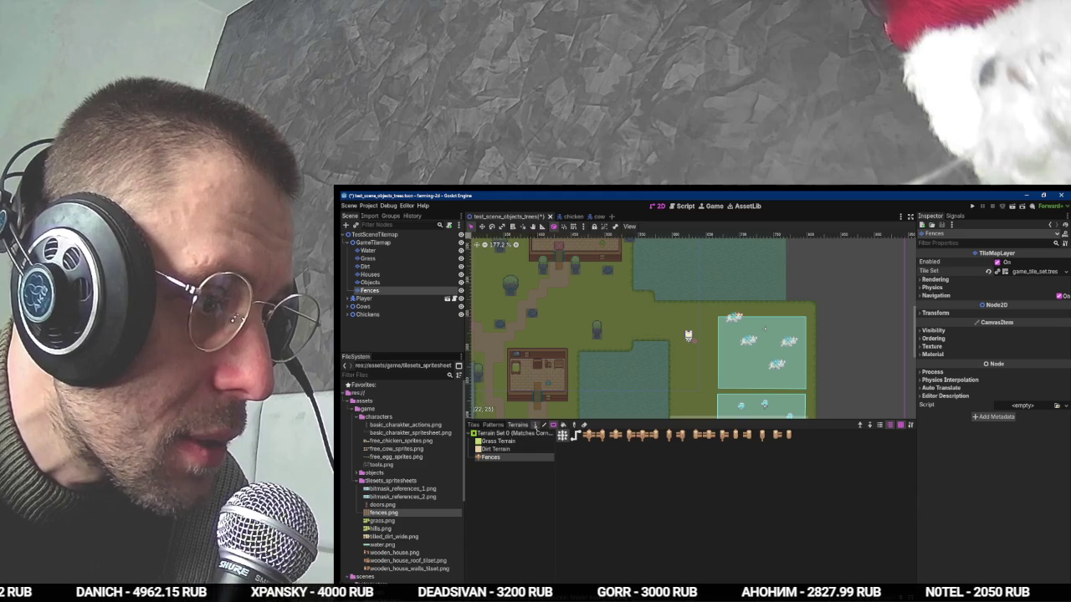
{"action": "scroll", "coordinate": [751, 357], "scroll_direction": "up", "scroll_amount": 3}
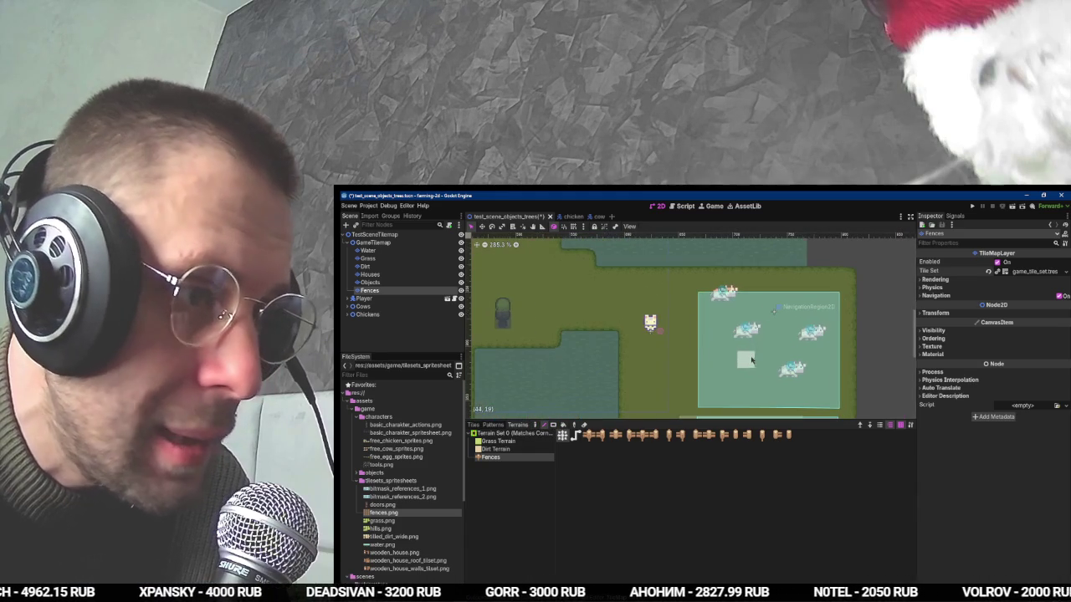
Draw fence lines along the top, right and bottom sides of the cow pen.
{"action": "mouse_move", "coordinate": [691, 343]}
{"action": "left_mouse_down"}
{"action": "mouse_move", "coordinate": [697, 290]}
{"action": "mouse_move", "coordinate": [845, 291]}
{"action": "left_mouse_up"}
{"action": "left_click_drag", "start_coordinate": [850, 291], "coordinate": [850, 417]}
{"action": "scroll", "coordinate": [829, 408], "scroll_direction": "down", "scroll_amount": 2}
{"action": "left_click_drag", "start_coordinate": [850, 375], "coordinate": [685, 380]}
{"action": "scroll", "coordinate": [693, 339], "scroll_direction": "down", "scroll_amount": 3}
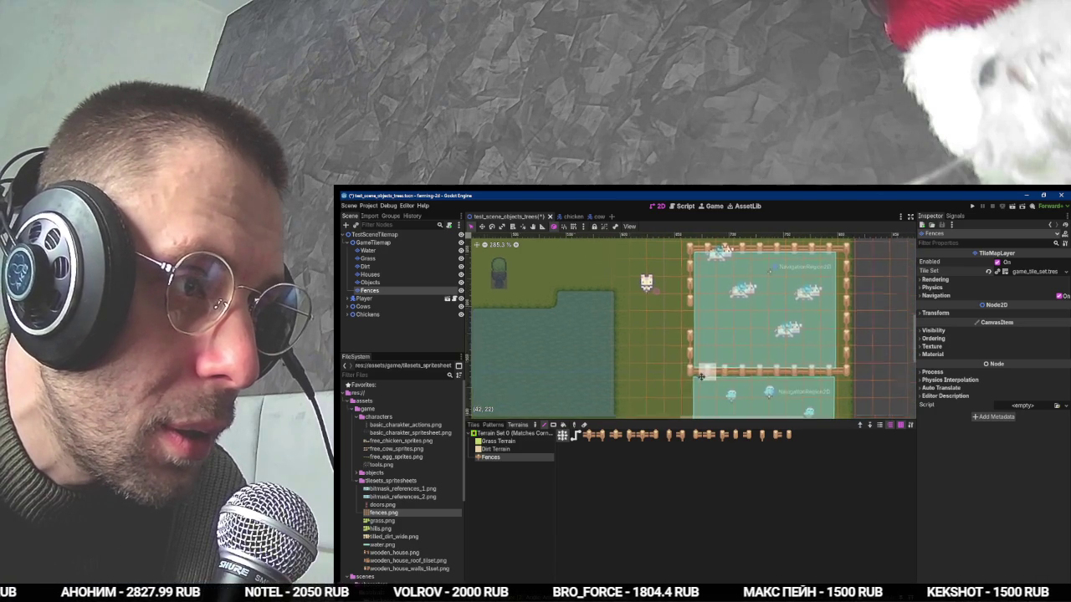
{"action": "mouse_move", "coordinate": [848, 318]}
{"action": "left_mouse_down"}
{"action": "mouse_move", "coordinate": [847, 405]}
{"action": "mouse_move", "coordinate": [691, 407]}
{"action": "mouse_move", "coordinate": [692, 376]}
{"action": "left_mouse_up"}
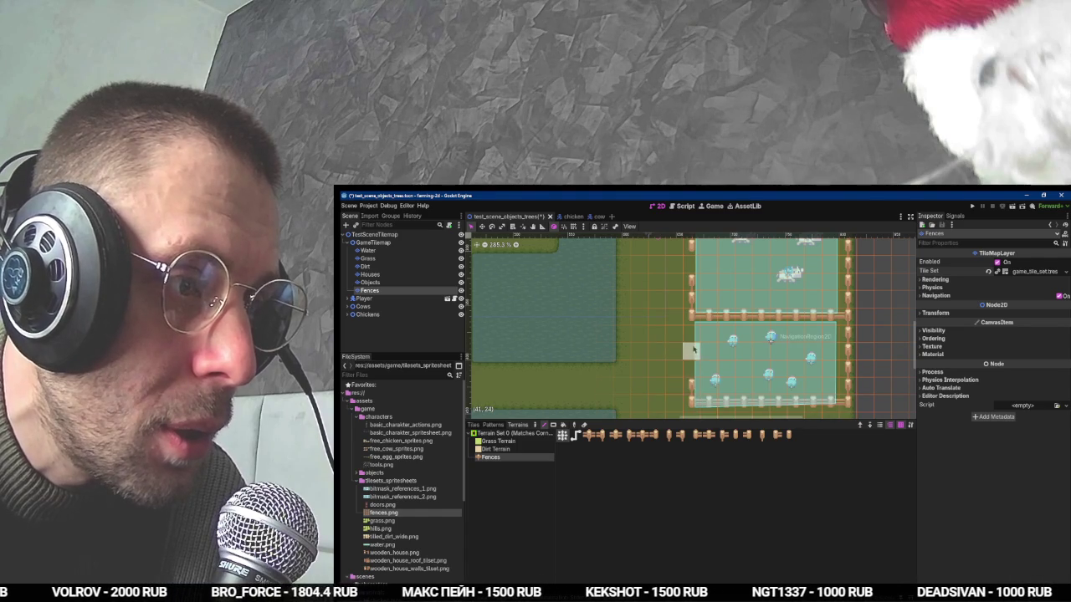
Draw a fence row along the chicken pen, then show the individual fence tiles.
{"action": "scroll", "coordinate": [686, 376], "scroll_direction": "down", "scroll_amount": 2}
{"action": "mouse_move", "coordinate": [650, 355]}
{"action": "left_mouse_down"}
{"action": "mouse_move", "coordinate": [810, 356]}
{"action": "mouse_move", "coordinate": [808, 338]}
{"action": "mouse_move", "coordinate": [669, 339]}
{"action": "left_mouse_up"}
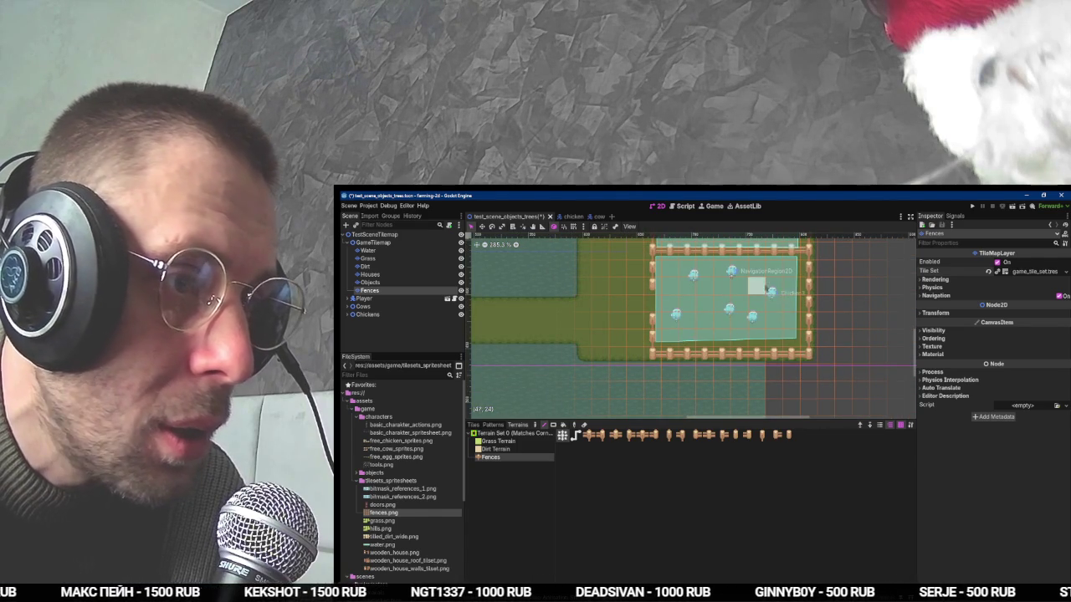
{"action": "scroll", "coordinate": [711, 326], "scroll_direction": "up", "scroll_amount": 3}
{"action": "scroll", "coordinate": [711, 326], "scroll_direction": "left", "scroll_amount": 2}
{"action": "scroll", "coordinate": [739, 313], "scroll_direction": "up", "scroll_amount": 2}
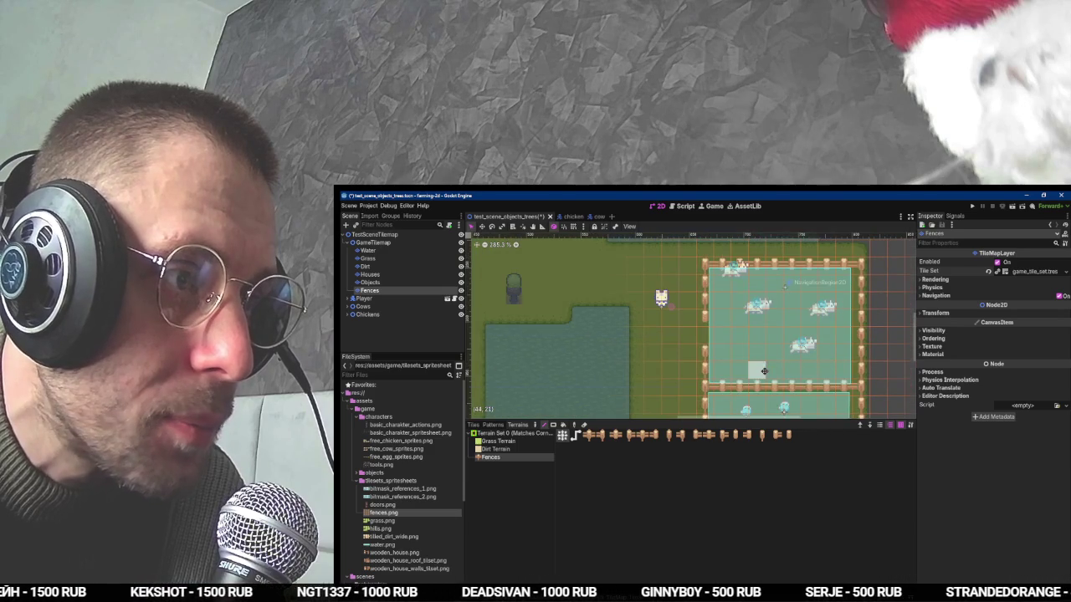
{"action": "scroll", "coordinate": [556, 341], "scroll_direction": "down", "scroll_amount": 1}
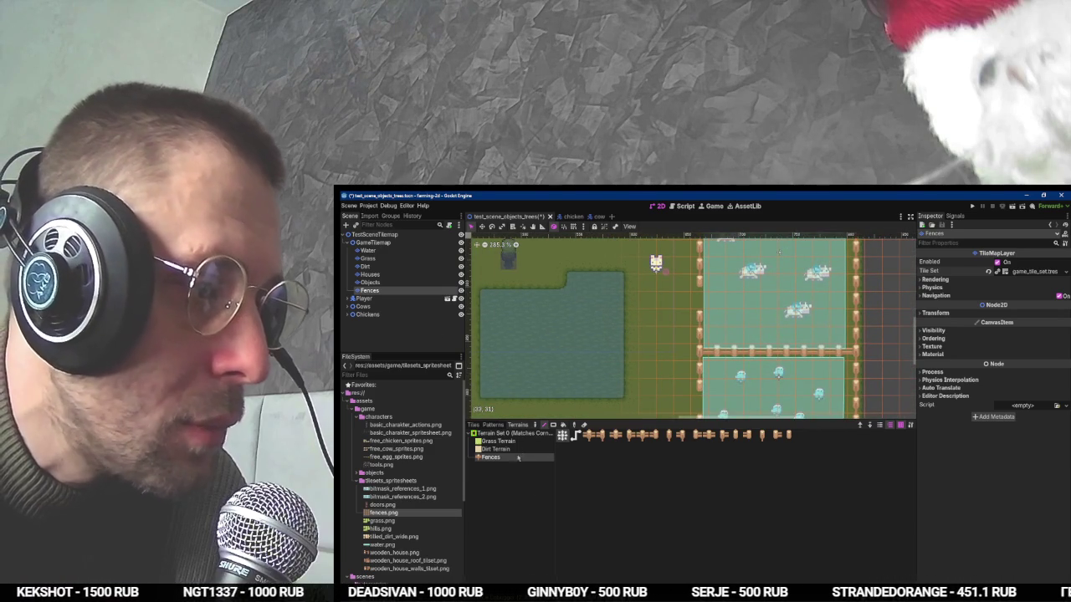
{"action": "left_click", "coordinate": [477, 425]}
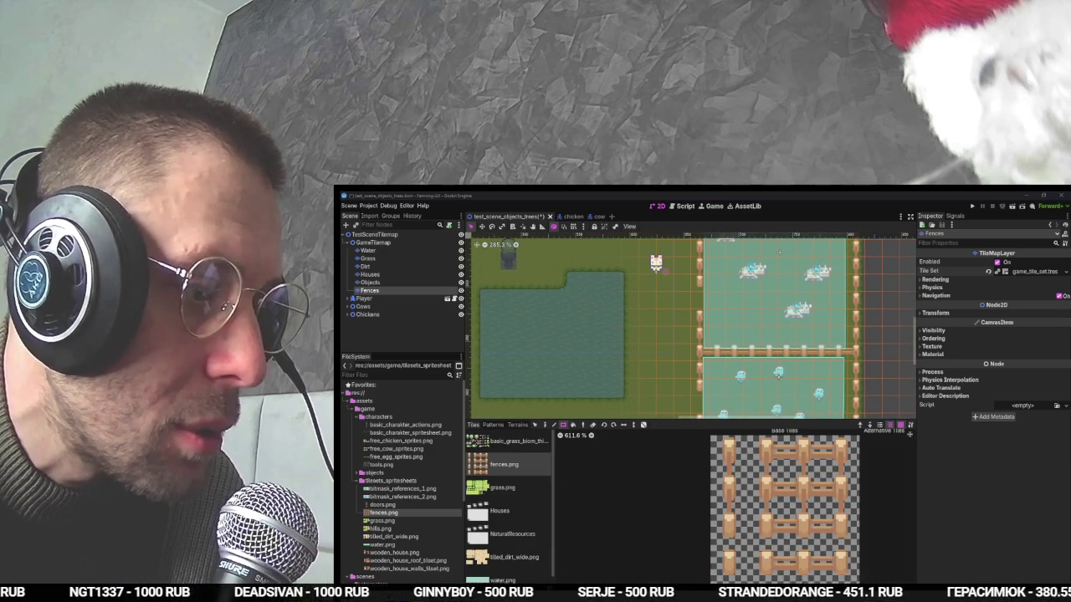
In the TileSet editor, set Terrains as the paint property and view the grass biome objects sheet.
{"action": "left_click", "coordinate": [543, 590]}
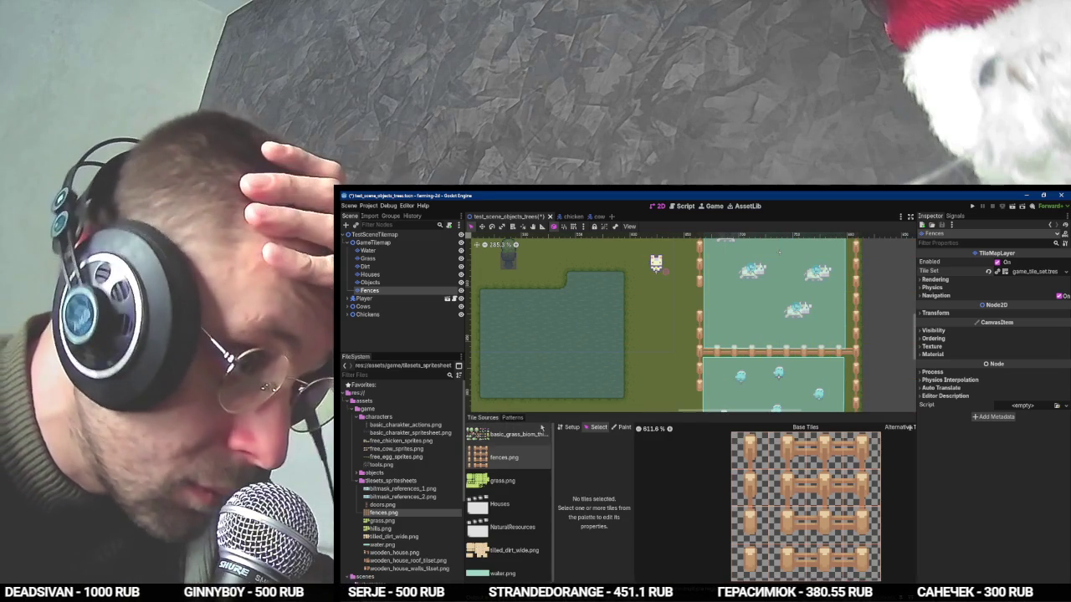
{"action": "left_click", "coordinate": [570, 427]}
{"action": "left_click", "coordinate": [606, 447]}
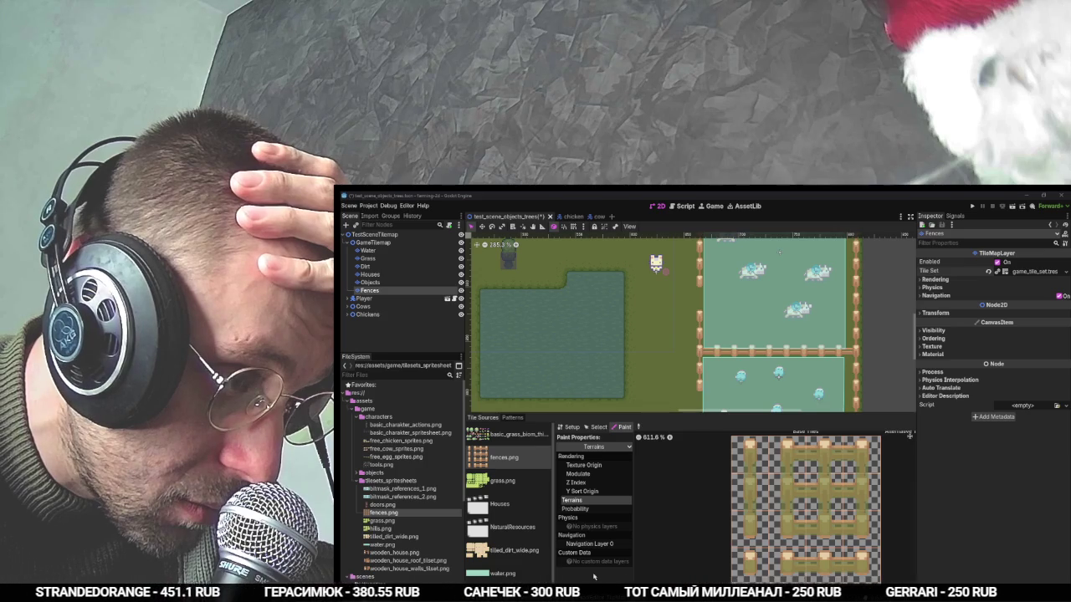
{"action": "left_click", "coordinate": [572, 500]}
{"action": "left_click", "coordinate": [510, 434]}
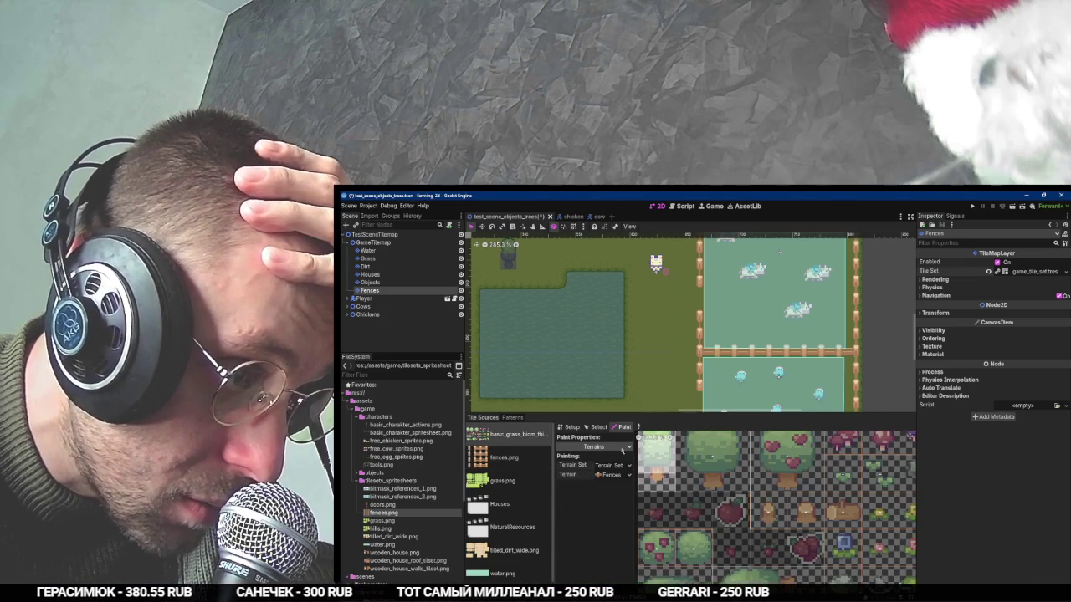
{"action": "scroll", "coordinate": [834, 508], "scroll_direction": "down", "scroll_amount": 2}
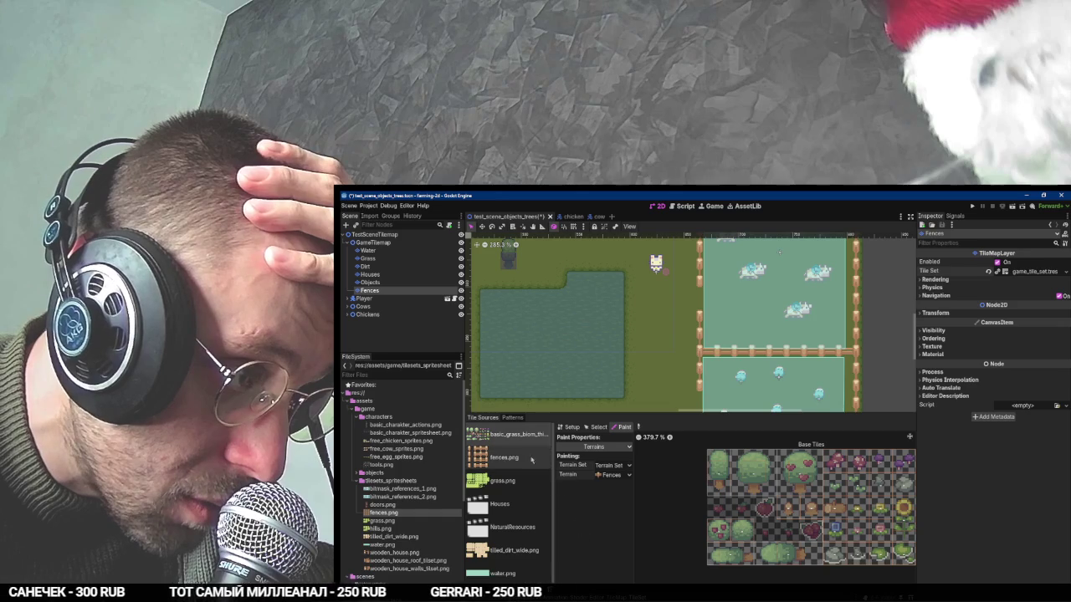
{"action": "left_click", "coordinate": [594, 448]}
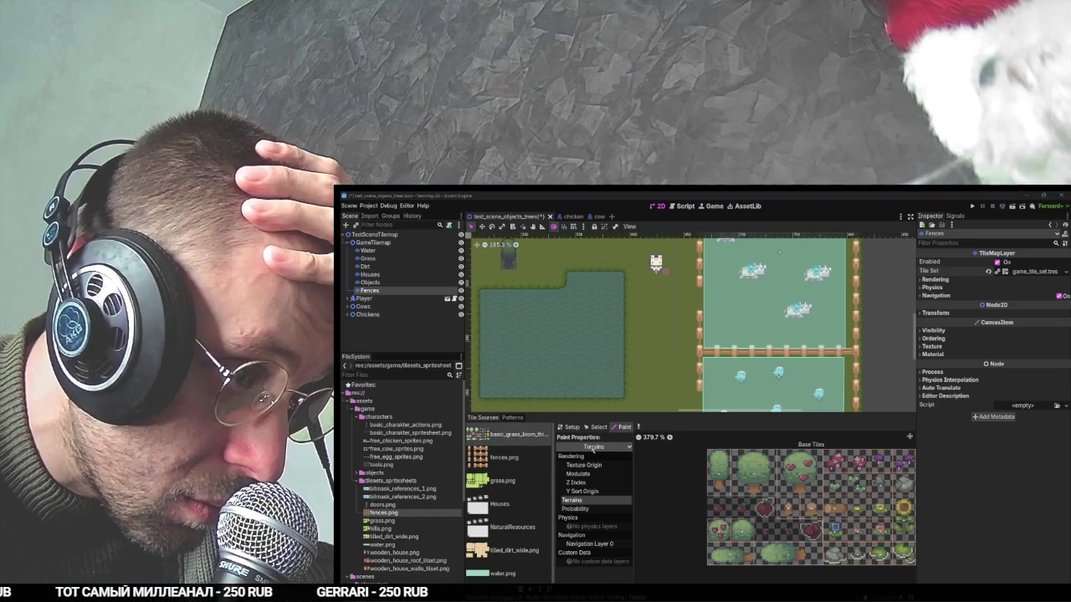
{"action": "left_click", "coordinate": [570, 427]}
{"action": "left_click", "coordinate": [569, 428]}
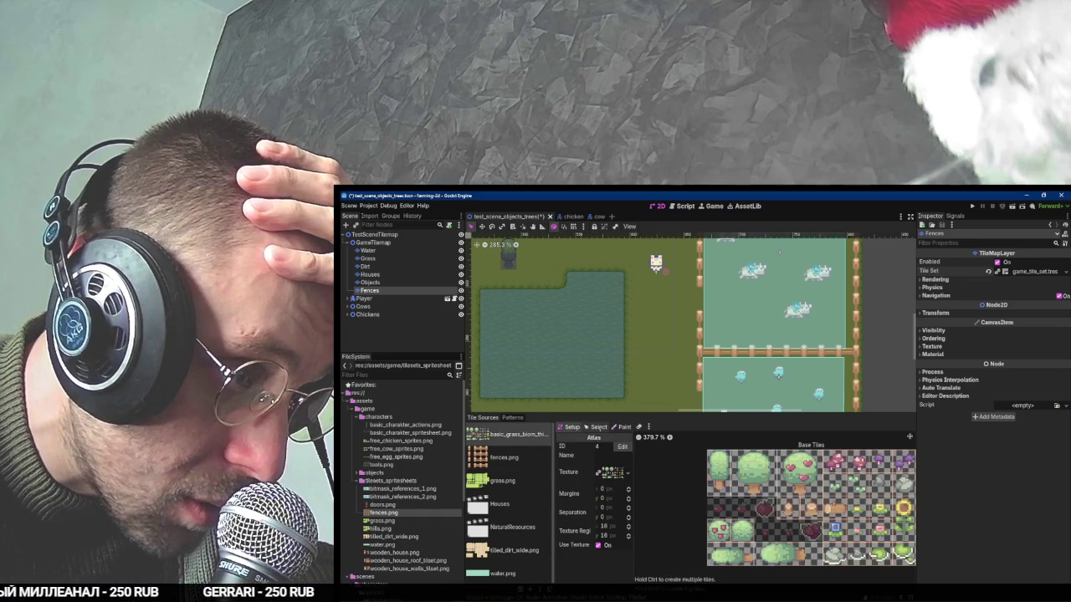
{"action": "left_click", "coordinate": [596, 426]}
Select the two tree tiles and check their terrain settings.
{"action": "left_click", "coordinate": [721, 472]}
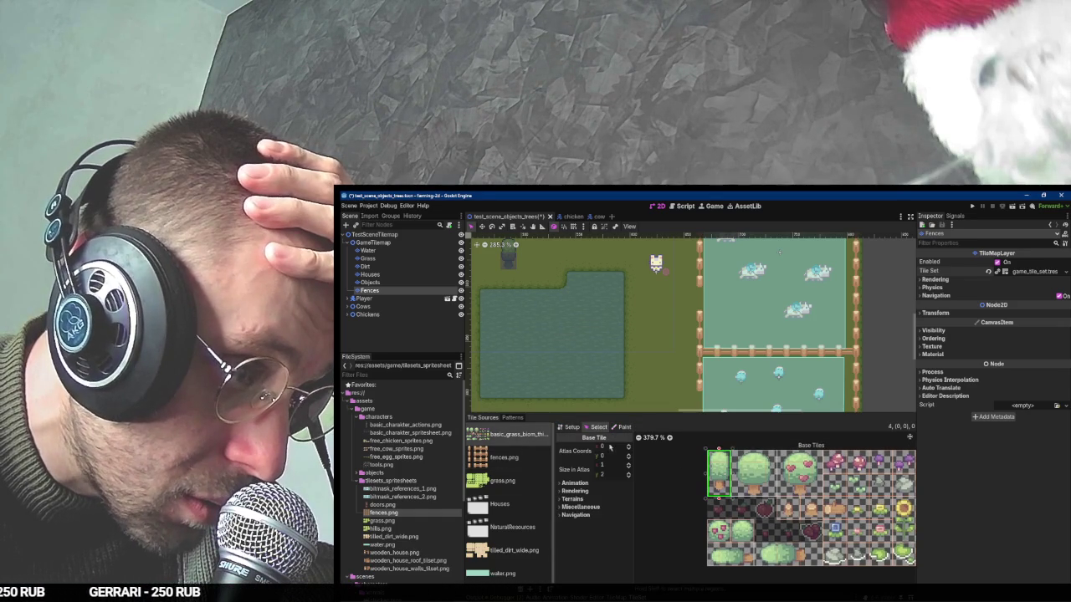
{"action": "left_click", "coordinate": [752, 473]}
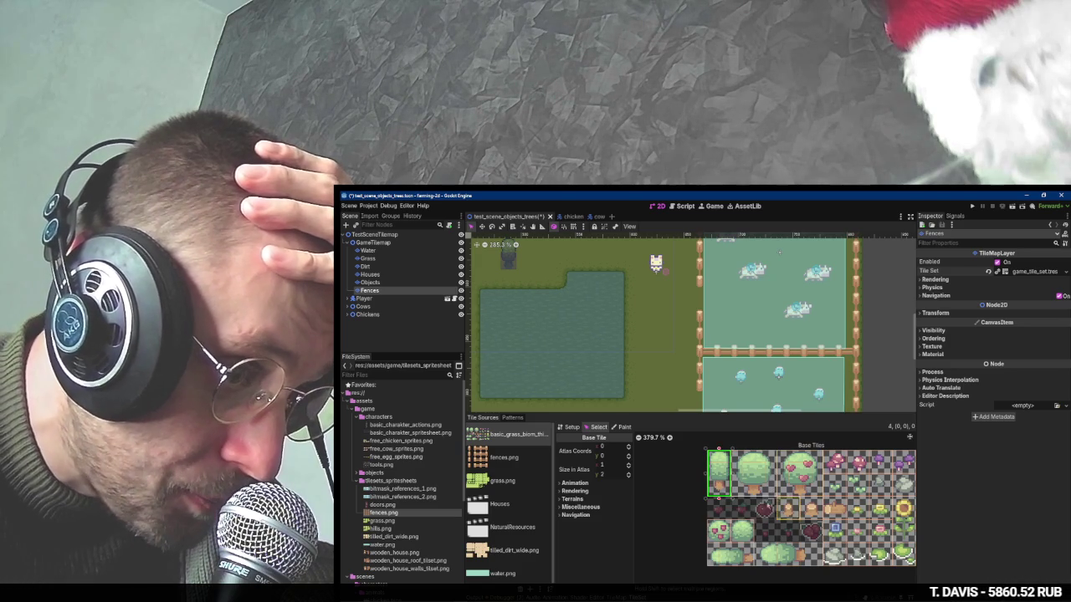
{"action": "scroll", "coordinate": [756, 500], "scroll_direction": "up", "scroll_amount": 3}
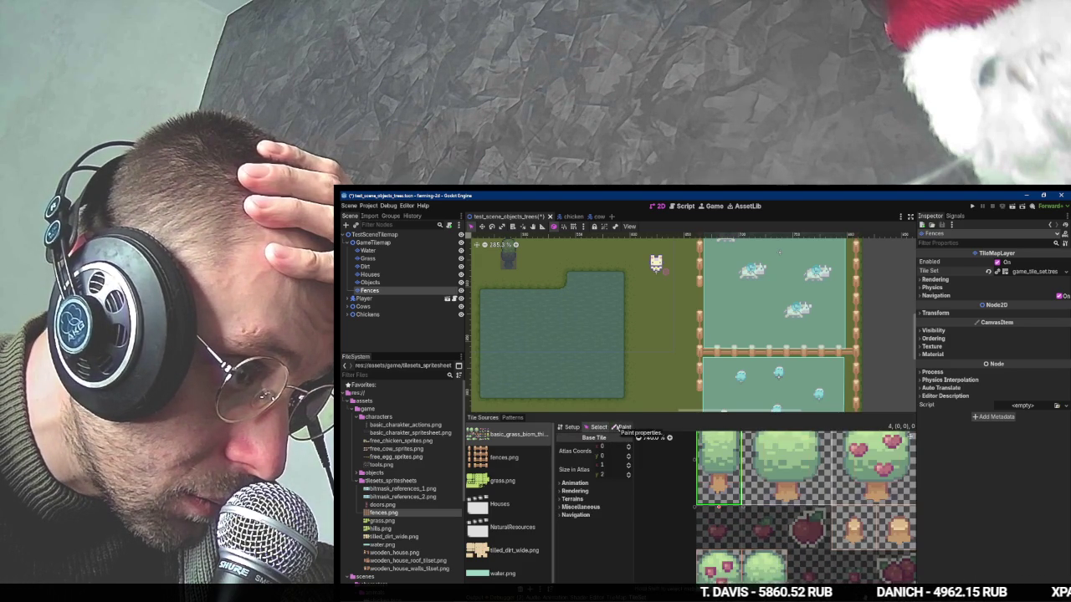
{"action": "left_click", "coordinate": [588, 500]}
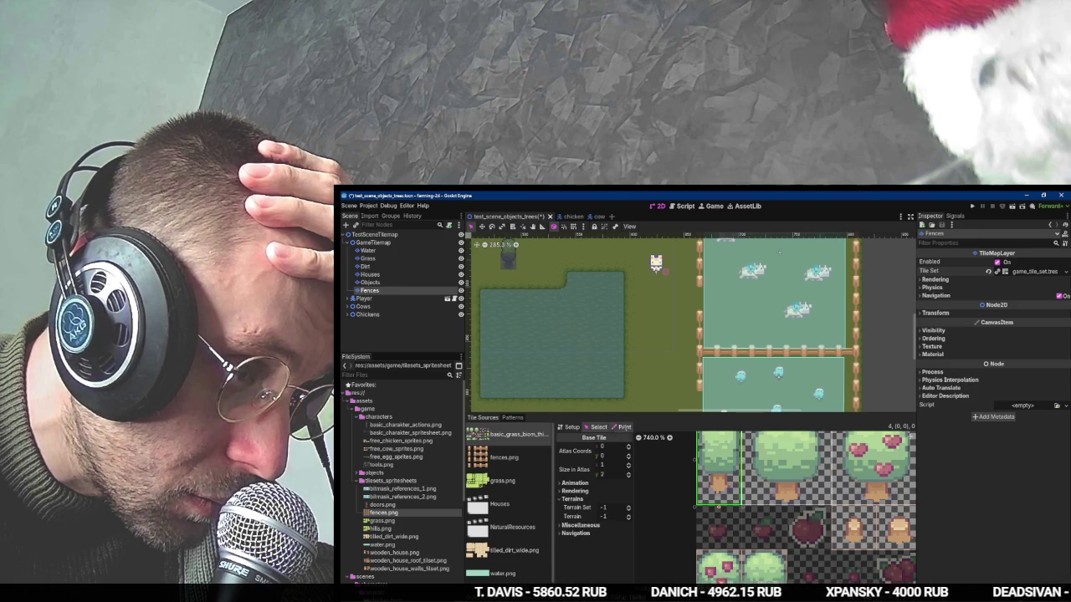
{"action": "left_click", "coordinate": [621, 428]}
{"action": "left_click", "coordinate": [607, 447]}
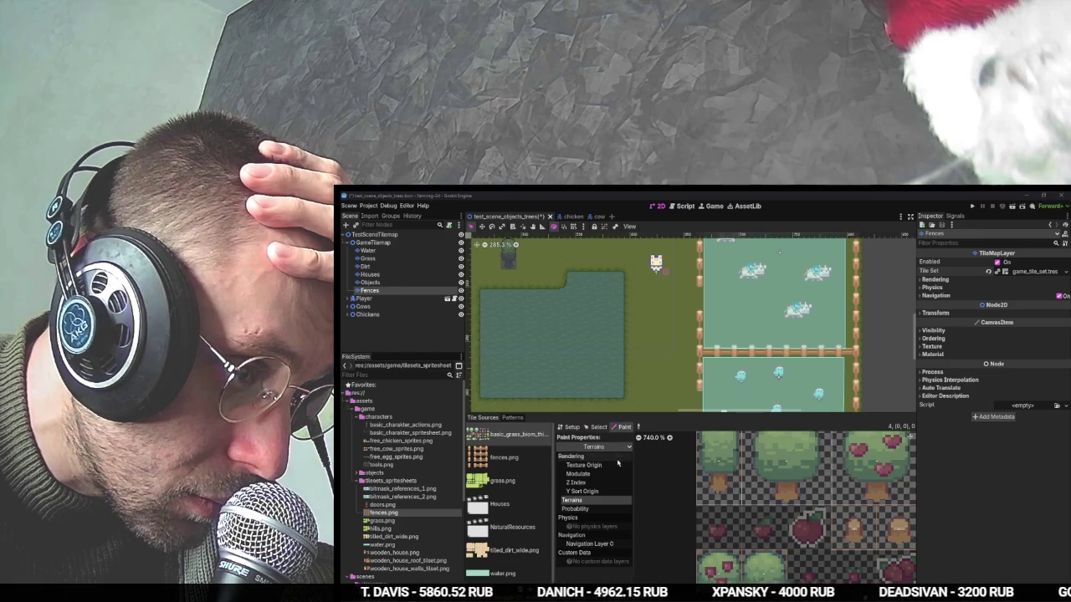
{"action": "left_click", "coordinate": [598, 580]}
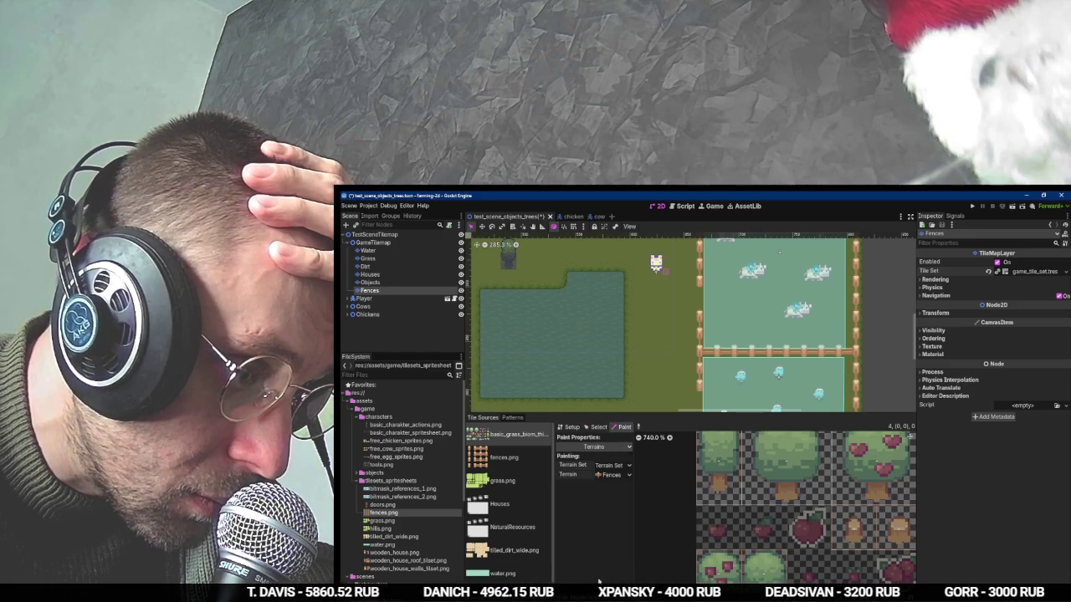
Enable Y Sort under Ordering for the Fences layer in the Inspector.
{"action": "left_click", "coordinate": [1036, 289]}
{"action": "left_click", "coordinate": [1036, 289]}
{"action": "left_click", "coordinate": [1017, 279]}
{"action": "left_click", "coordinate": [1019, 279]}
{"action": "left_click", "coordinate": [1018, 288]}
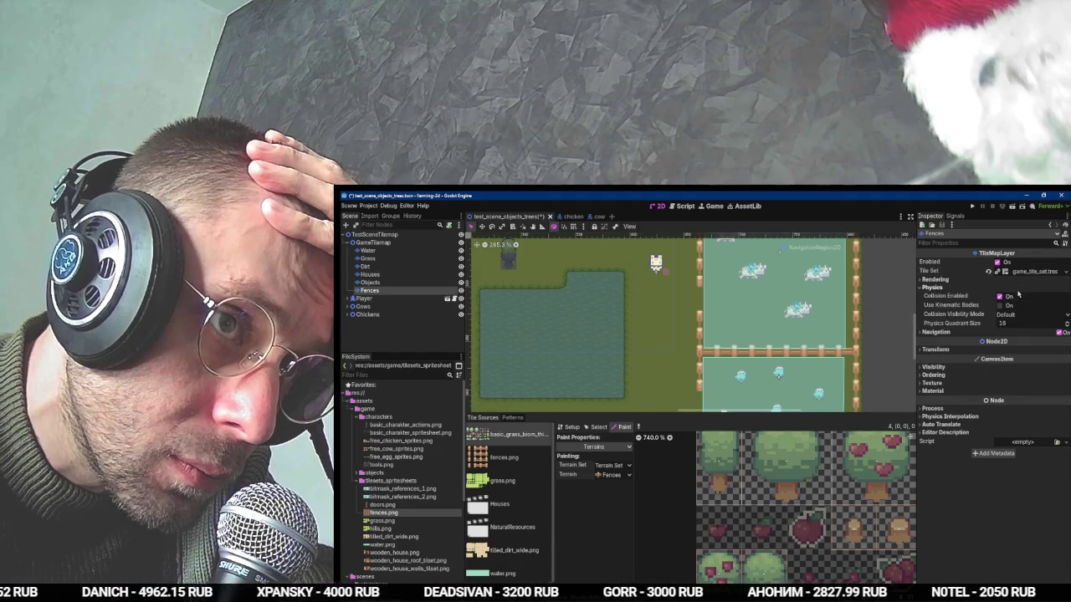
{"action": "left_click", "coordinate": [1014, 279]}
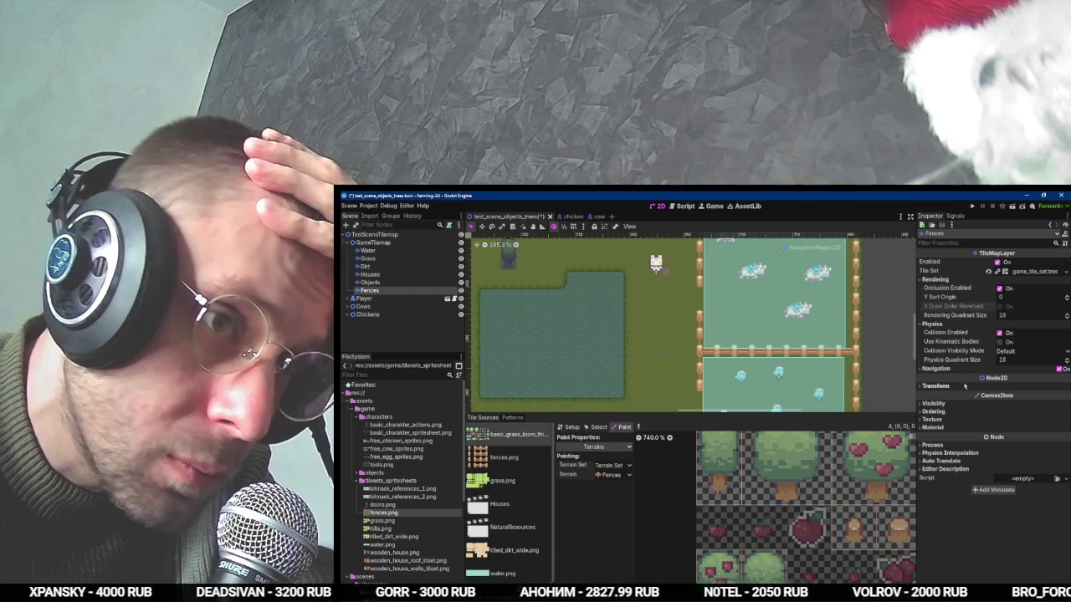
{"action": "left_click", "coordinate": [1017, 412]}
{"action": "left_click", "coordinate": [1018, 438]}
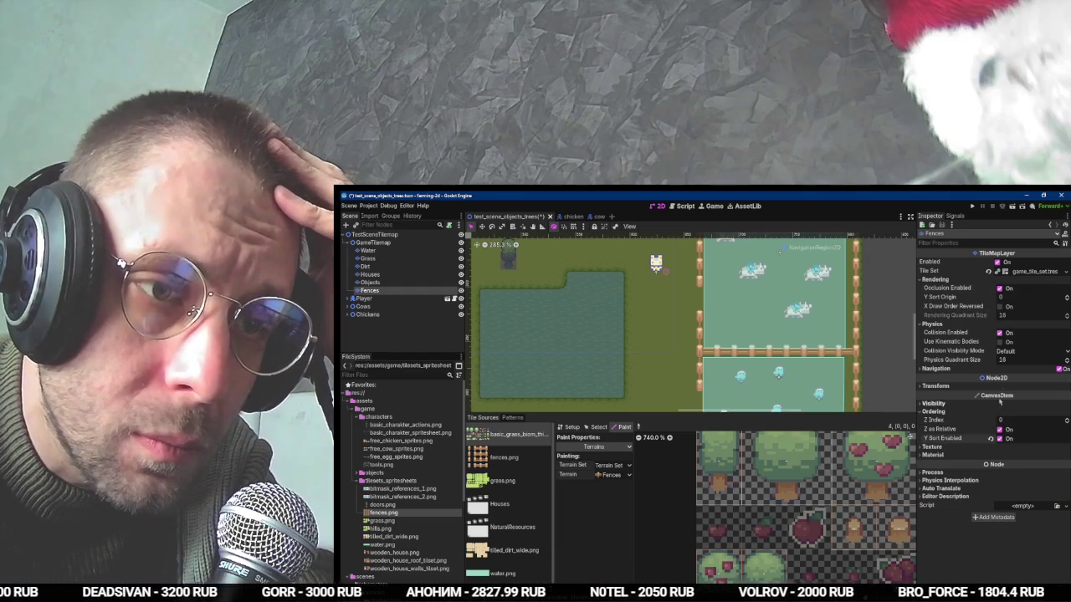
Review the tile set's physics layers, check the Houses layer's tile set, and run the game with F5.
{"action": "left_click", "coordinate": [1024, 272]}
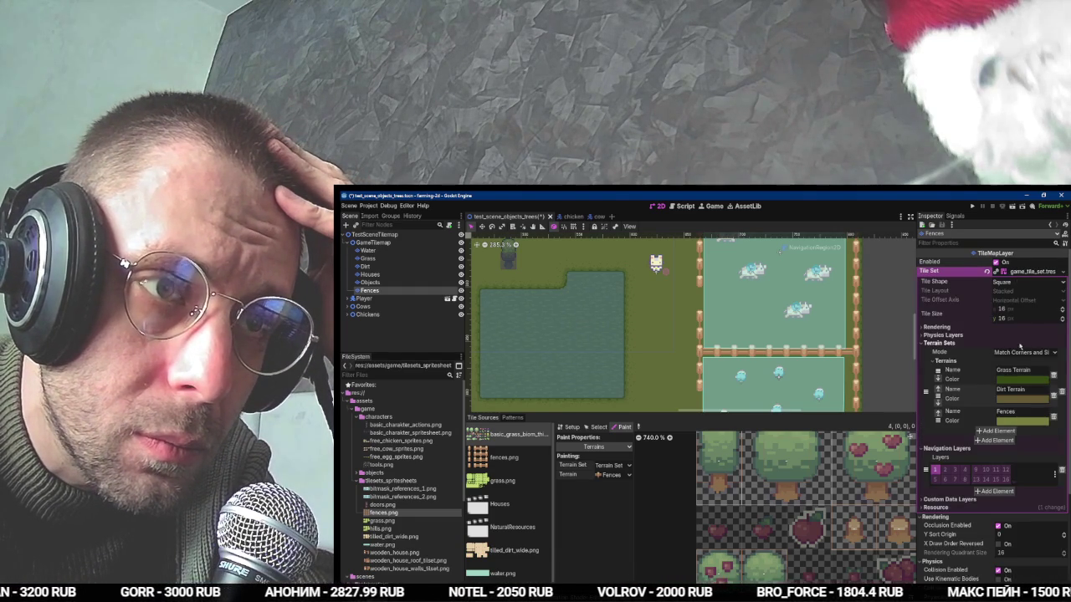
{"action": "left_click", "coordinate": [956, 336]}
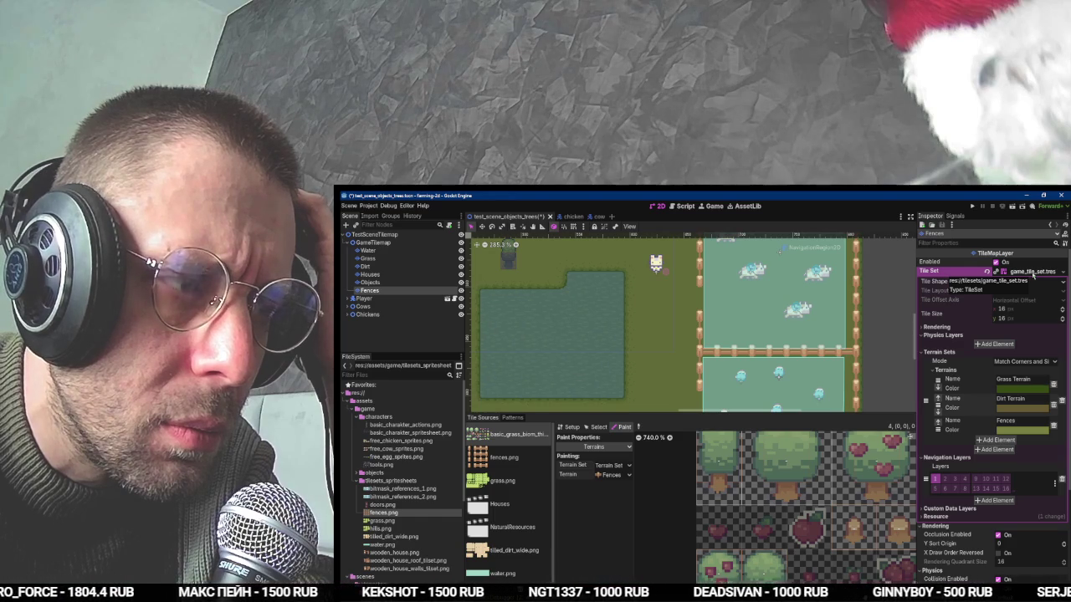
{"action": "left_click", "coordinate": [455, 274]}
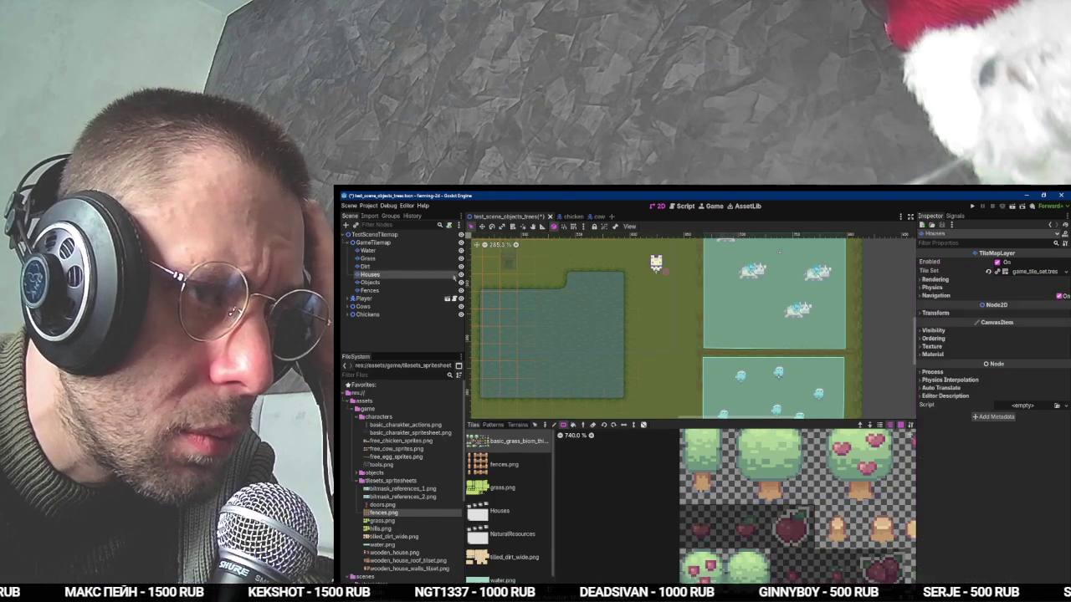
{"action": "left_click", "coordinate": [1035, 272]}
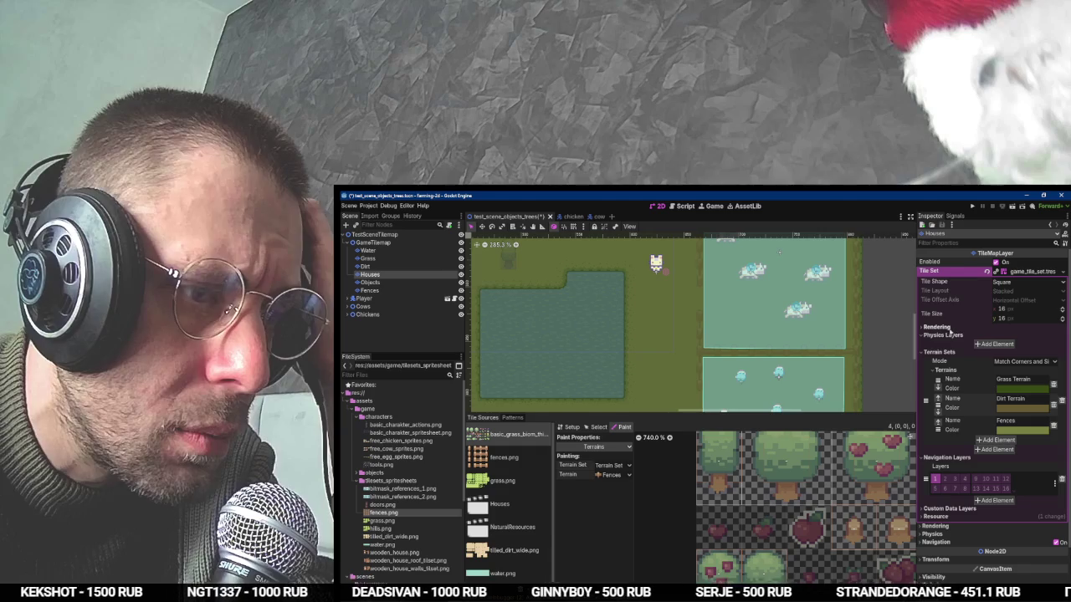
{"action": "key", "text": "F5"}
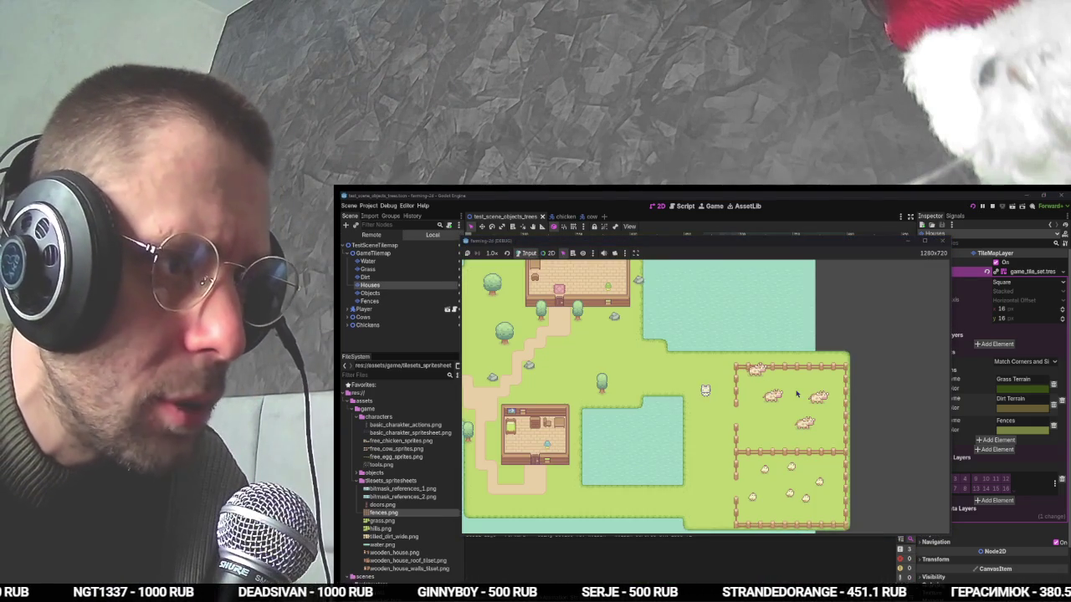
Walk the player up, right and left around the farm, then stop the game with F8.
{"action": "key", "text": "w"}
{"action": "key", "text": "d"}
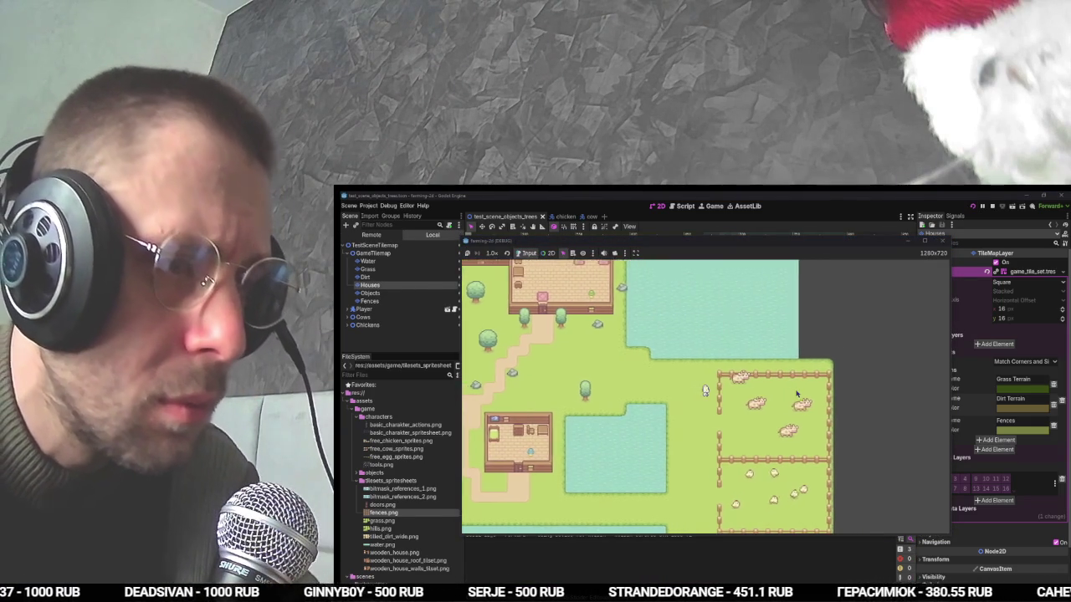
{"action": "key", "text": "a"}
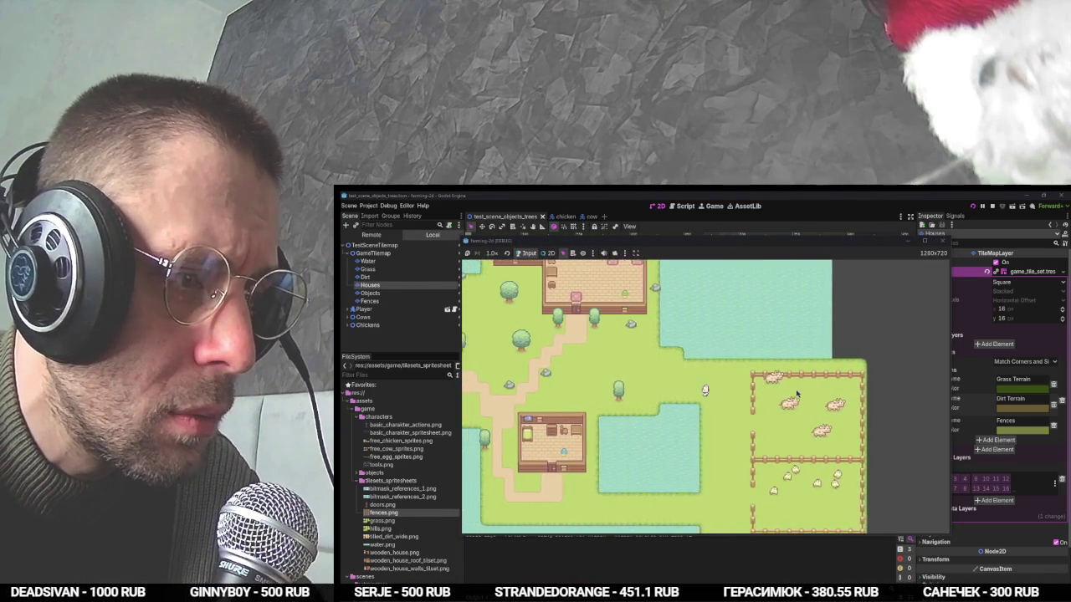
{"action": "key", "text": "a"}
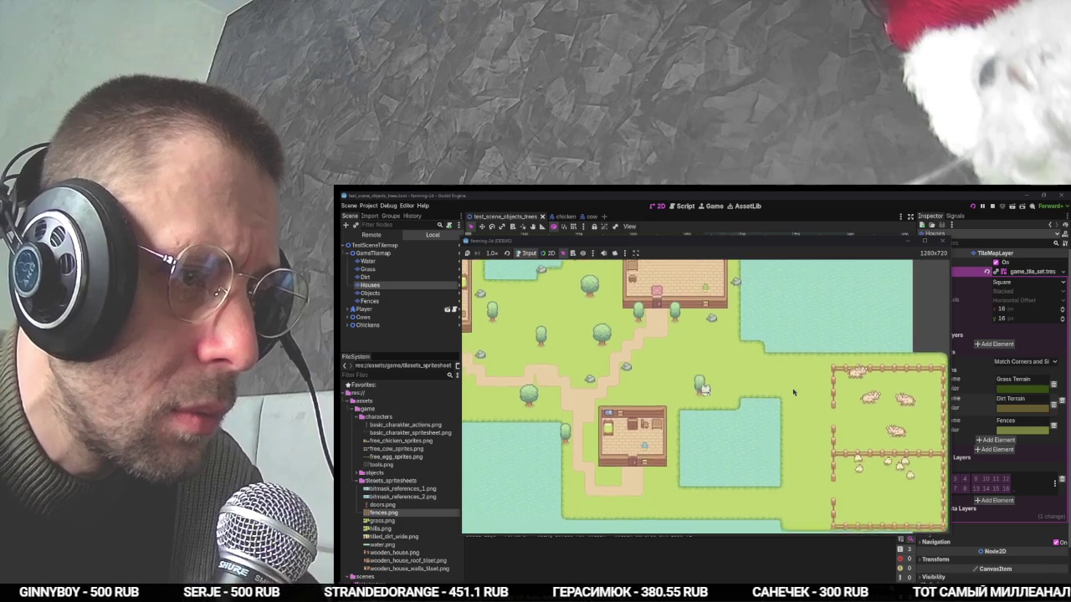
{"action": "key", "text": "w"}
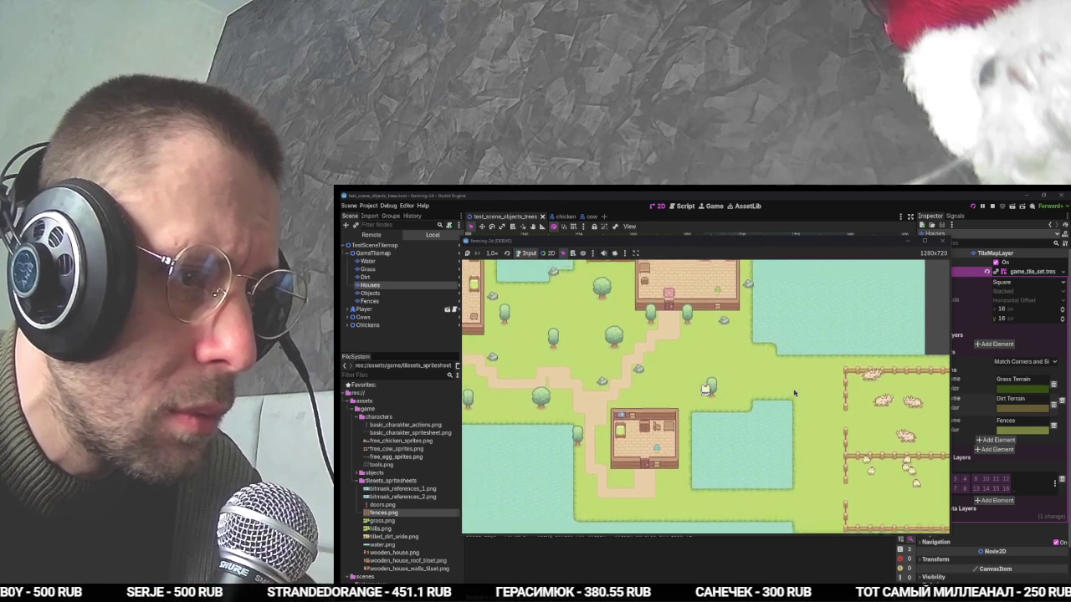
{"action": "key", "text": "w"}
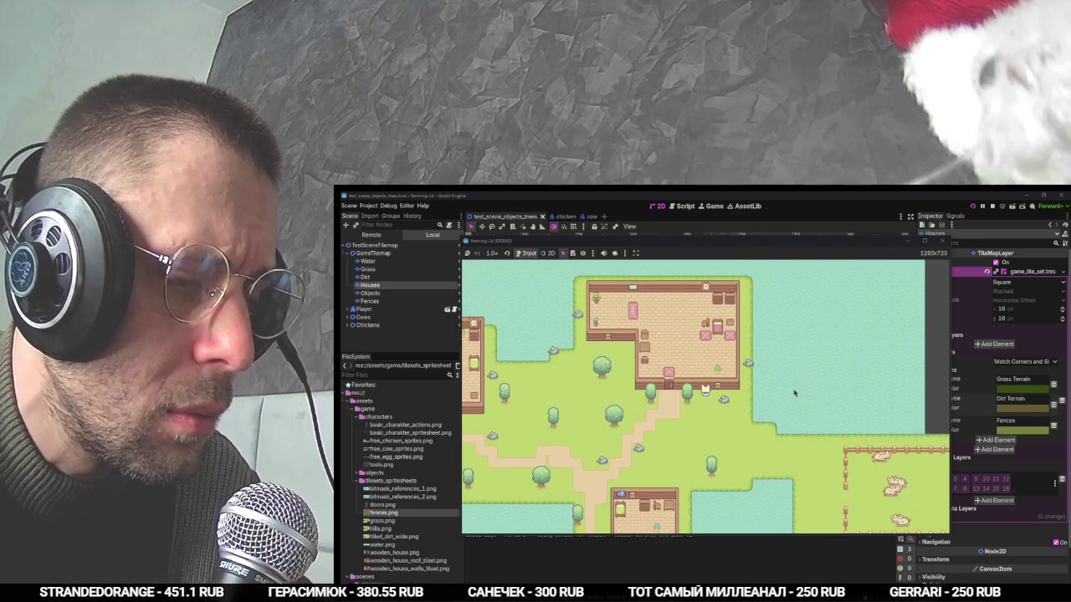
{"action": "key", "text": "F8"}
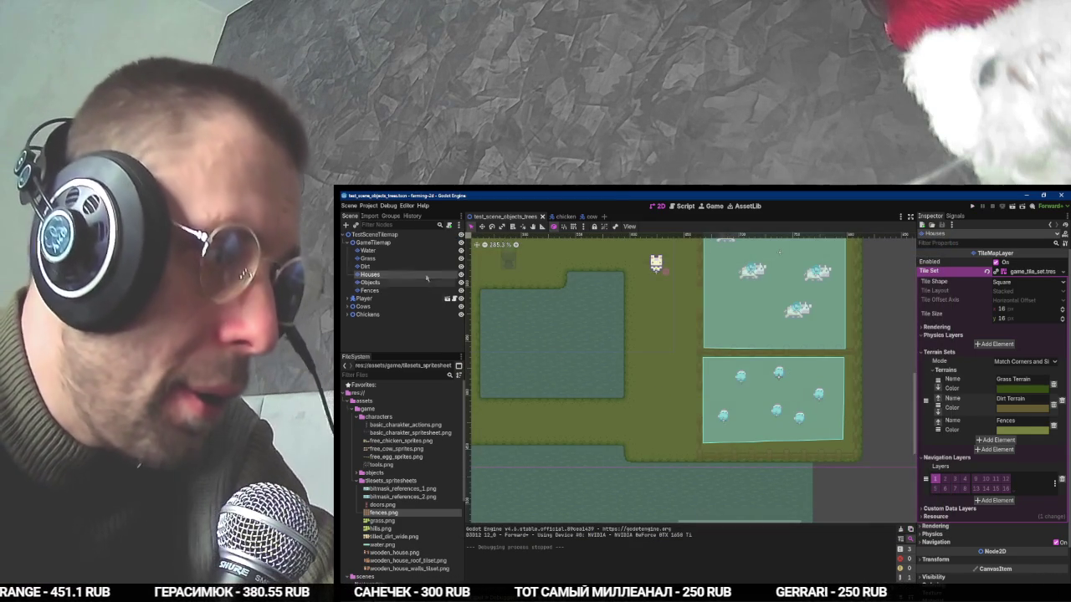
Open rock.tscn from the NaturalResources scene collection in the TileMap panel.
{"action": "left_click", "coordinate": [433, 275]}
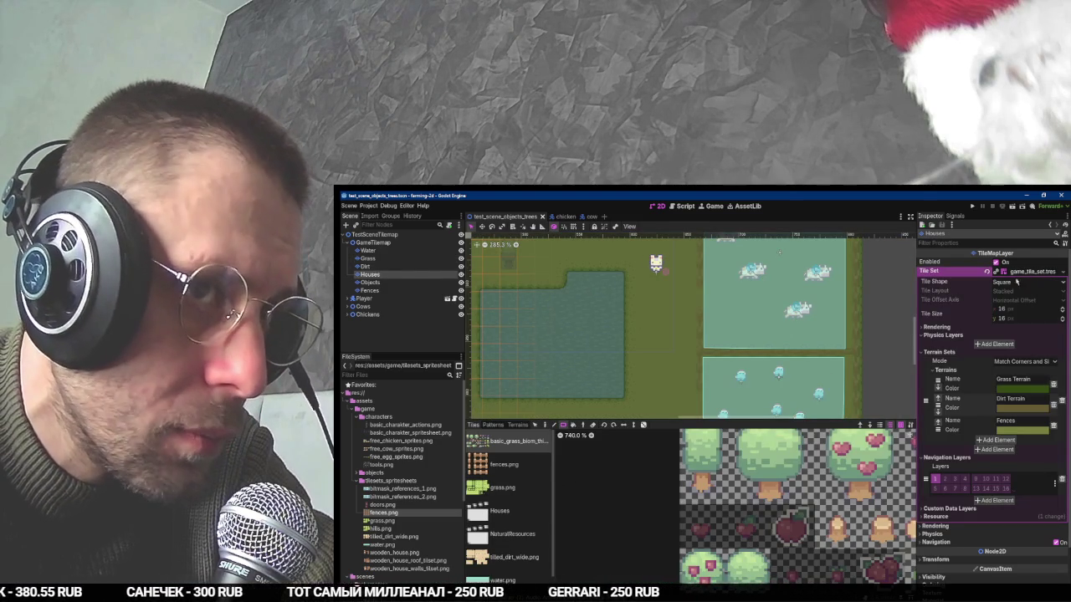
{"action": "scroll", "coordinate": [506, 485], "scroll_direction": "down", "scroll_amount": 1}
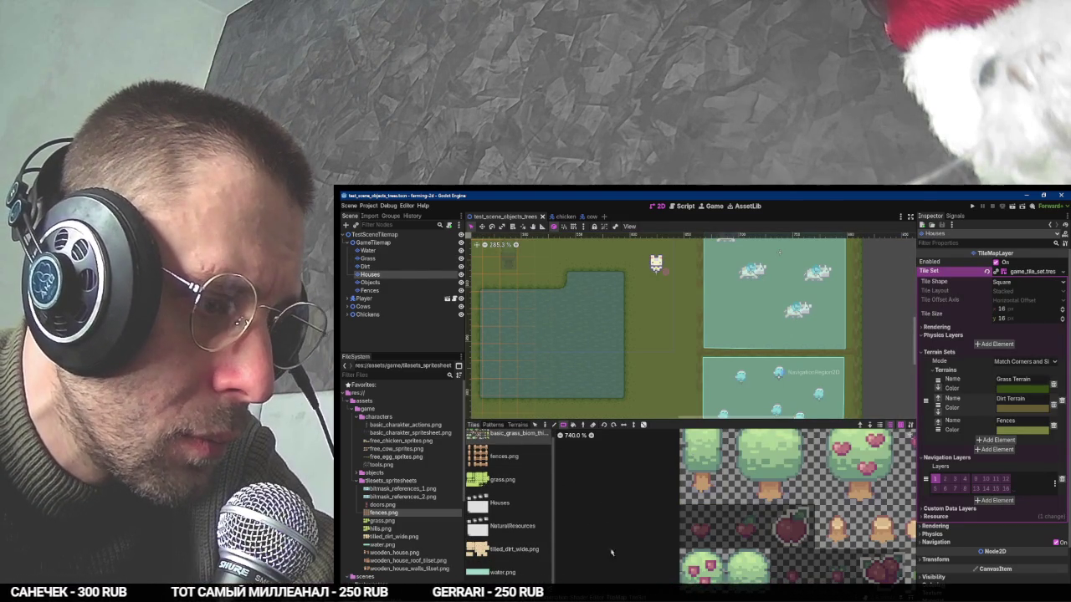
{"action": "left_click", "coordinate": [501, 503]}
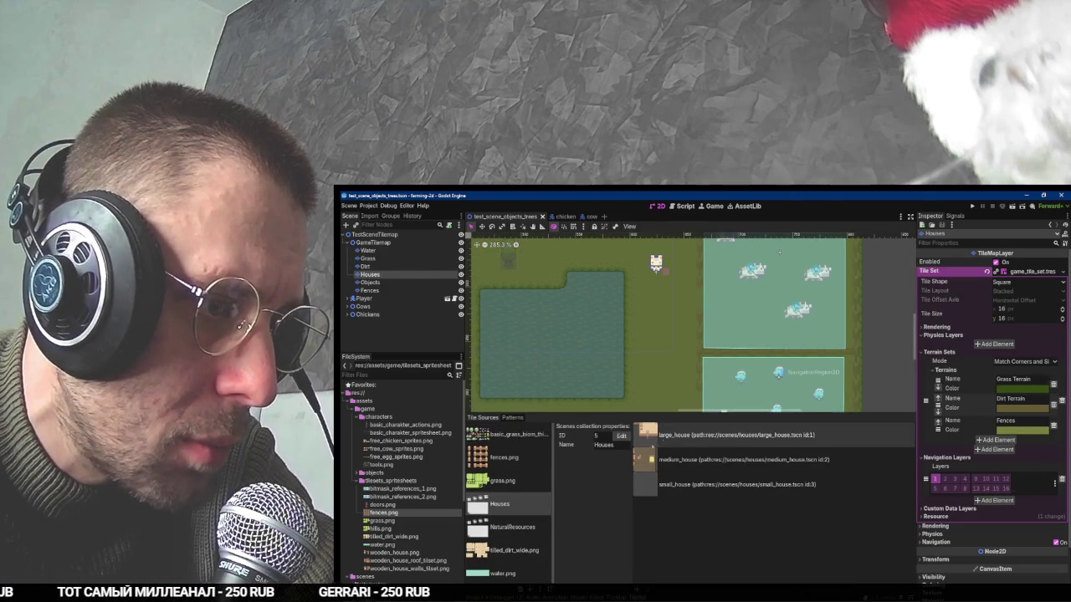
{"action": "left_click", "coordinate": [512, 527]}
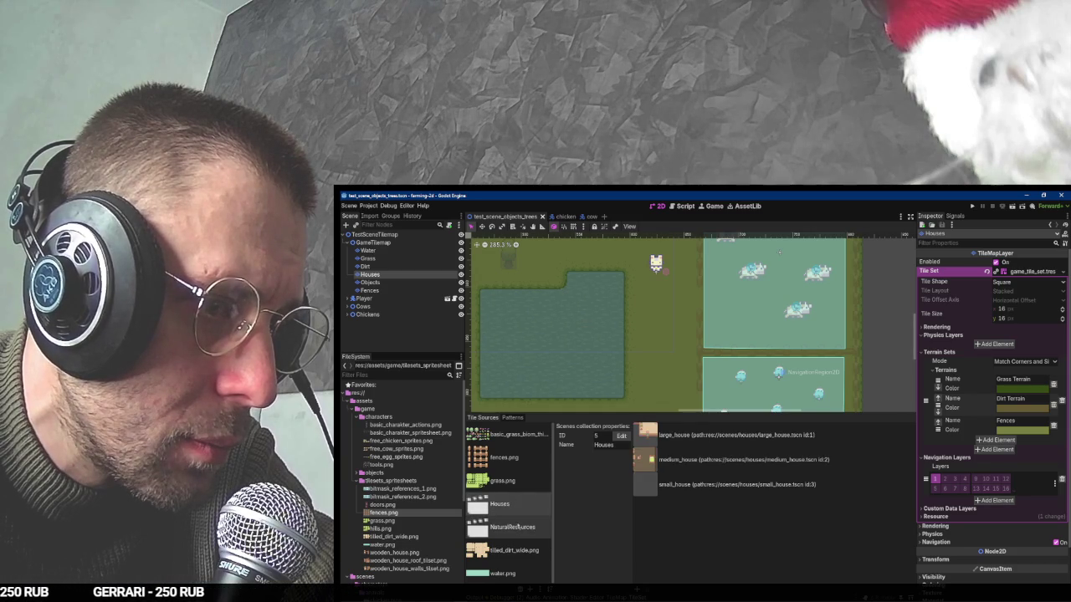
{"action": "double_click", "coordinate": [715, 479]}
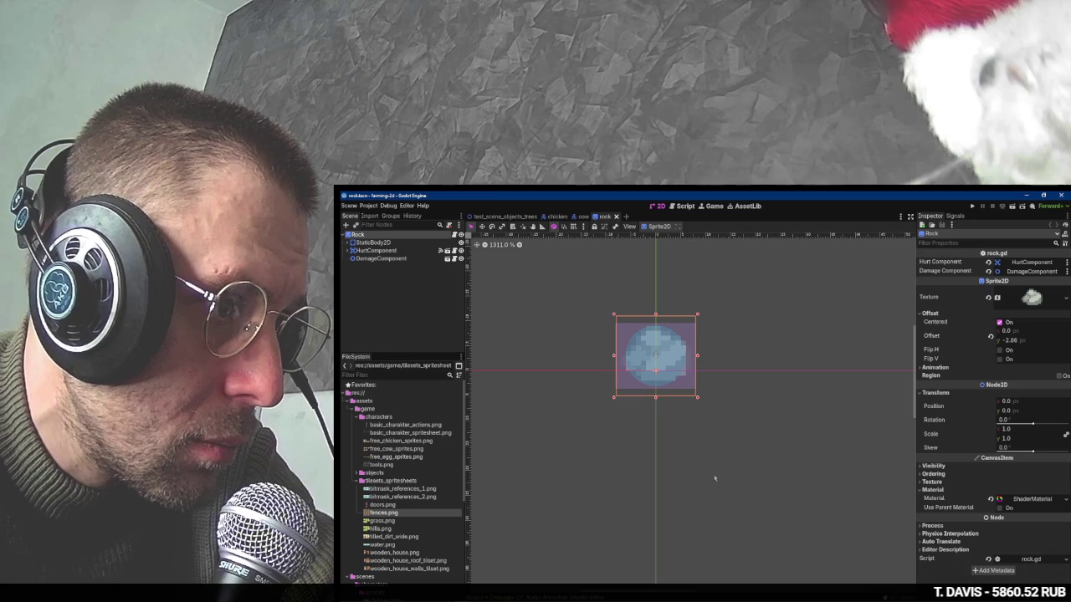
Close the rock, cow and chicken scene tabs.
{"action": "middle_click", "coordinate": [604, 218]}
{"action": "left_click", "coordinate": [595, 217]}
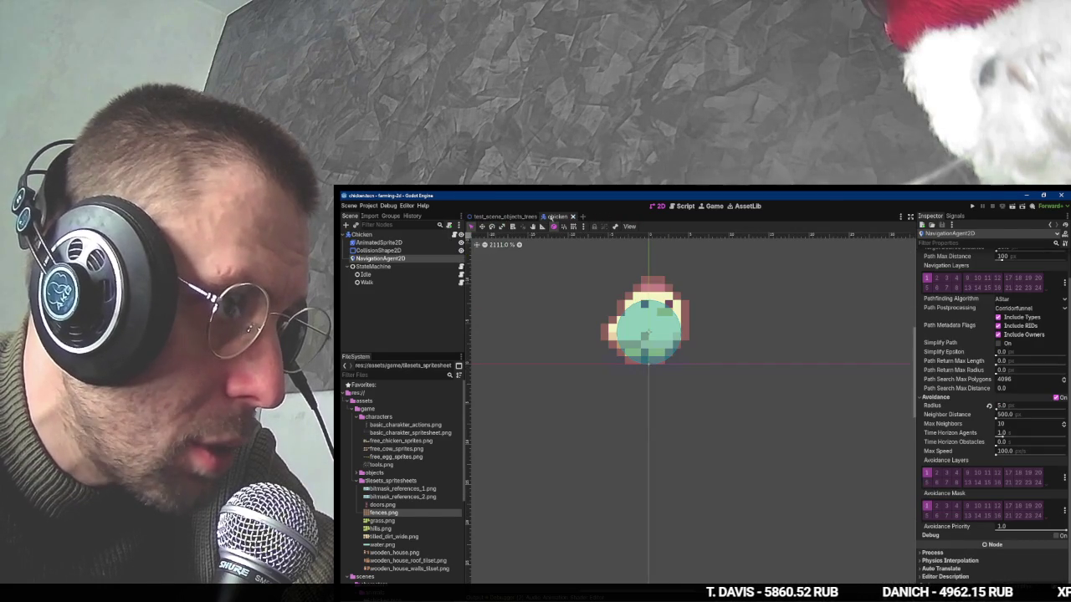
{"action": "middle_click", "coordinate": [554, 217]}
Open large_house.tscn from the Houses collection, inspect its Floor layer, then close it.
{"action": "scroll", "coordinate": [532, 496], "scroll_direction": "down", "scroll_amount": 1}
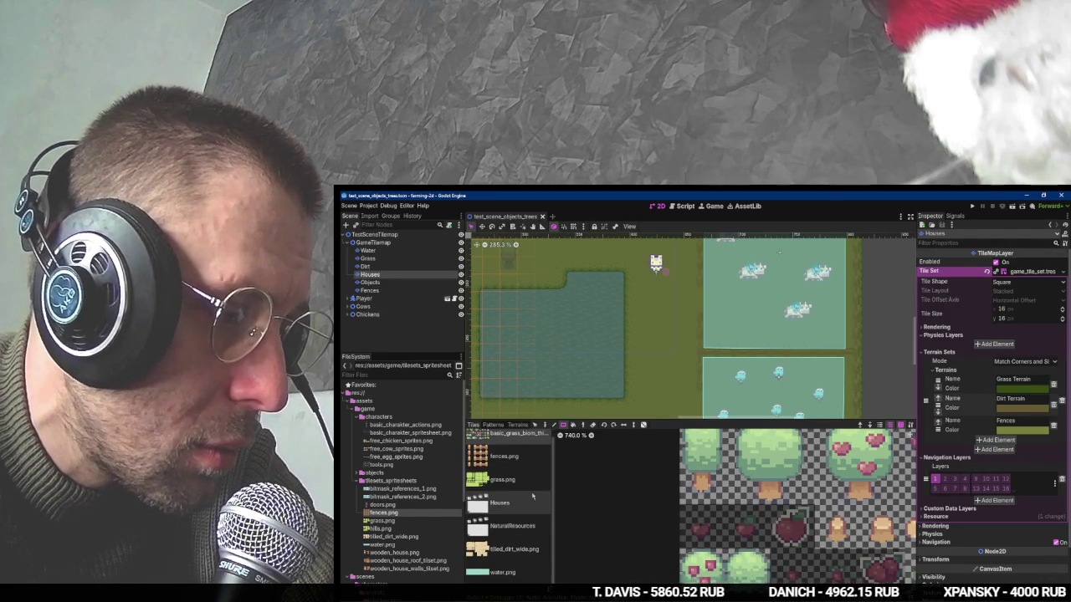
{"action": "left_click", "coordinate": [526, 508]}
{"action": "double_click", "coordinate": [711, 435]}
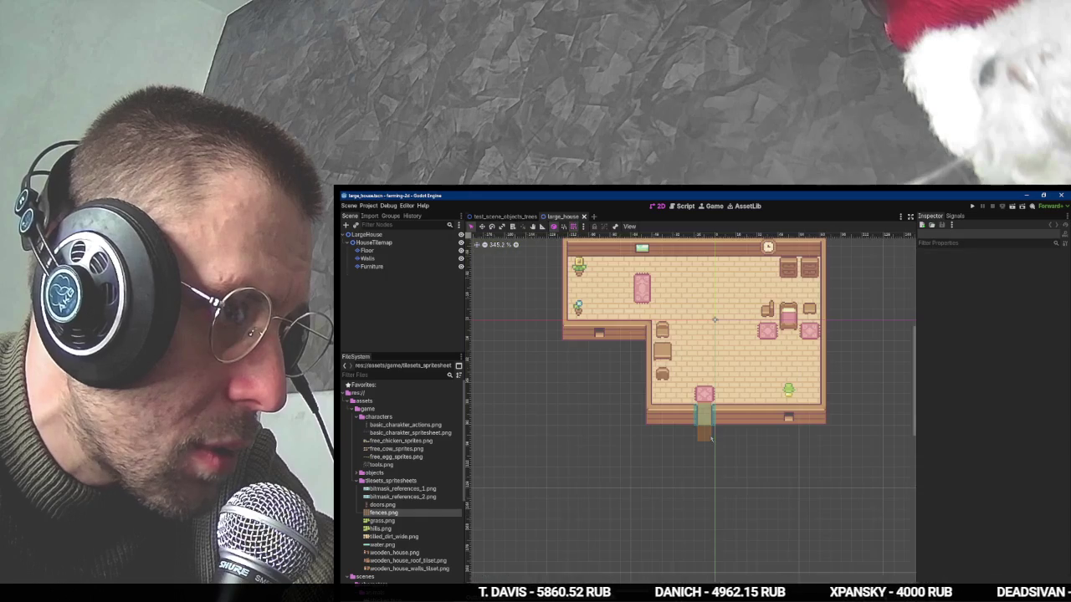
{"action": "left_click", "coordinate": [368, 250]}
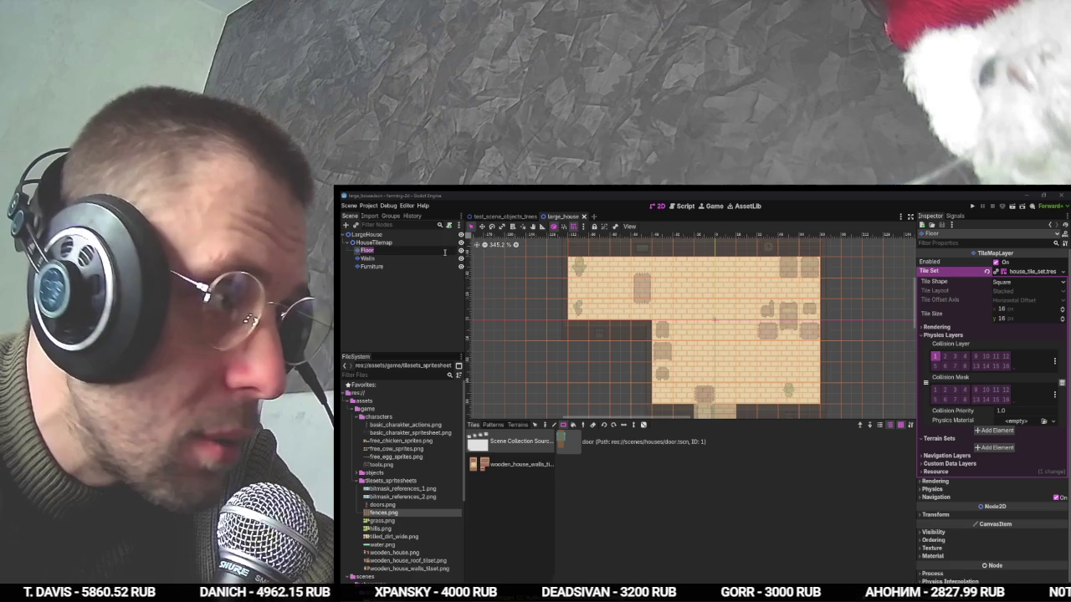
{"action": "left_click", "coordinate": [530, 196]}
{"action": "left_click", "coordinate": [584, 217]}
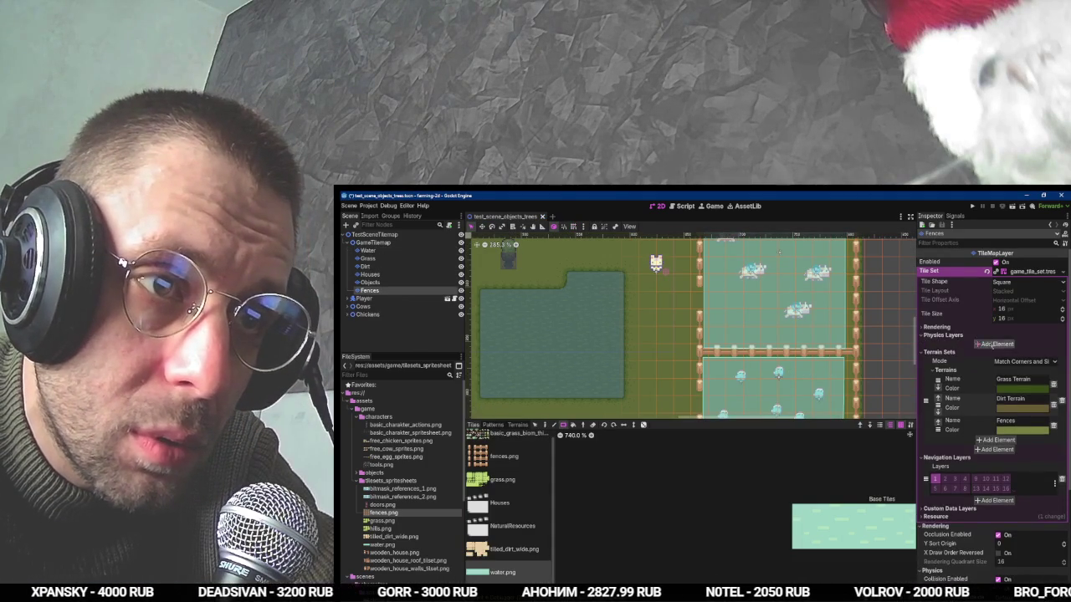
Add a physics layer to the game tile set and paint Physics Layer 0 on fences.png.
{"action": "left_click", "coordinate": [994, 344]}
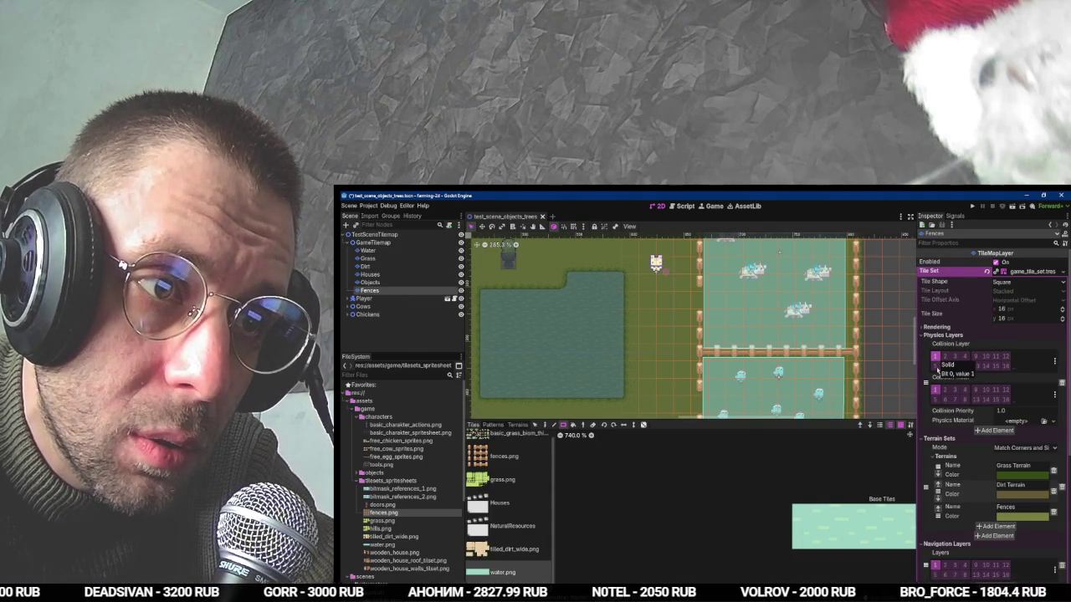
{"action": "left_click", "coordinate": [934, 390]}
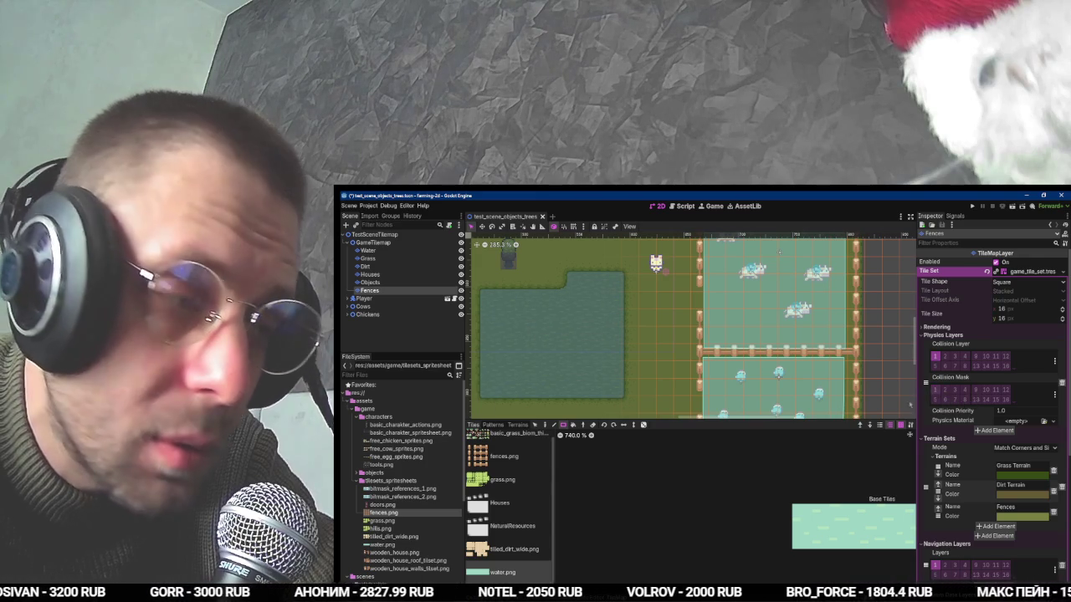
{"action": "left_click", "coordinate": [502, 505]}
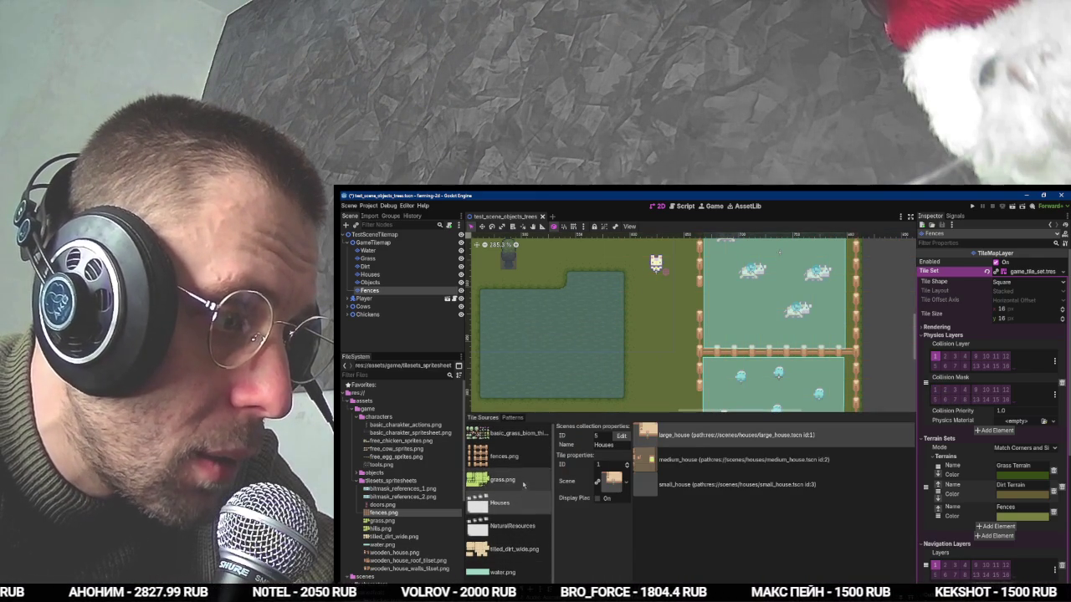
{"action": "left_click", "coordinate": [525, 457]}
{"action": "left_click", "coordinate": [626, 446]}
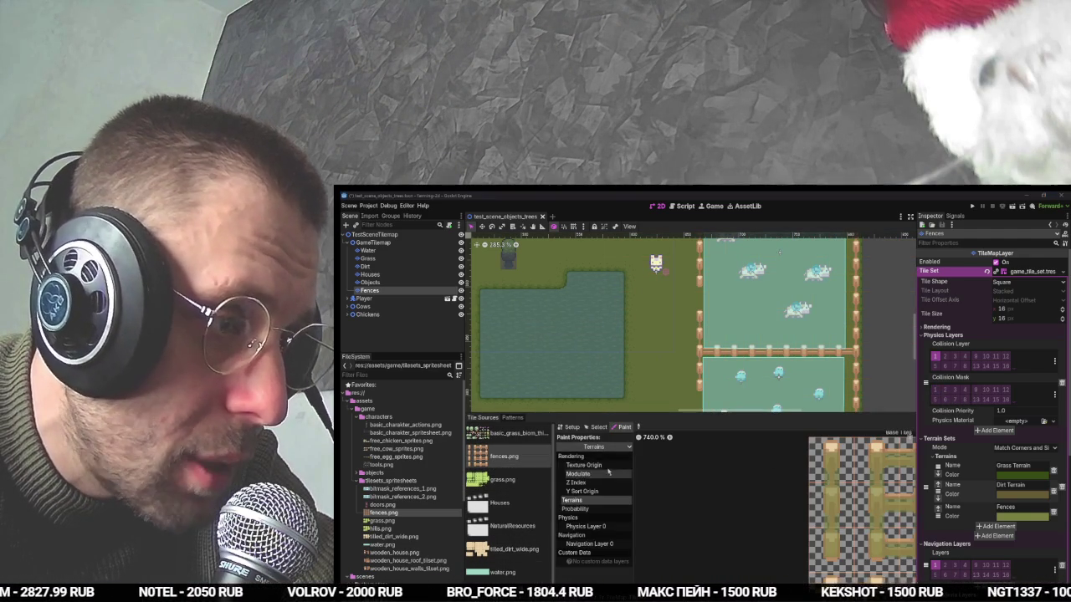
{"action": "left_click", "coordinate": [616, 484]}
{"action": "scroll", "coordinate": [824, 485], "scroll_direction": "right", "scroll_amount": 2}
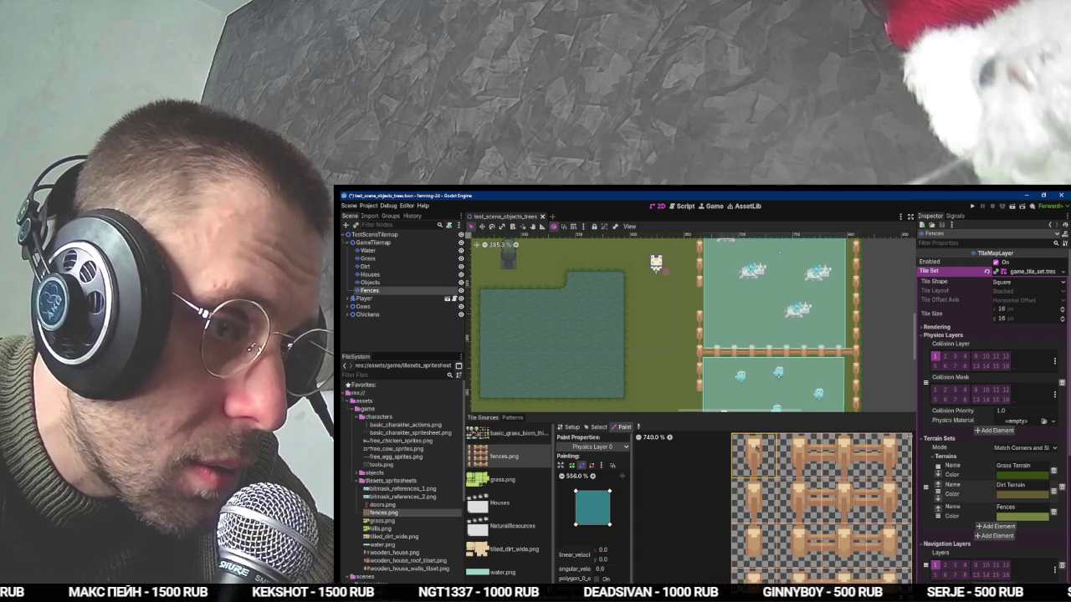
Turn on grid snap and paint the Physics Layer 0 shape onto several fence tiles, including a bottom-row one.
{"action": "left_click", "coordinate": [756, 449]}
{"action": "left_click", "coordinate": [612, 465]}
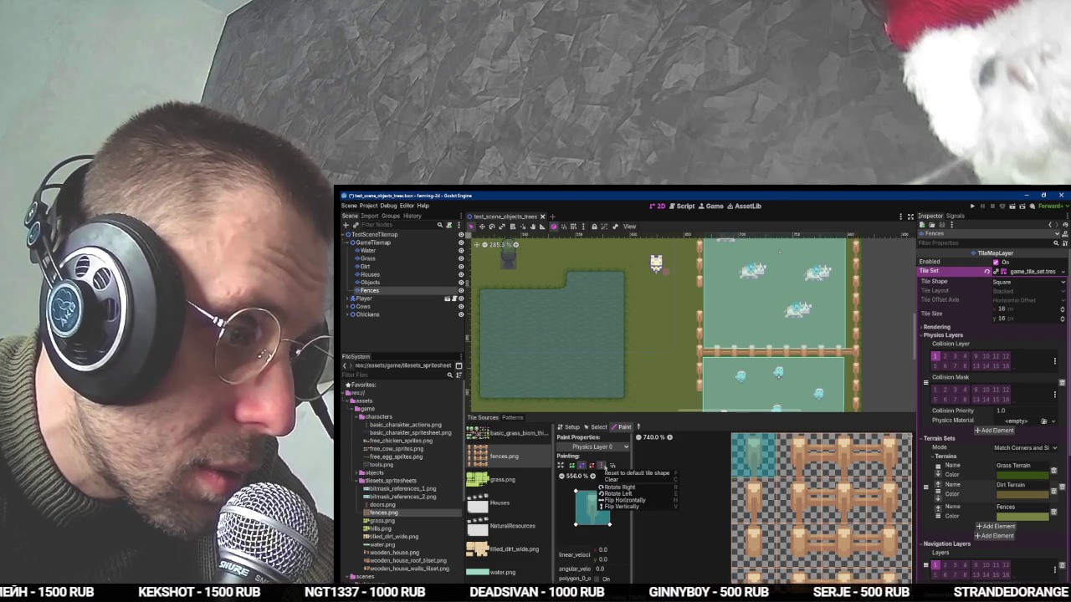
{"action": "left_click", "coordinate": [628, 486]}
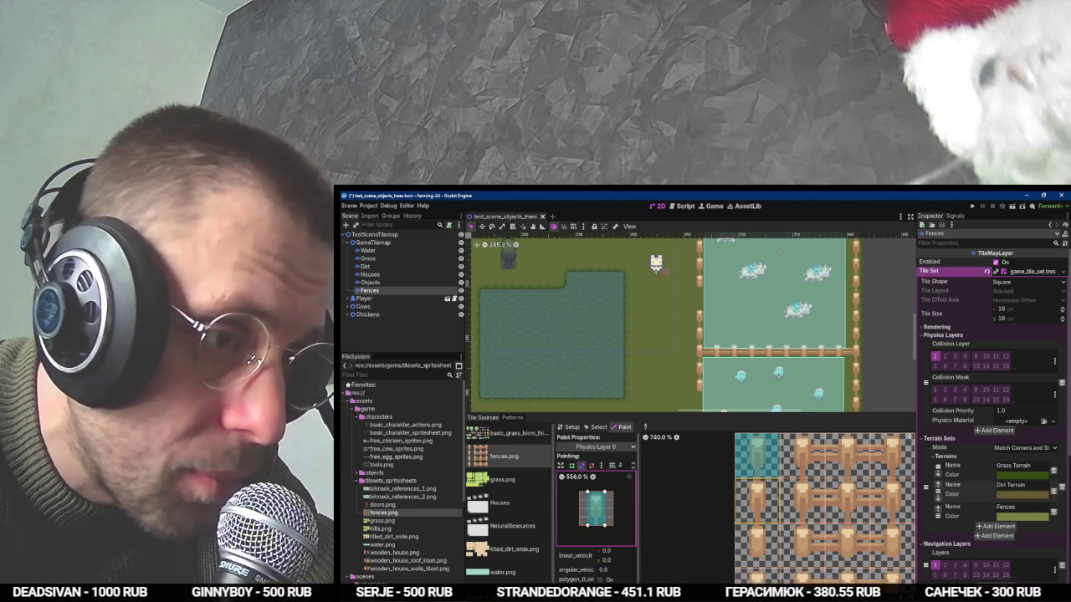
{"action": "left_click_drag", "start_coordinate": [757, 494], "coordinate": [757, 535]}
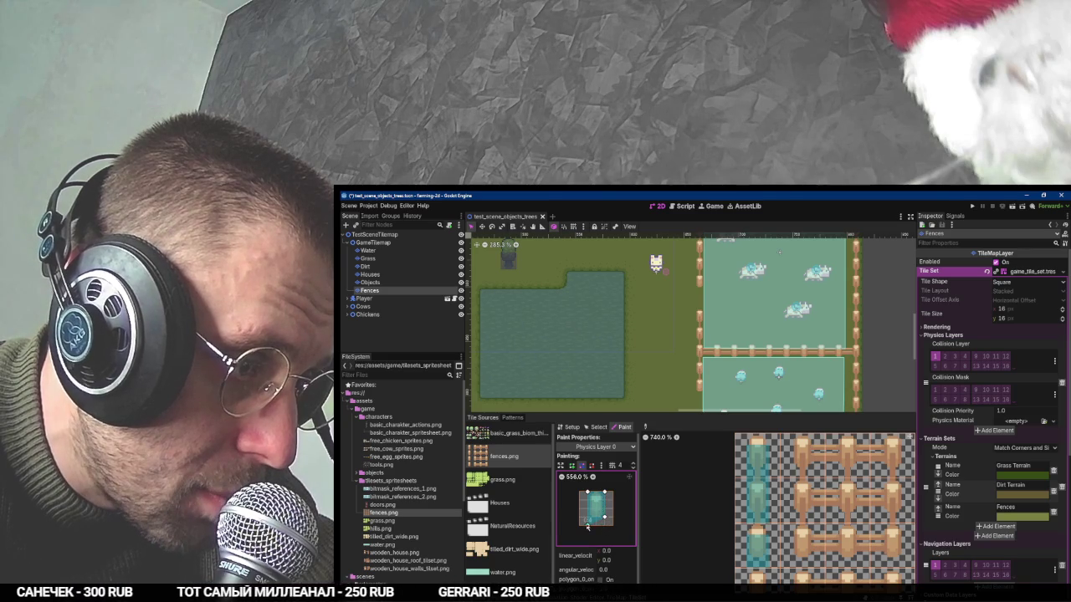
{"action": "scroll", "coordinate": [757, 519], "scroll_direction": "down", "scroll_amount": 2}
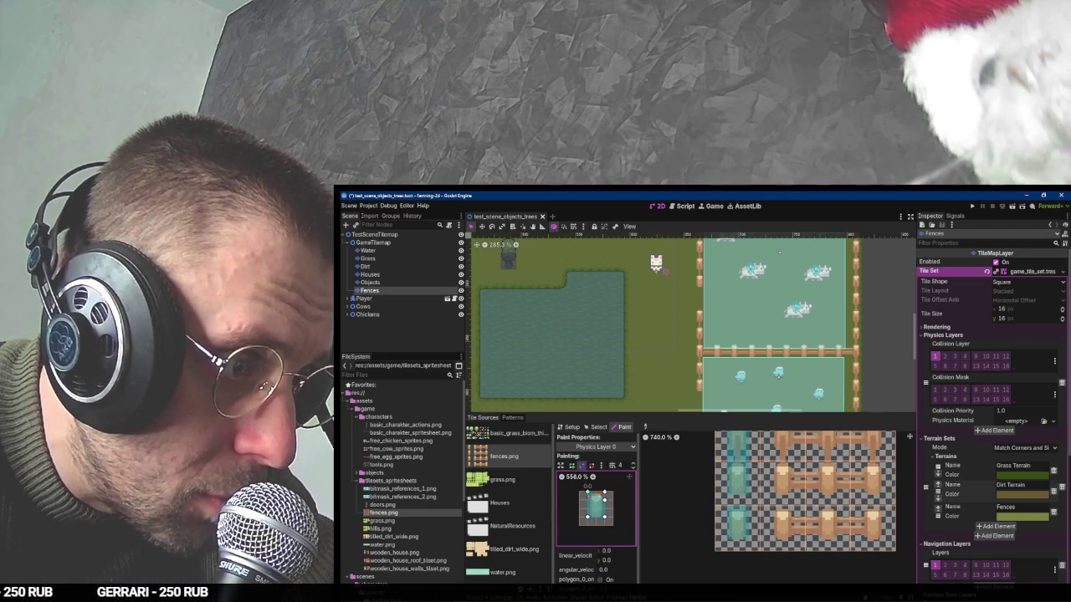
{"action": "scroll", "coordinate": [679, 491], "scroll_direction": "right", "scroll_amount": 3}
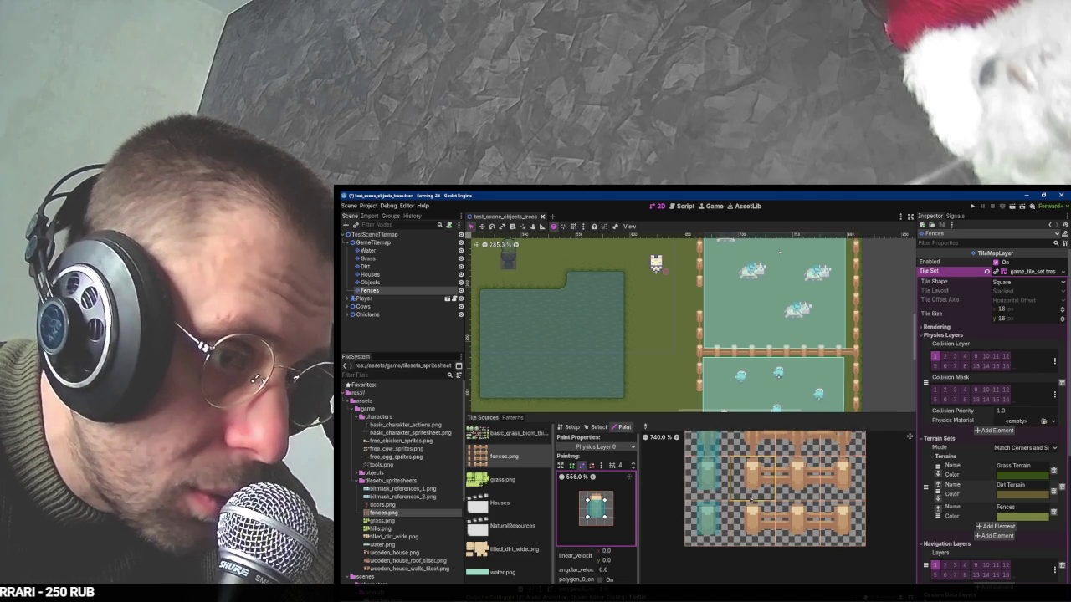
{"action": "left_click", "coordinate": [719, 518]}
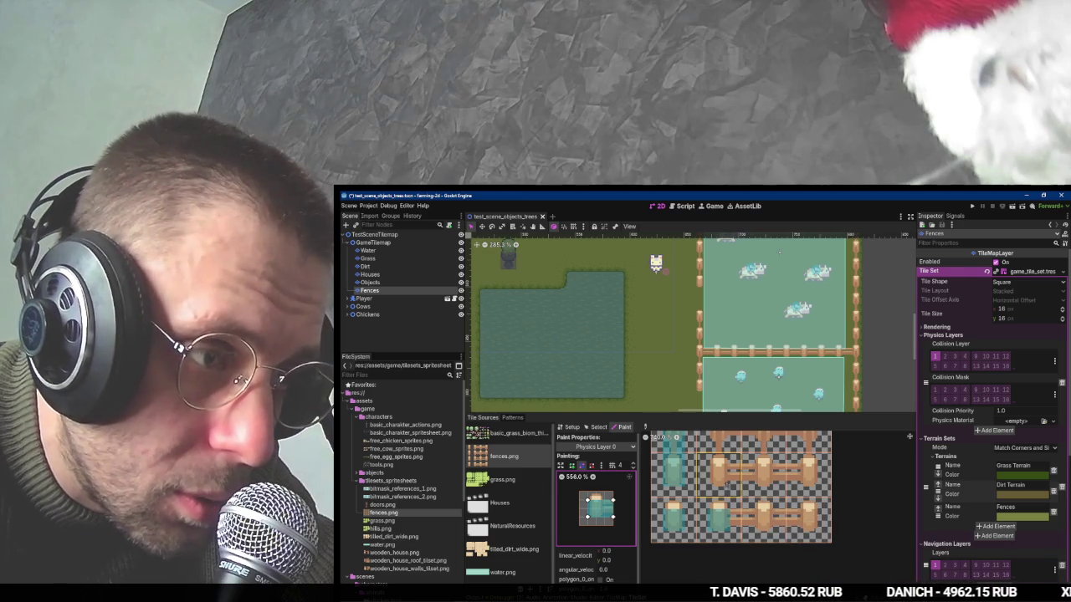
Adjust the polygon's bottom-left corner, then paint collision onto an upper middle fence tile.
{"action": "scroll", "coordinate": [753, 502], "scroll_direction": "up", "scroll_amount": 3}
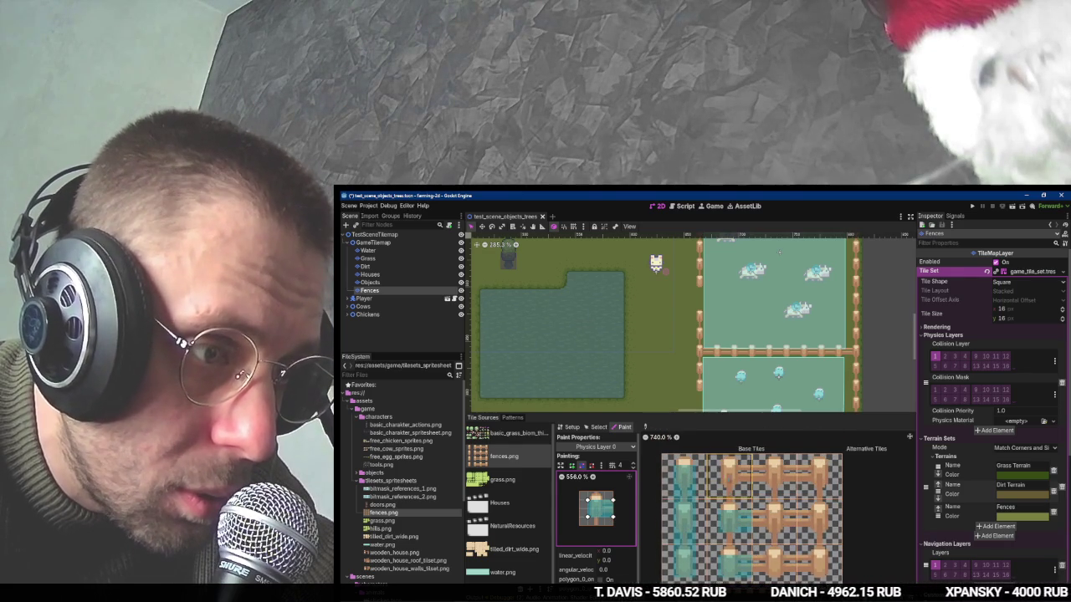
{"action": "scroll", "coordinate": [758, 469], "scroll_direction": "down", "scroll_amount": 2}
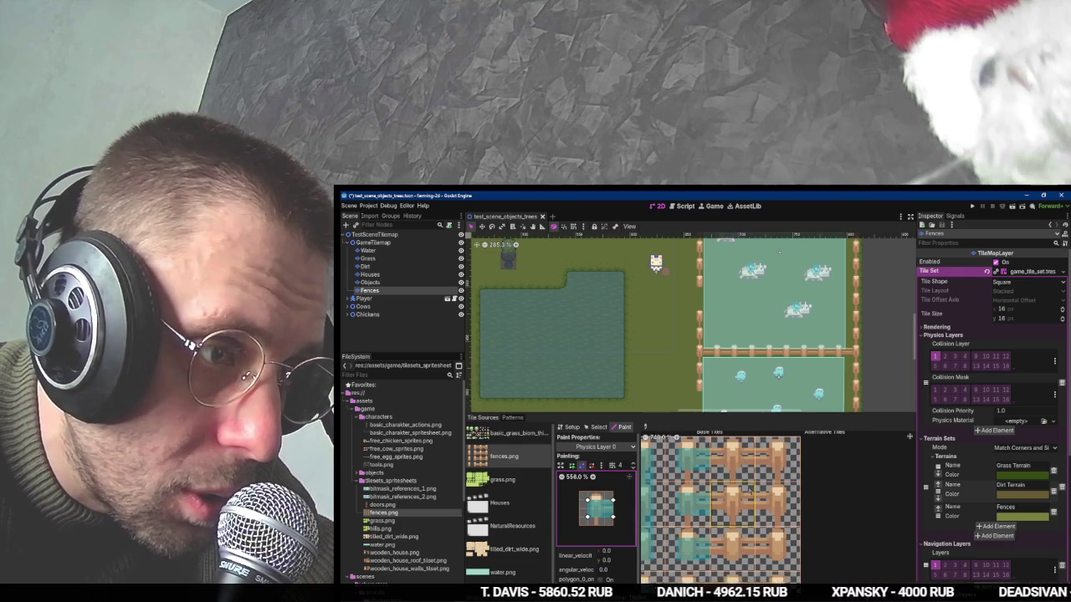
{"action": "scroll", "coordinate": [778, 552], "scroll_direction": "down", "scroll_amount": 1}
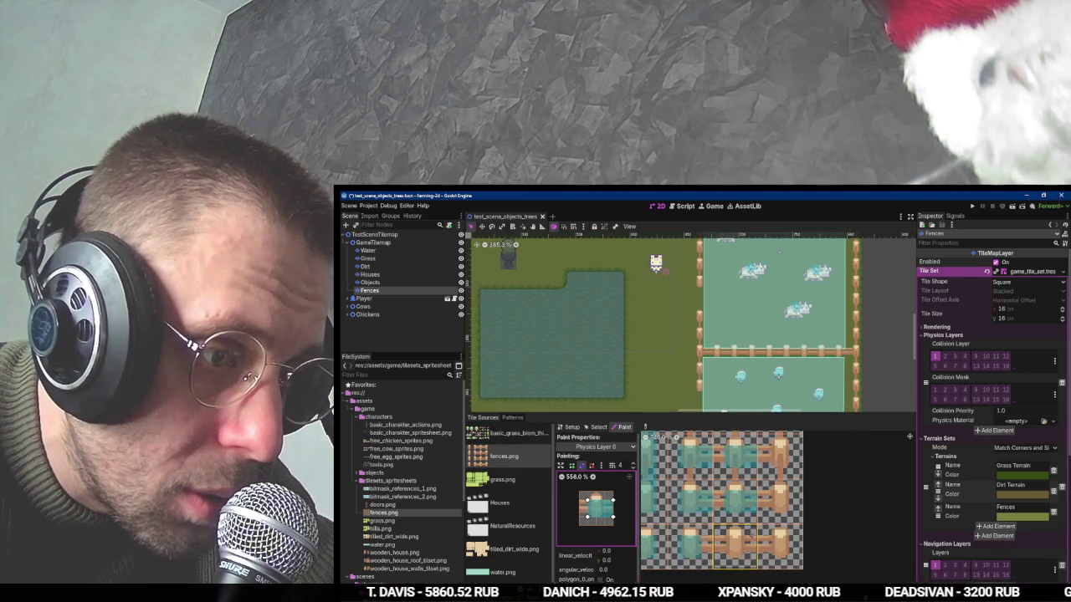
{"action": "left_click_drag", "start_coordinate": [586, 516], "coordinate": [571, 516]}
{"action": "left_click_drag", "start_coordinate": [570, 516], "coordinate": [577, 516]}
{"action": "left_click", "coordinate": [736, 460]}
{"action": "scroll", "coordinate": [738, 458], "scroll_direction": "up", "scroll_amount": 2}
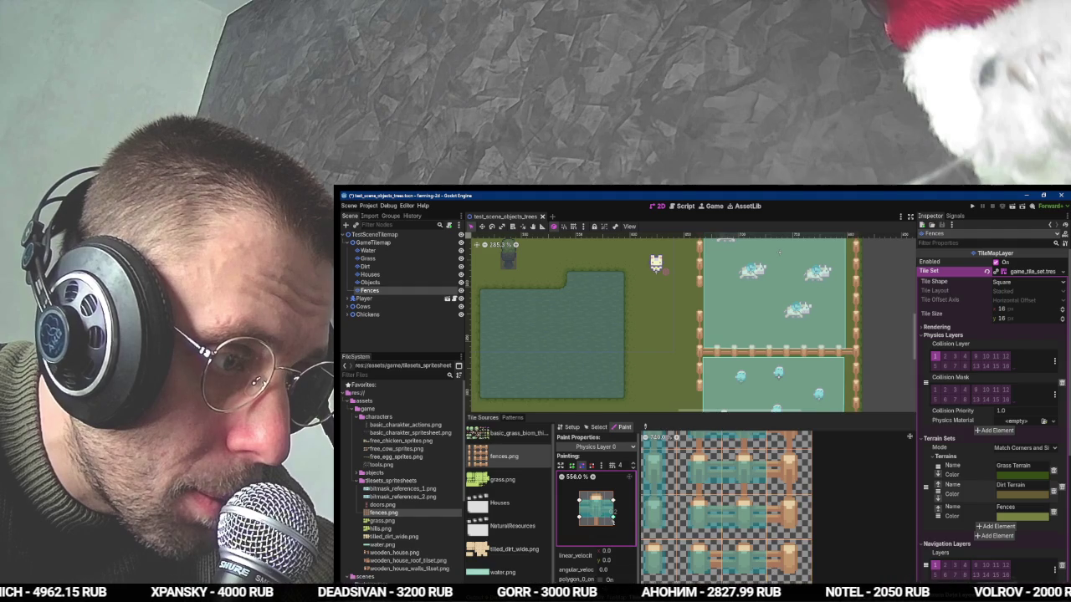
Drag the polygon's corners and top edge so the collision shape fits the fence piece.
{"action": "left_click_drag", "start_coordinate": [613, 500], "coordinate": [606, 496]}
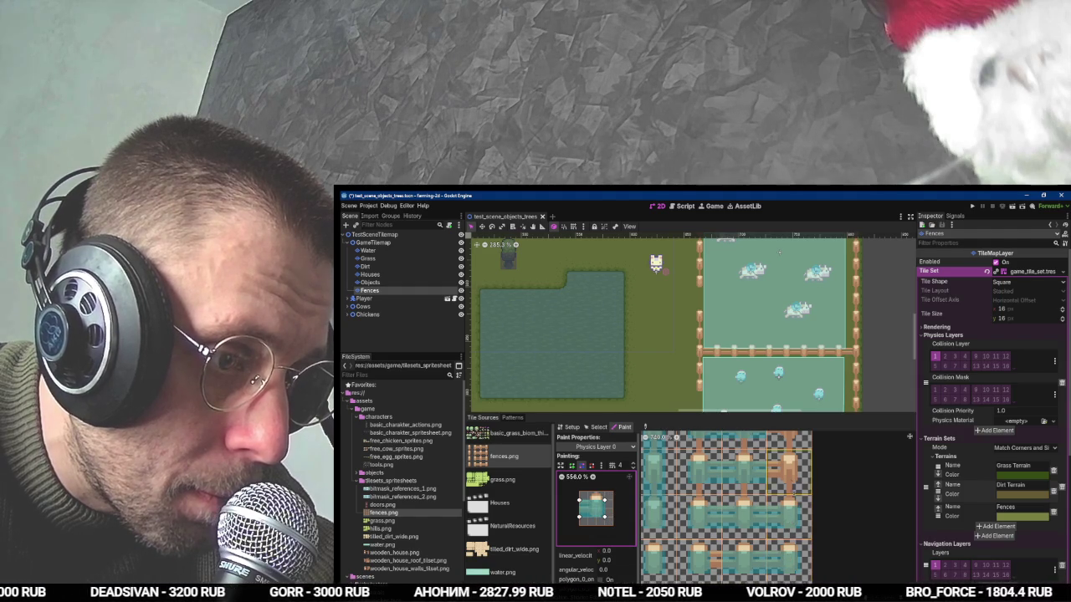
{"action": "scroll", "coordinate": [790, 444], "scroll_direction": "down", "scroll_amount": 2}
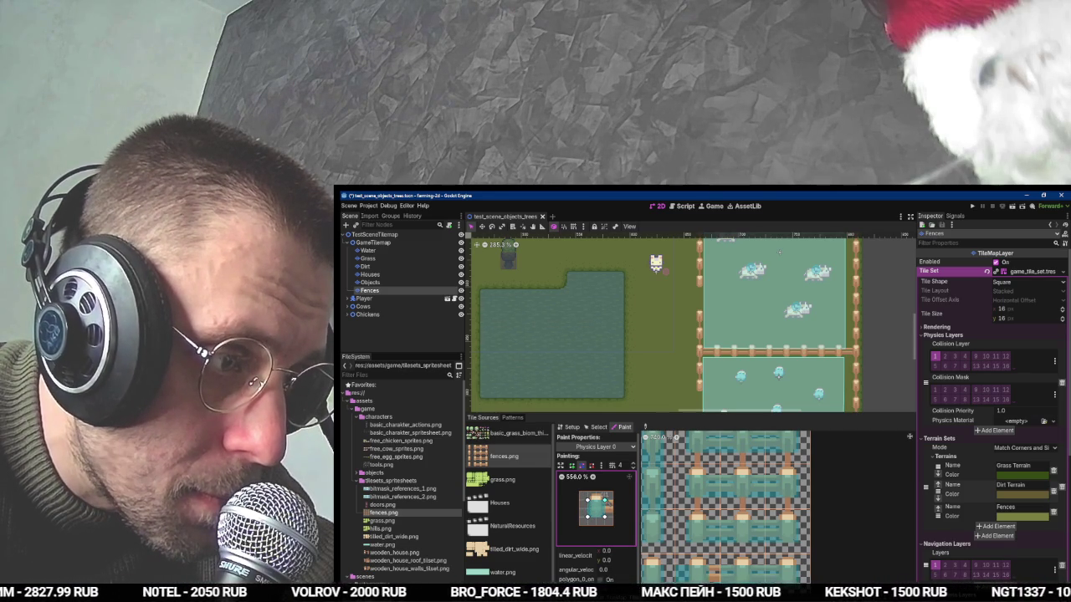
{"action": "left_click_drag", "start_coordinate": [604, 517], "coordinate": [612, 517]}
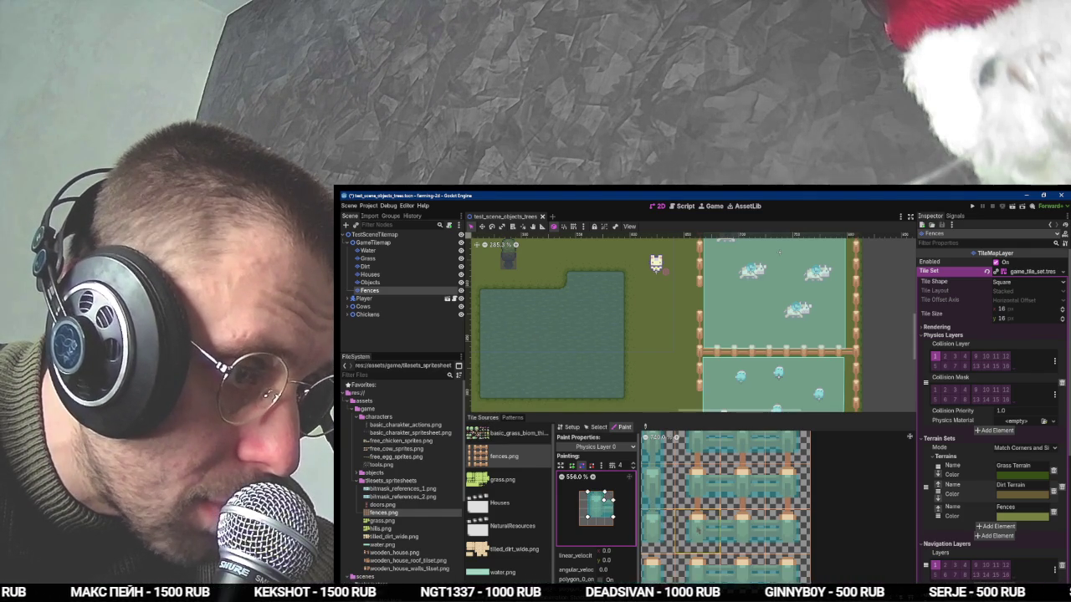
{"action": "scroll", "coordinate": [726, 506], "scroll_direction": "down", "scroll_amount": 3}
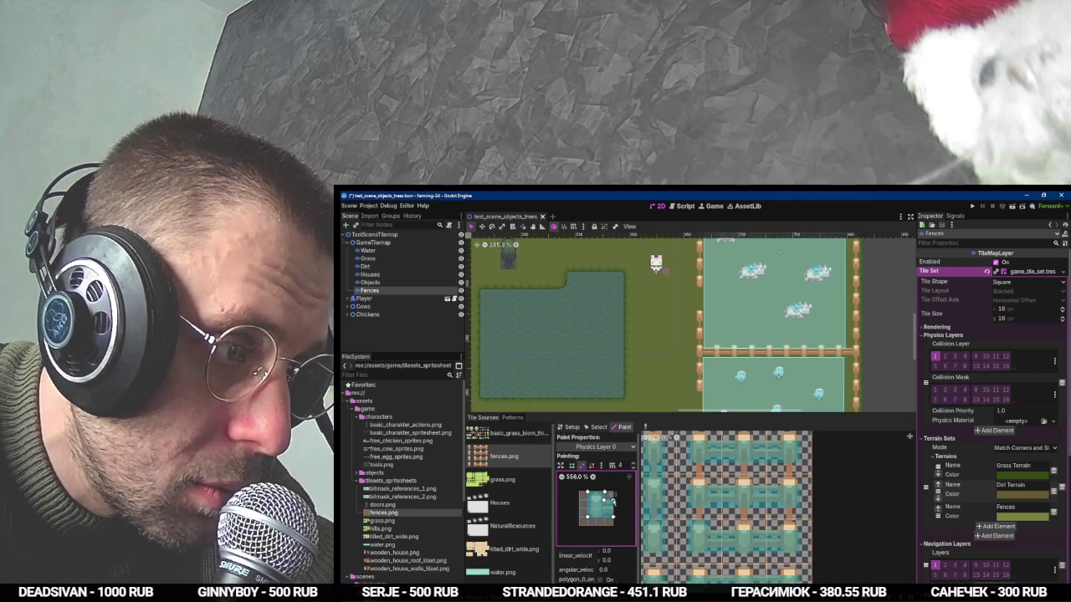
{"action": "left_click_drag", "start_coordinate": [614, 517], "coordinate": [605, 508]}
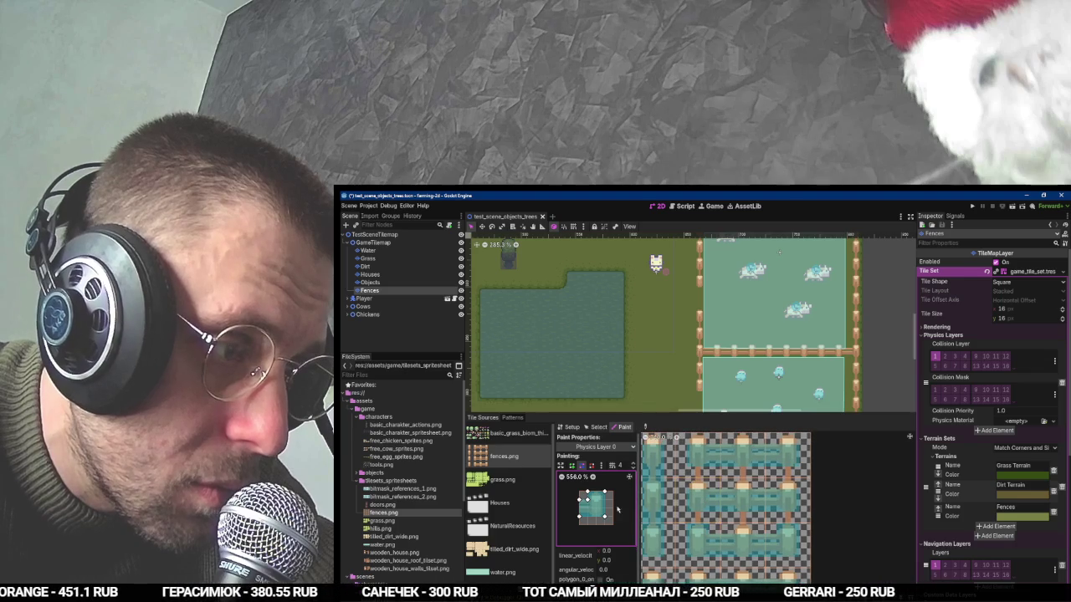
{"action": "left_click_drag", "start_coordinate": [579, 500], "coordinate": [579, 518]}
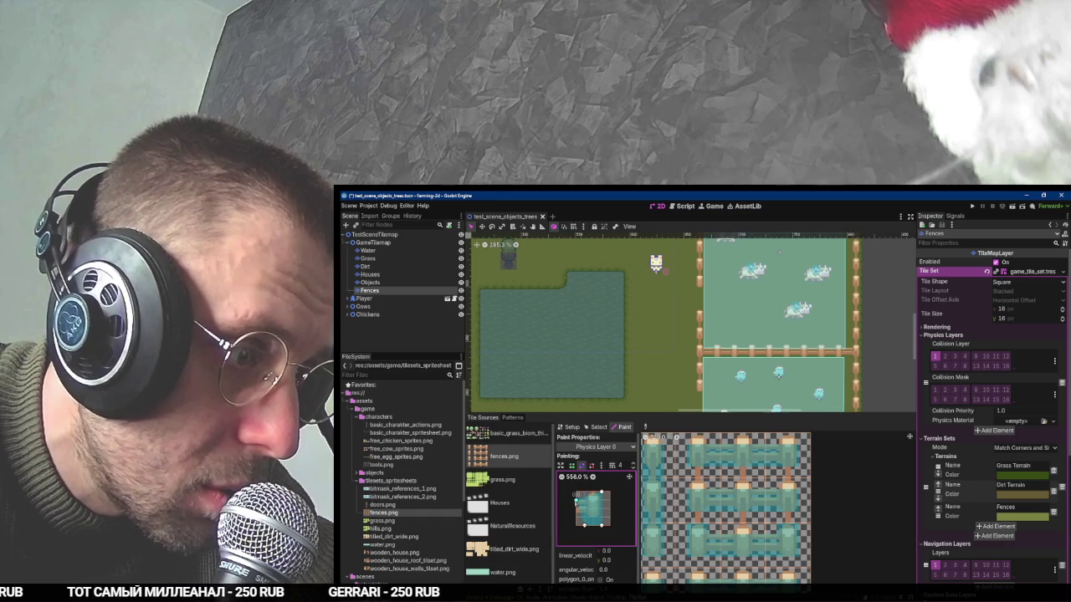
{"action": "left_click_drag", "start_coordinate": [601, 493], "coordinate": [601, 500]}
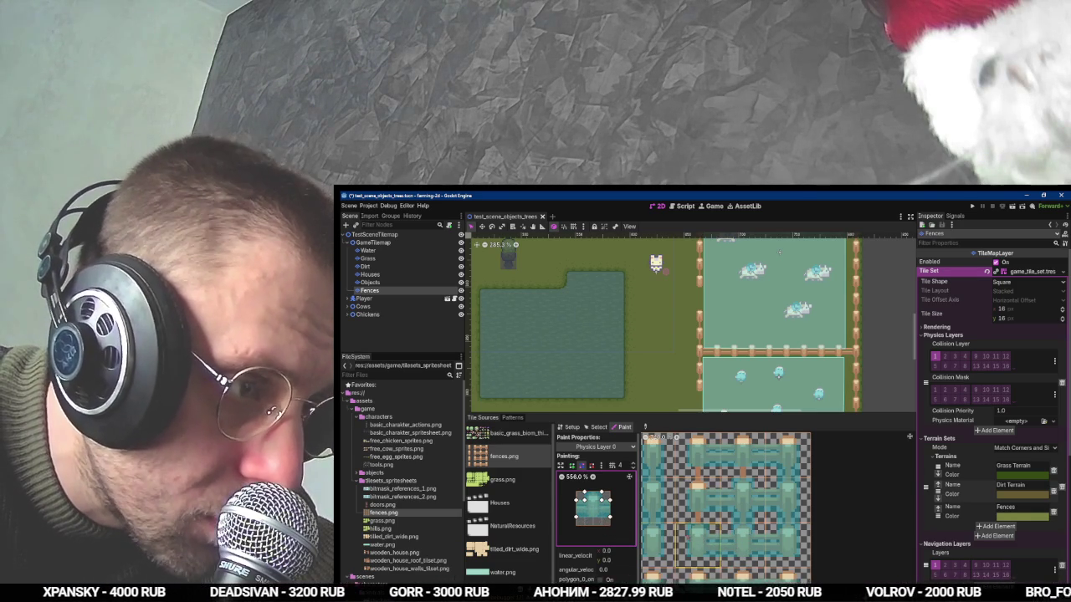
{"action": "left_click", "coordinate": [596, 426]}
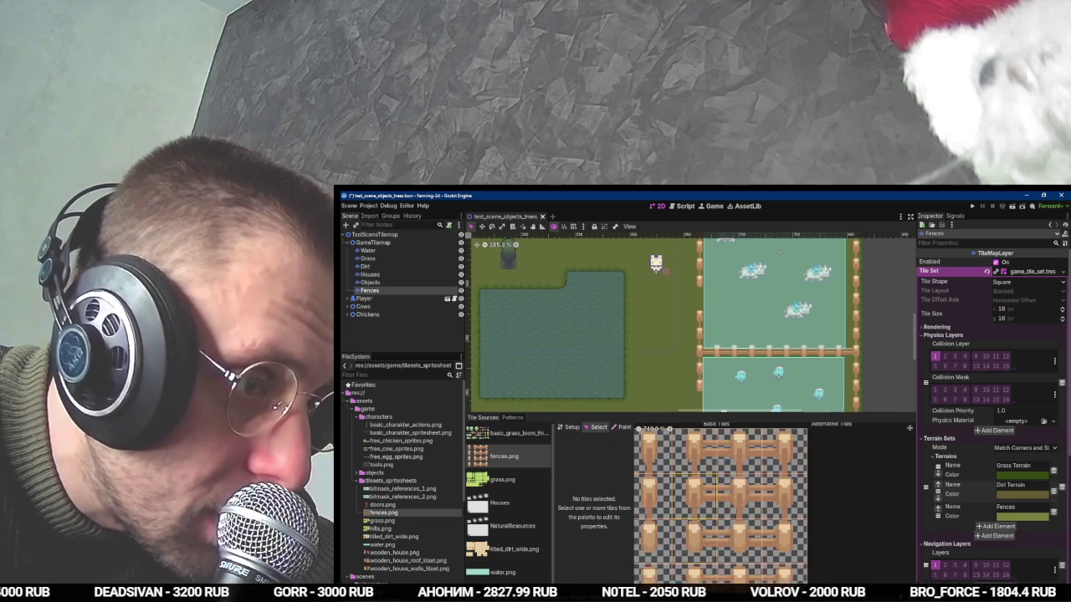
Inspect a fence tile's Physics Layer 0 polygon in the fences.png atlas, then run the project with F5.
{"action": "left_click", "coordinate": [695, 545]}
{"action": "left_click", "coordinate": [622, 426]}
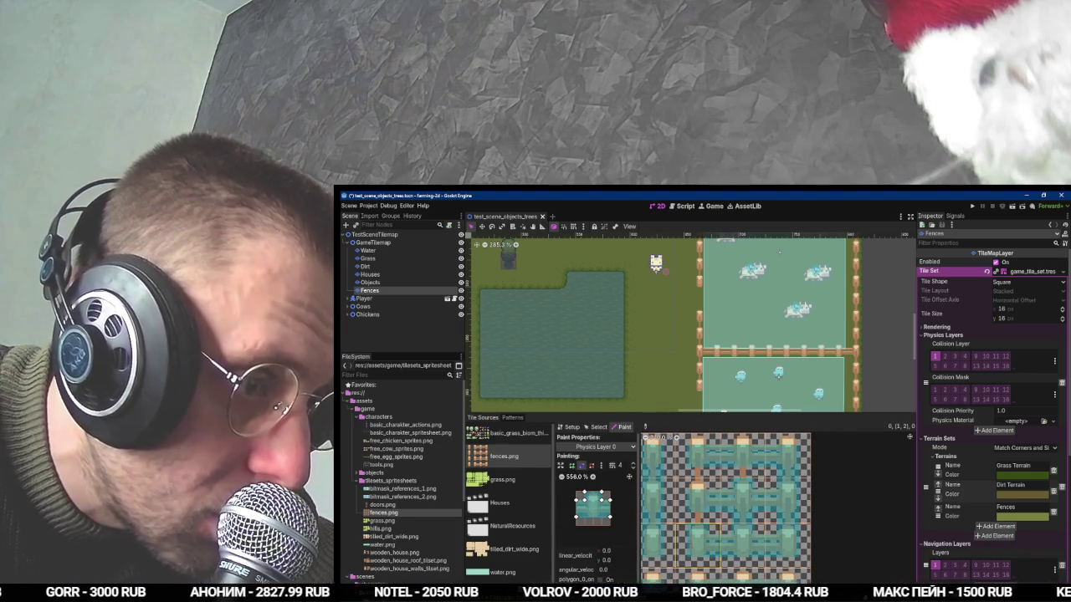
{"action": "scroll", "coordinate": [783, 493], "scroll_direction": "down", "scroll_amount": 2}
{"action": "scroll", "coordinate": [782, 494], "scroll_direction": "up", "scroll_amount": 5}
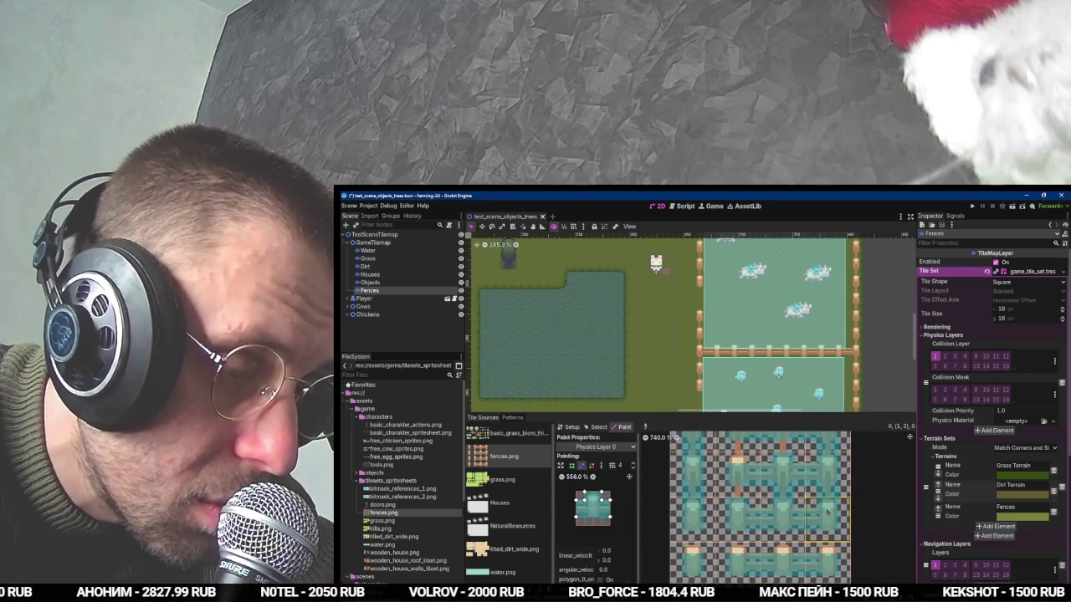
{"action": "left_click_drag", "start_coordinate": [799, 575], "coordinate": [789, 556]}
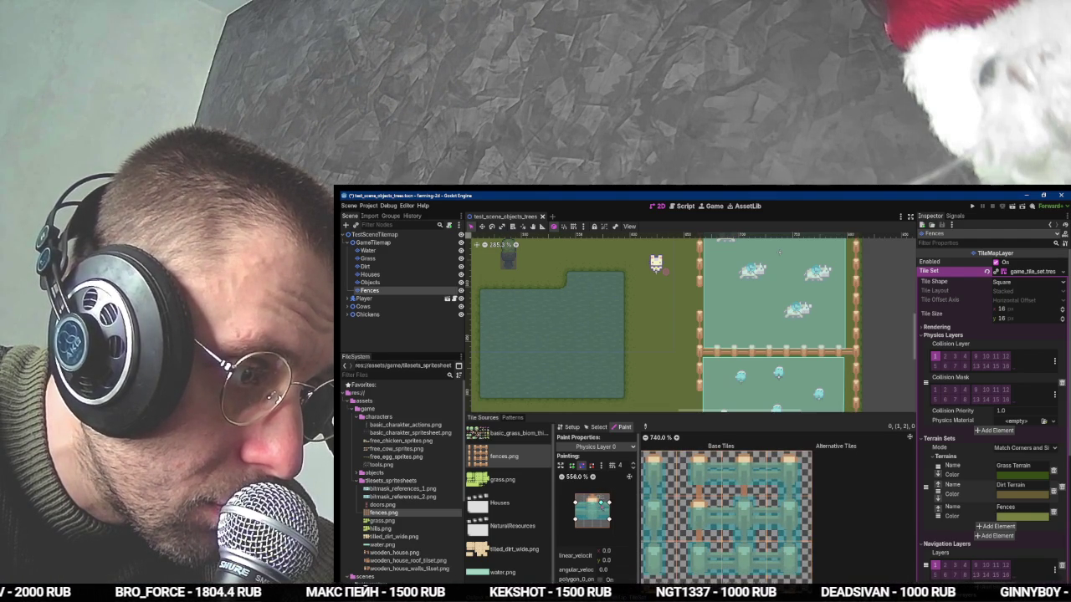
{"action": "left_click", "coordinate": [600, 522]}
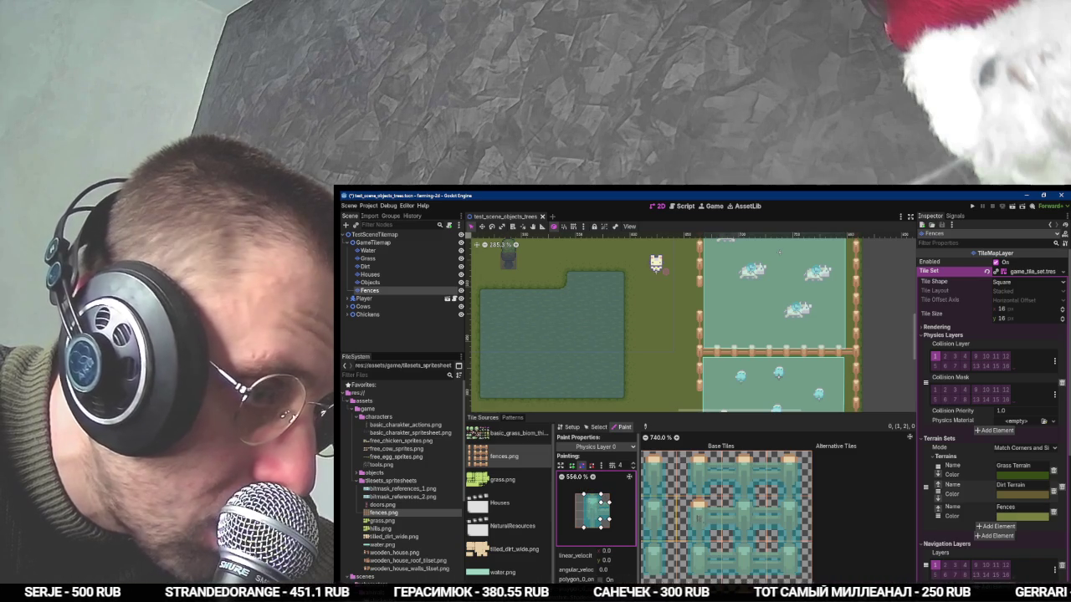
{"action": "scroll", "coordinate": [732, 515], "scroll_direction": "down", "scroll_amount": 3}
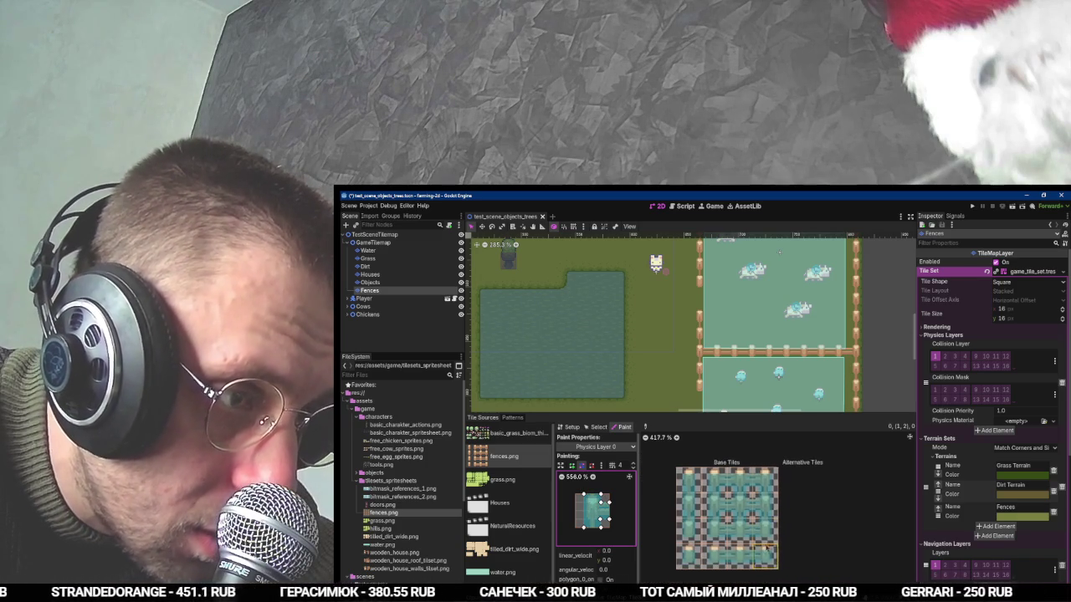
{"action": "scroll", "coordinate": [734, 510], "scroll_direction": "down", "scroll_amount": 1}
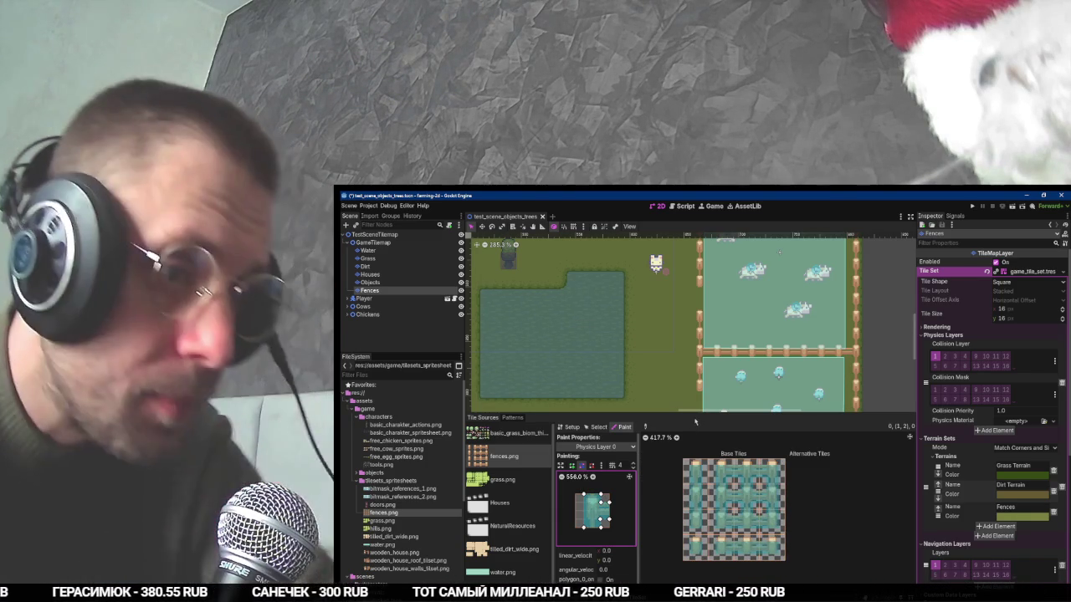
{"action": "key", "text": "F5"}
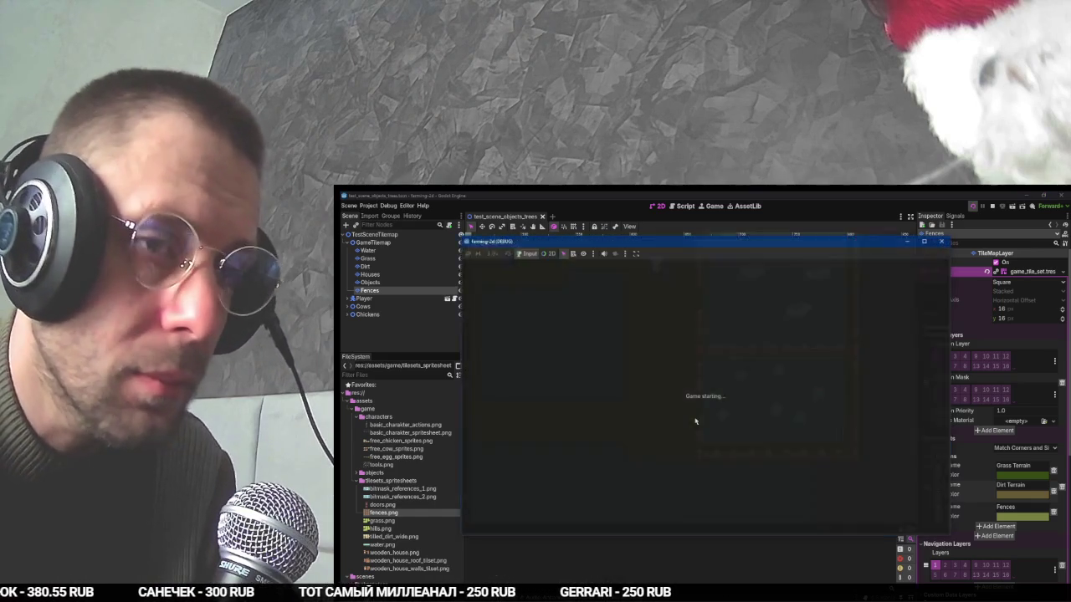
Walk the player right, down, up and left around the cow and chicken pens, then stop the game with F8.
{"action": "key", "text": "d"}
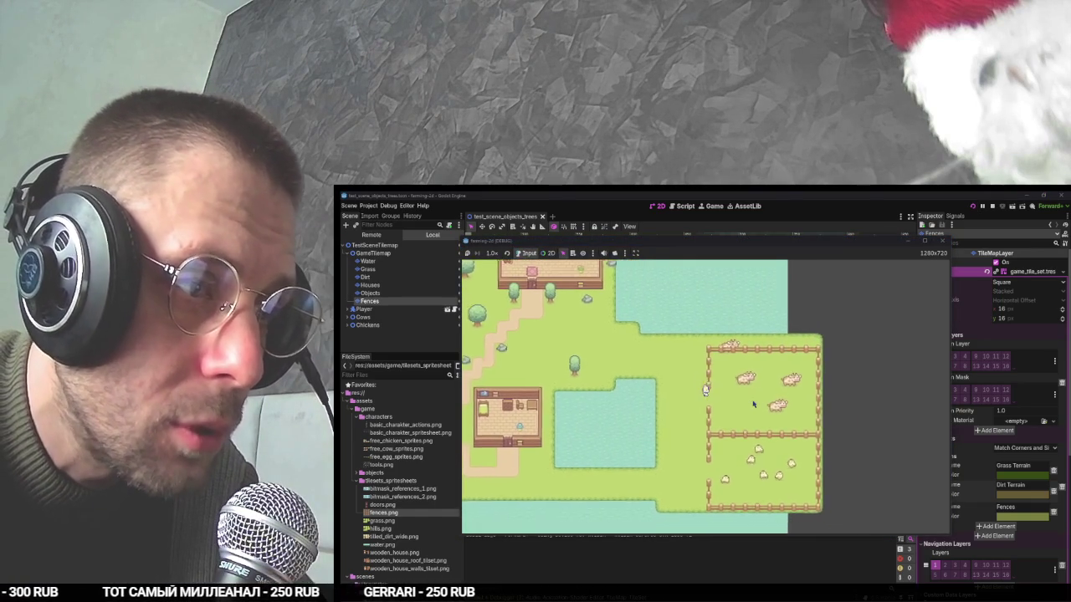
{"action": "key", "text": "d"}
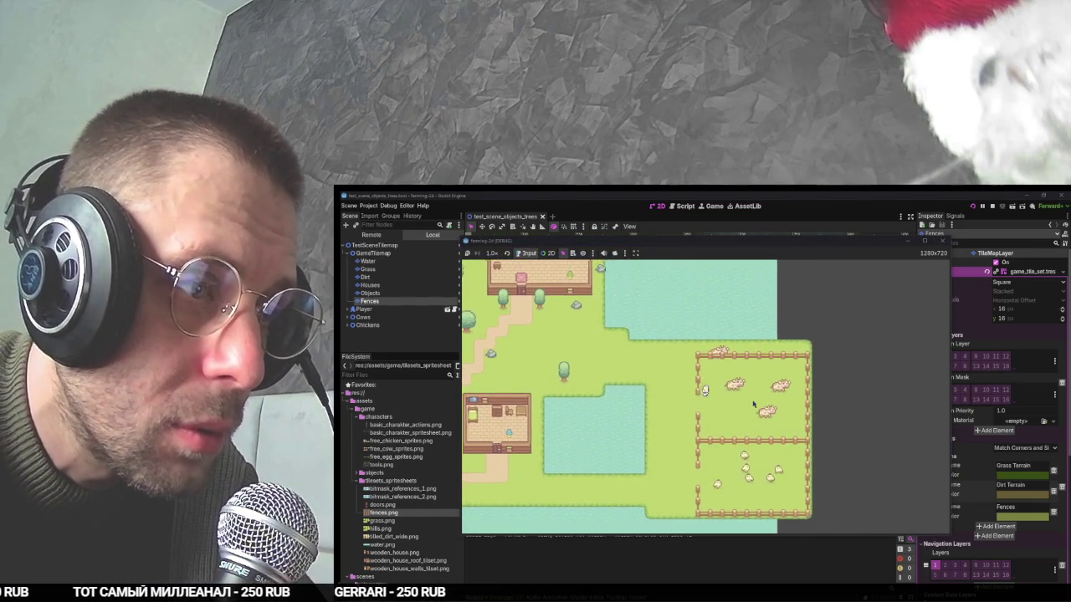
{"action": "key", "text": "a"}
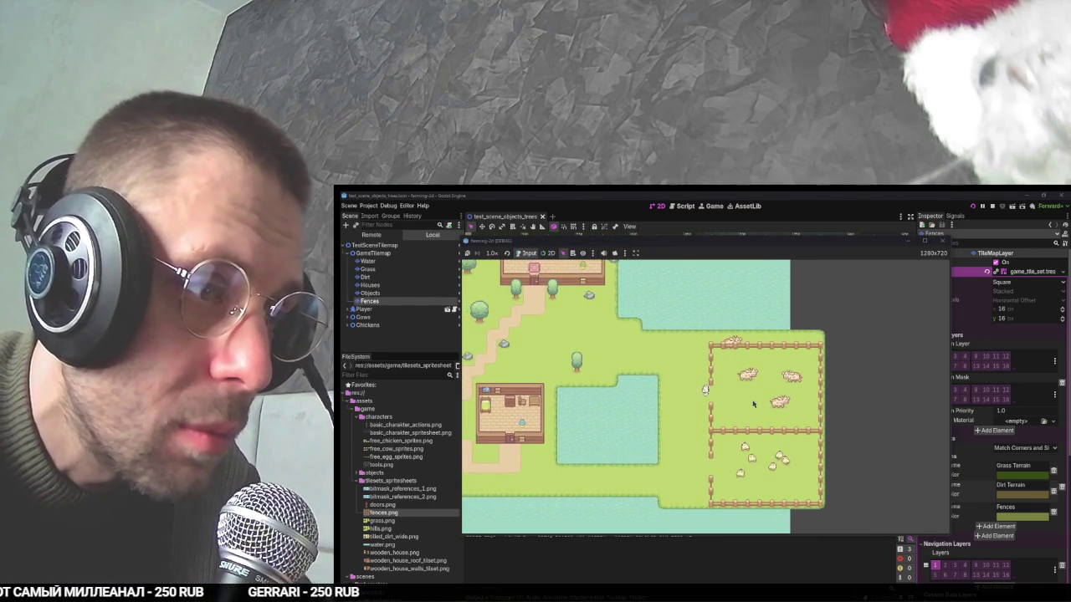
{"action": "key", "text": "d"}
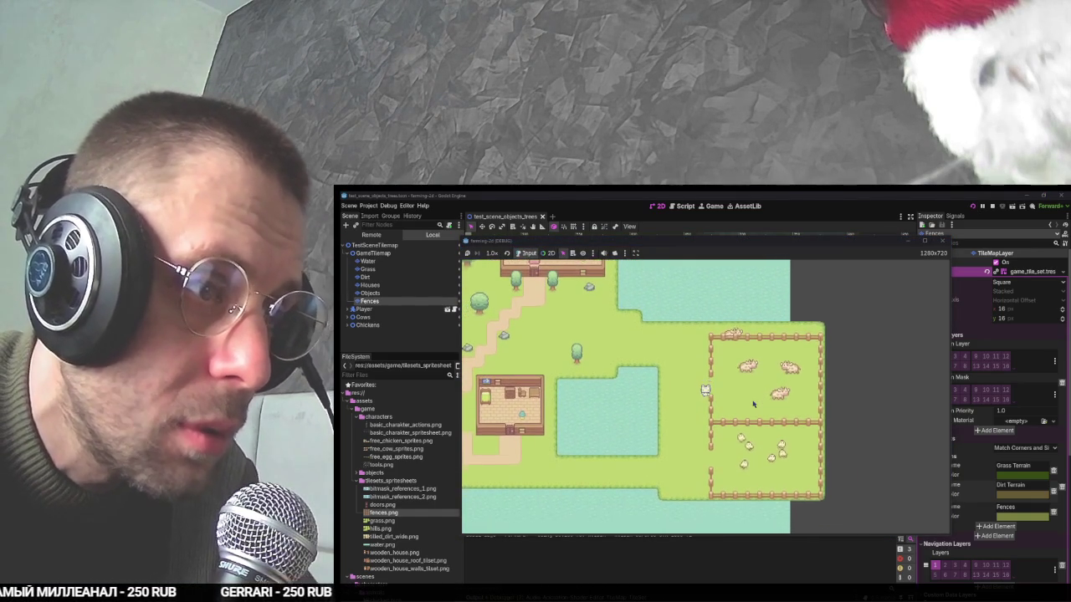
{"action": "key", "text": "s"}
{"action": "key", "text": "w"}
{"action": "key", "text": "a"}
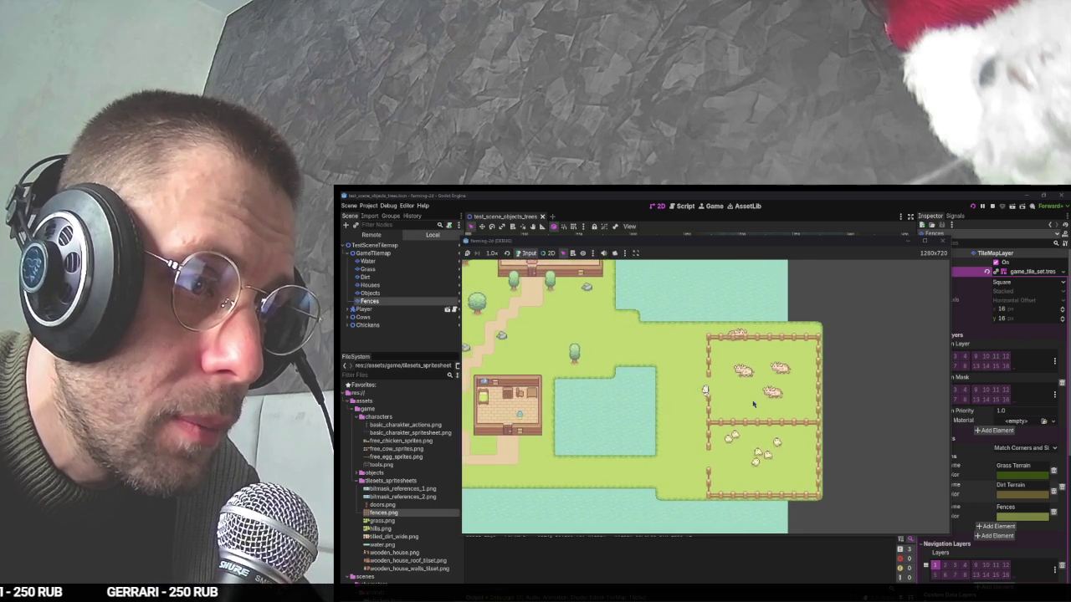
{"action": "key", "text": "a"}
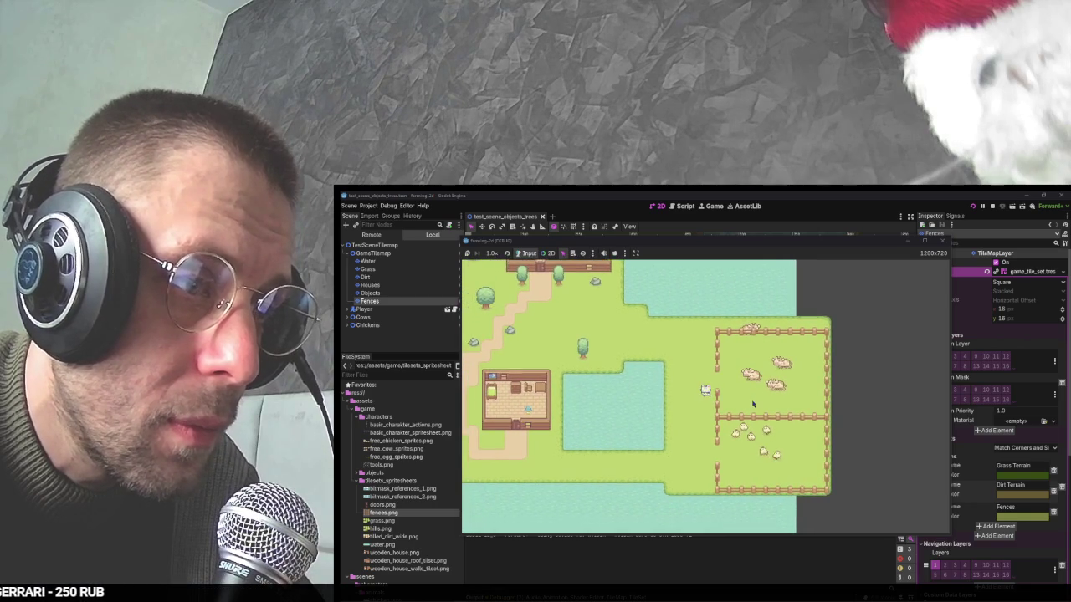
{"action": "key", "text": "F8"}
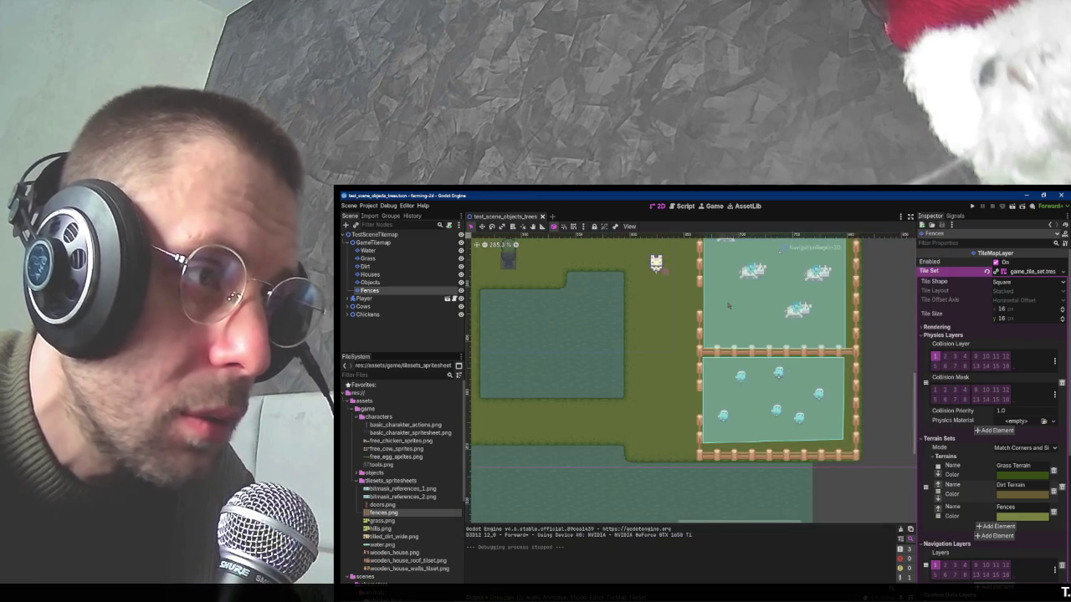
Move a cow onto the pen's fence line and pull the Chickens region's bottom-right corner inside the fence.
{"action": "mouse_move", "coordinate": [748, 288]}
{"action": "left_mouse_down"}
{"action": "mouse_move", "coordinate": [733, 315]}
{"action": "mouse_move", "coordinate": [744, 376]}
{"action": "left_mouse_up"}
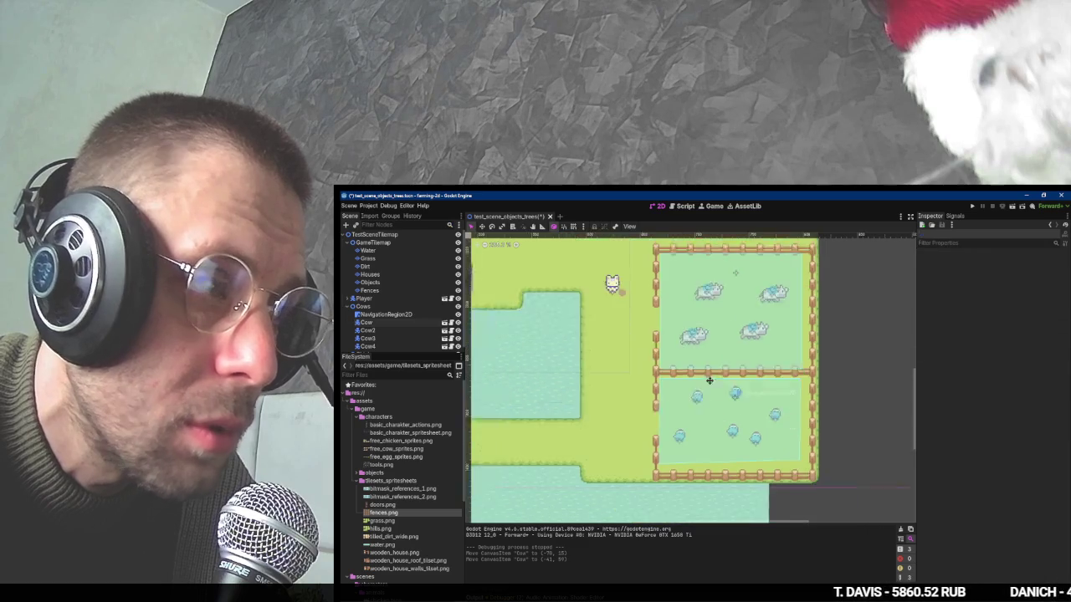
{"action": "left_click", "coordinate": [386, 314]}
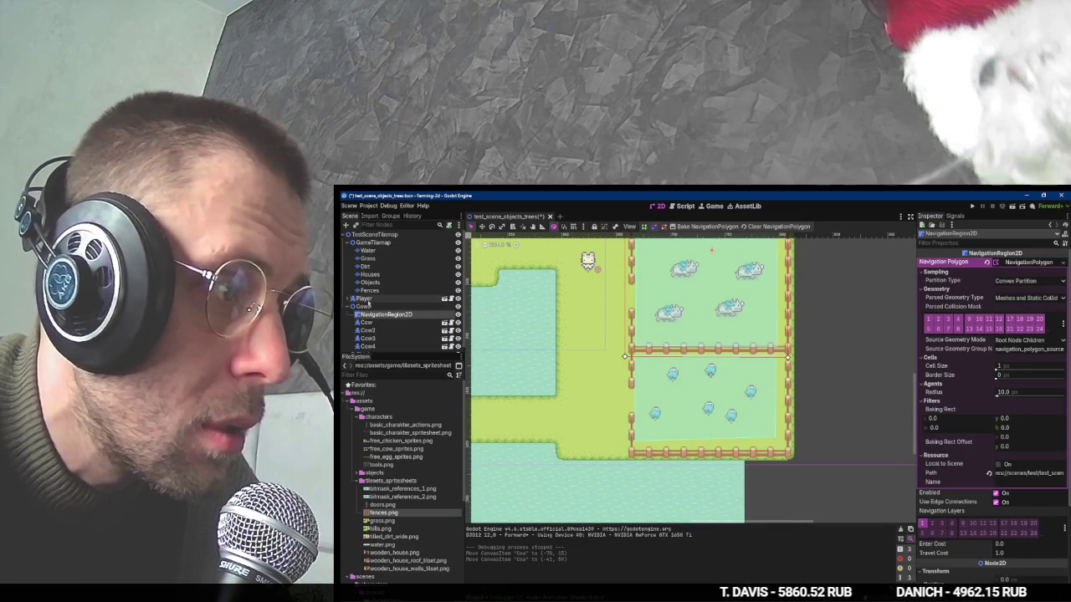
{"action": "scroll", "coordinate": [373, 318], "scroll_direction": "down", "scroll_amount": 2}
{"action": "scroll", "coordinate": [374, 349], "scroll_direction": "down", "scroll_amount": 3}
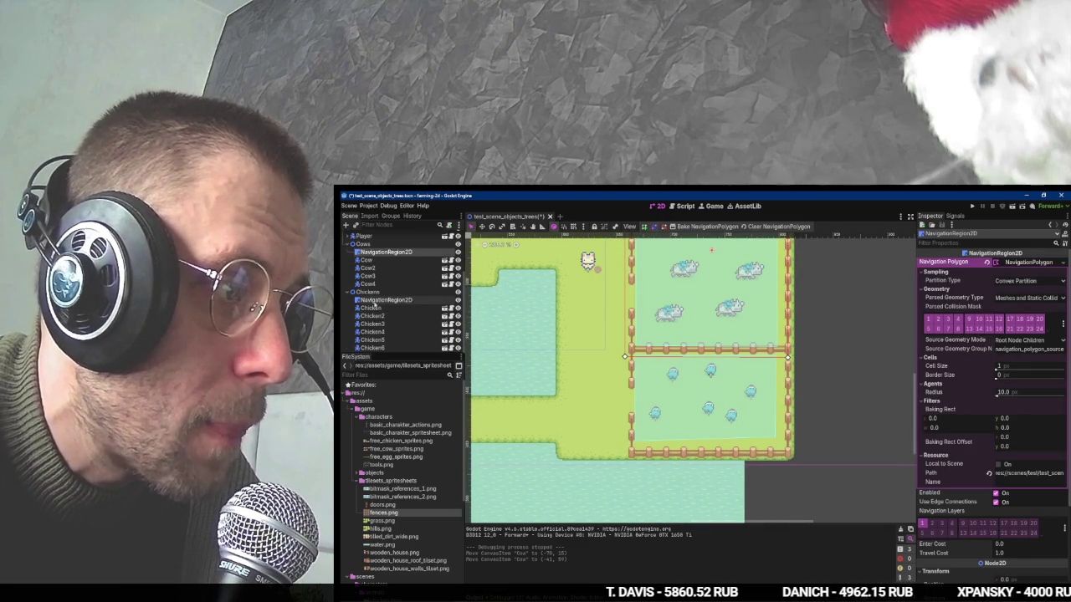
{"action": "left_click", "coordinate": [385, 300]}
{"action": "left_click_drag", "start_coordinate": [786, 448], "coordinate": [789, 454]}
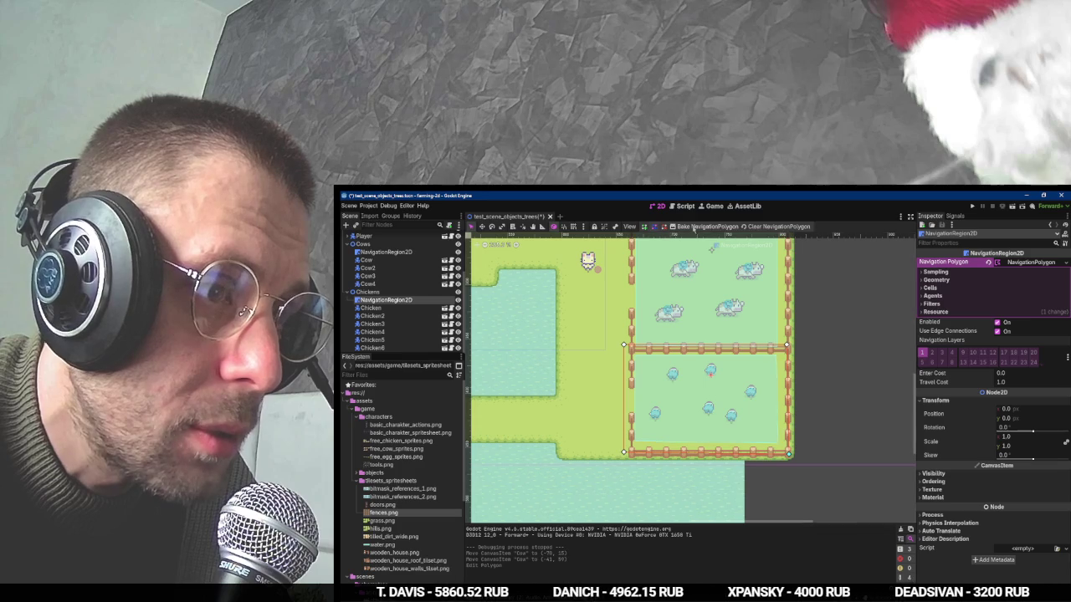
{"action": "key", "text": "alt+Tab"}
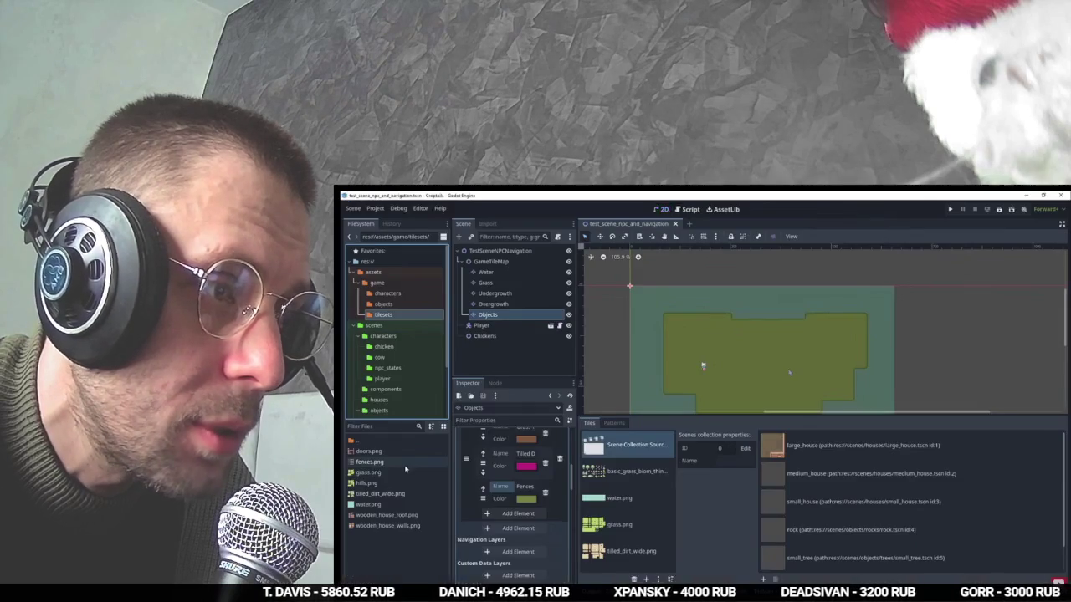
Resume the tutorial video, then bring the OBS Studio window forward.
{"action": "left_click", "coordinate": [728, 453]}
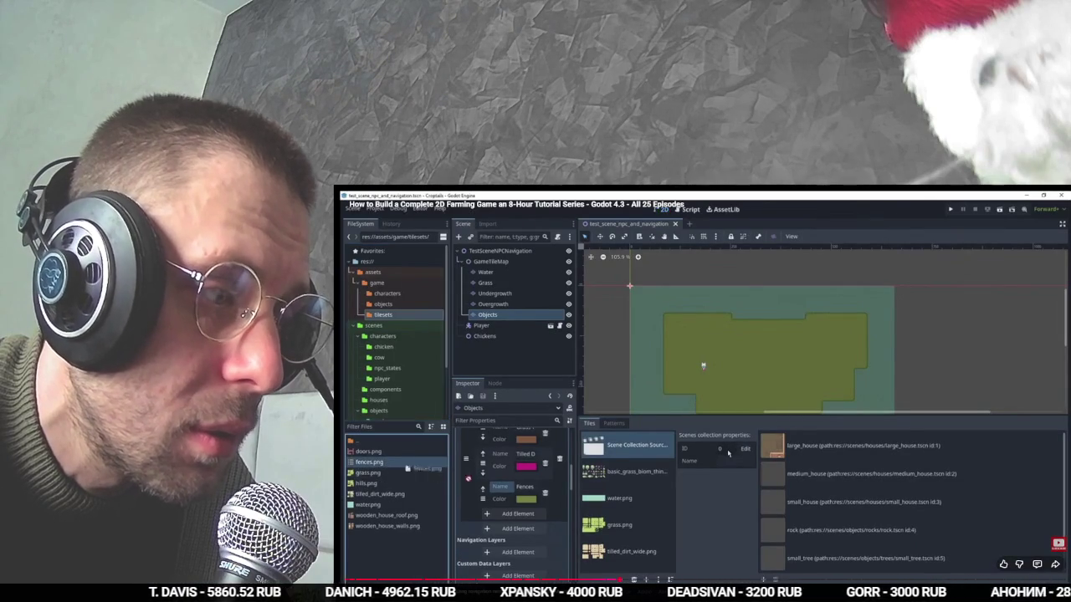
{"action": "key", "text": "alt+Tab"}
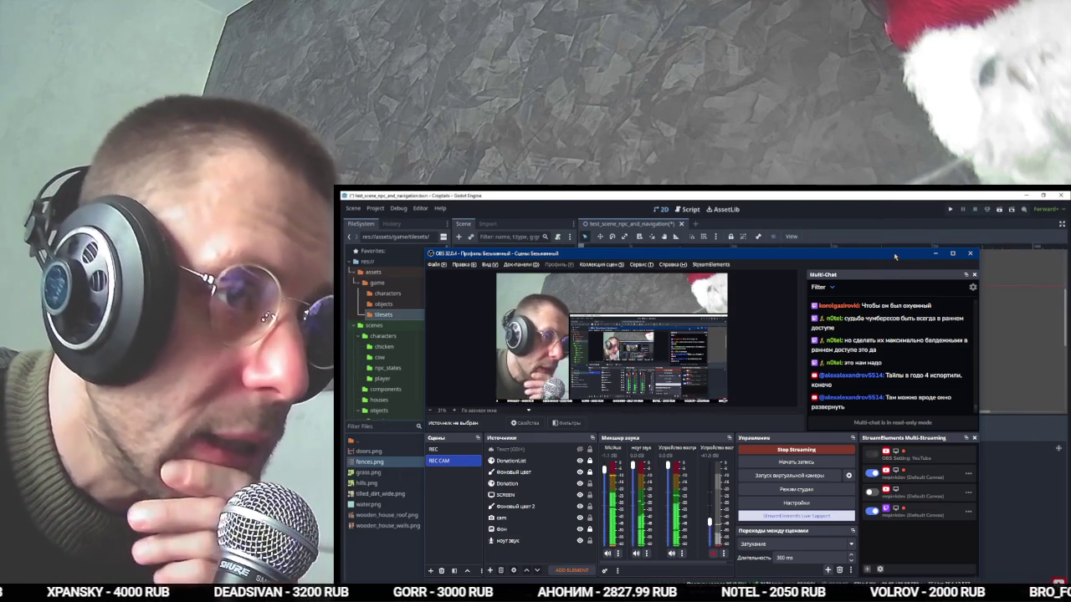
Move the OBS Studio window to the left, look through its chat panel, then minimise it.
{"action": "left_click_drag", "start_coordinate": [895, 250], "coordinate": [468, 252]}
{"action": "left_click", "coordinate": [737, 483]}
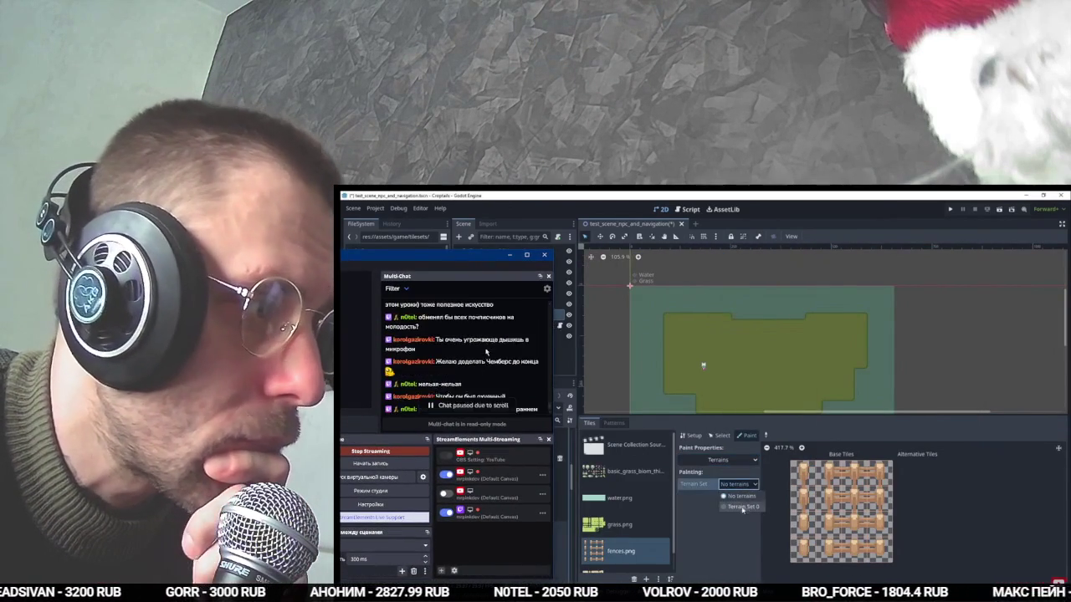
{"action": "left_click", "coordinate": [744, 507]}
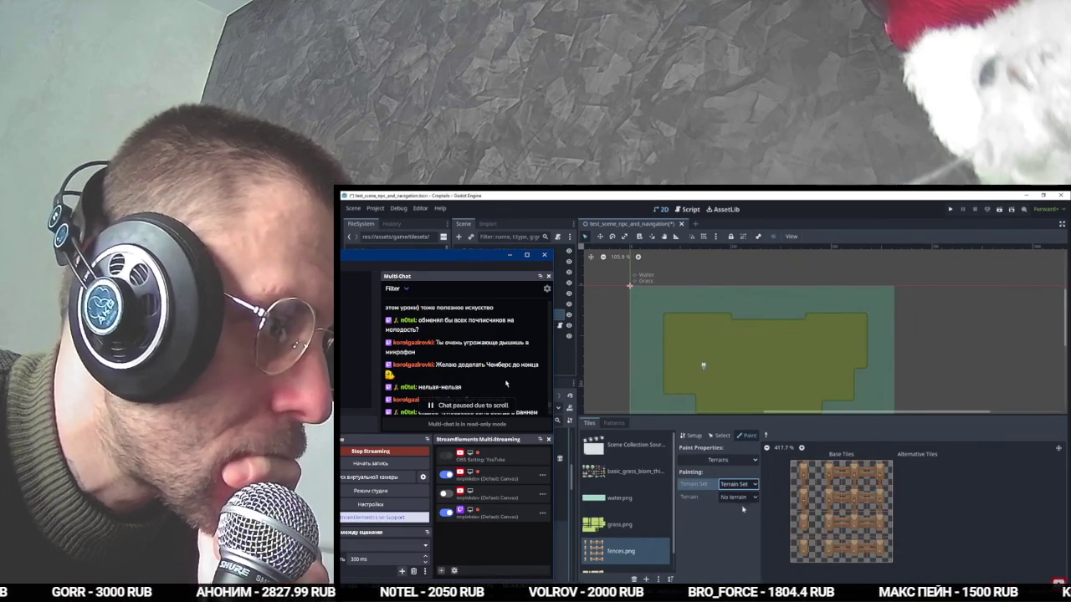
{"action": "left_click", "coordinate": [803, 473]}
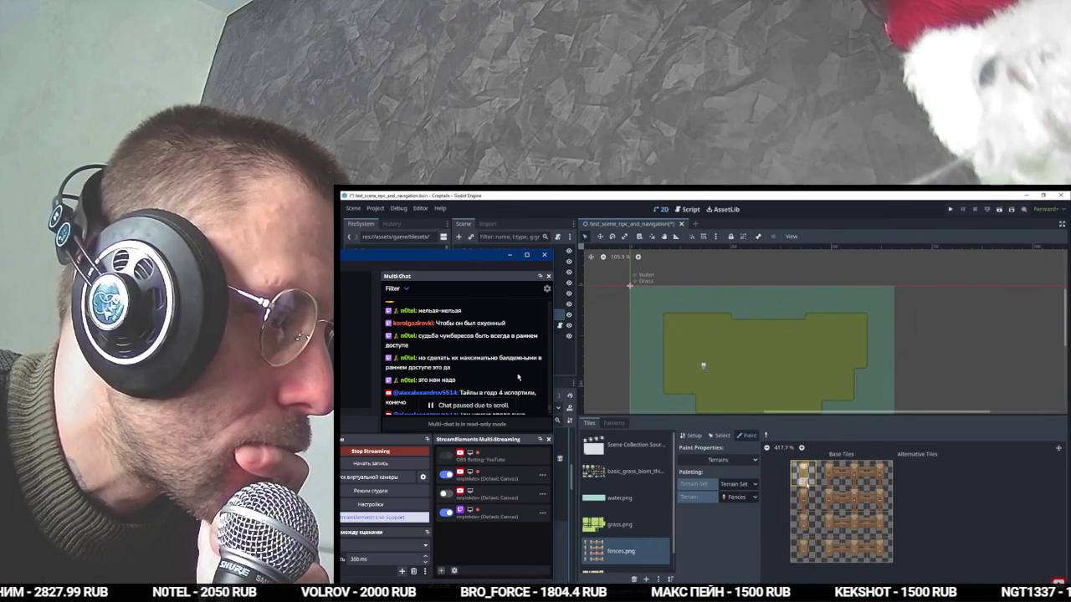
{"action": "left_click", "coordinate": [803, 498]}
{"action": "scroll", "coordinate": [808, 485], "scroll_direction": "up", "scroll_amount": 1}
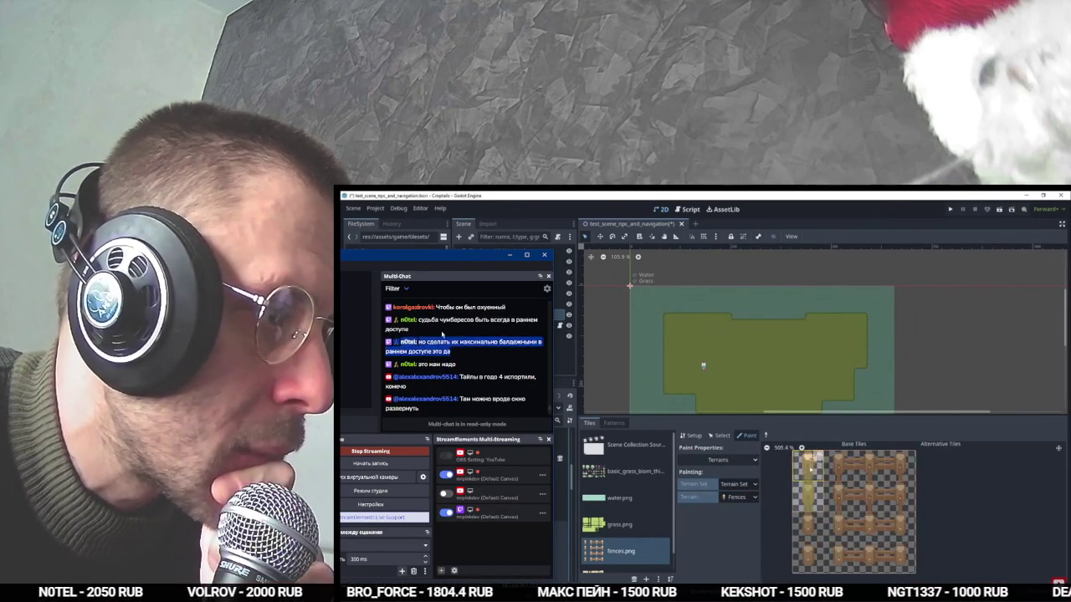
{"action": "left_click", "coordinate": [489, 364]}
{"action": "left_click", "coordinate": [574, 343]}
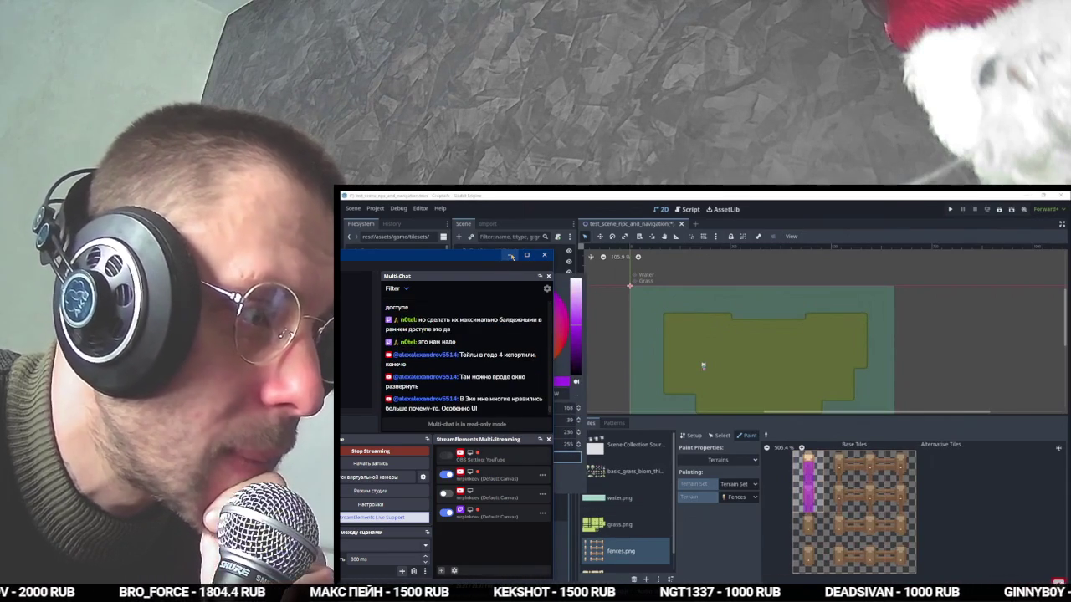
{"action": "key", "text": "Escape"}
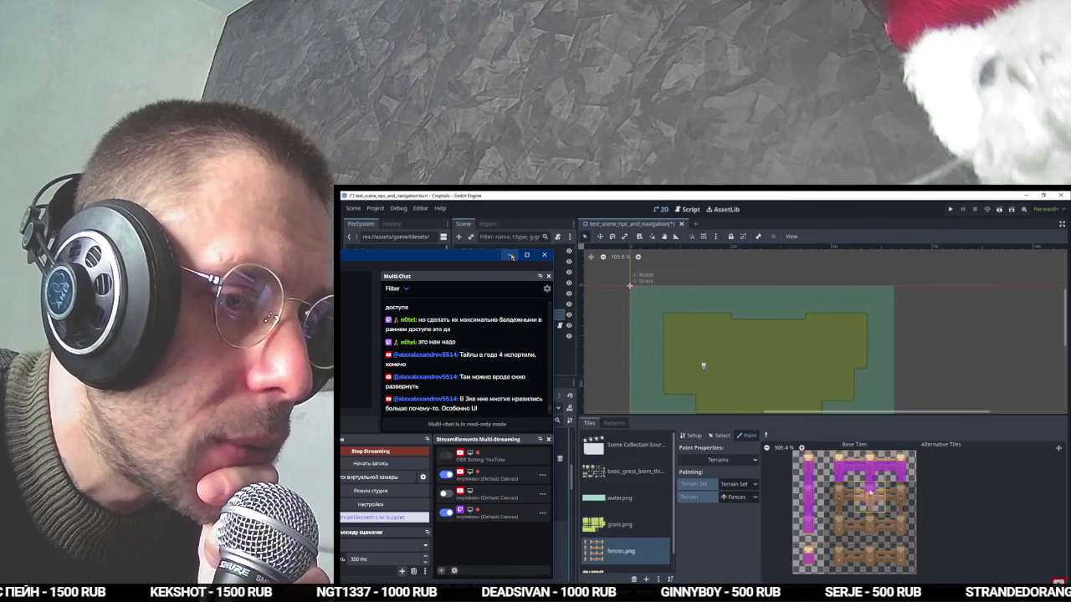
{"action": "left_click", "coordinate": [512, 256]}
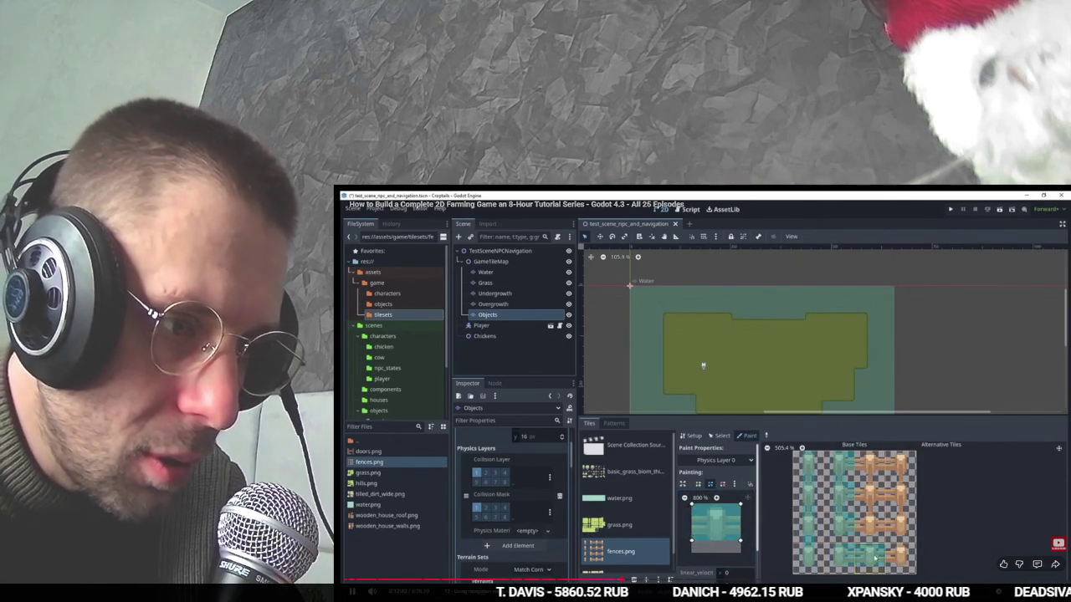
Skip the tutorial ahead three times with the Right arrow, pause it, and leave the browser.
{"action": "key", "text": "Right"}
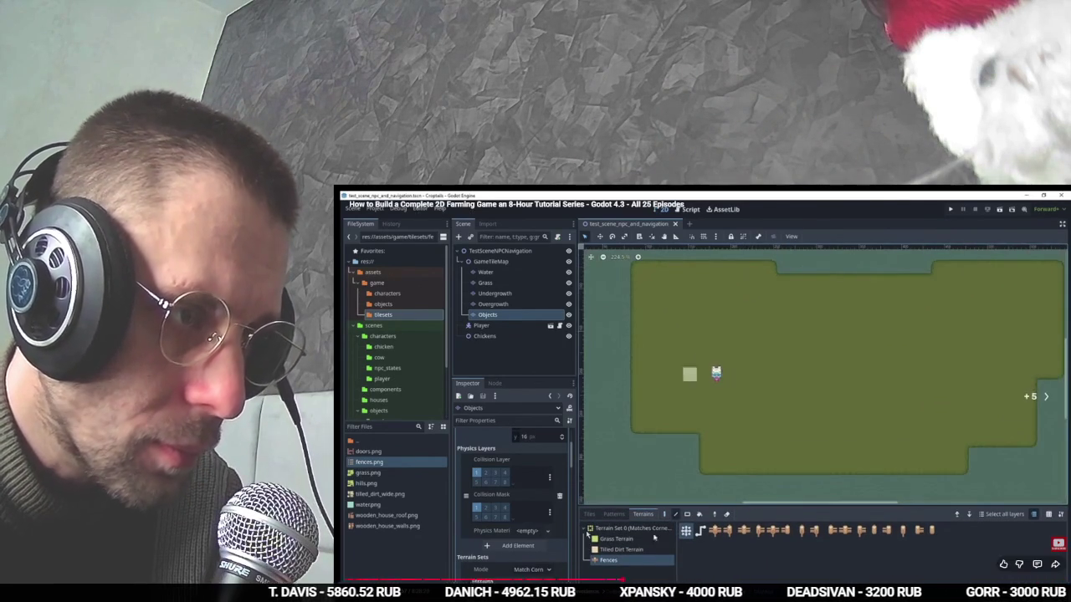
{"action": "key", "text": "Right"}
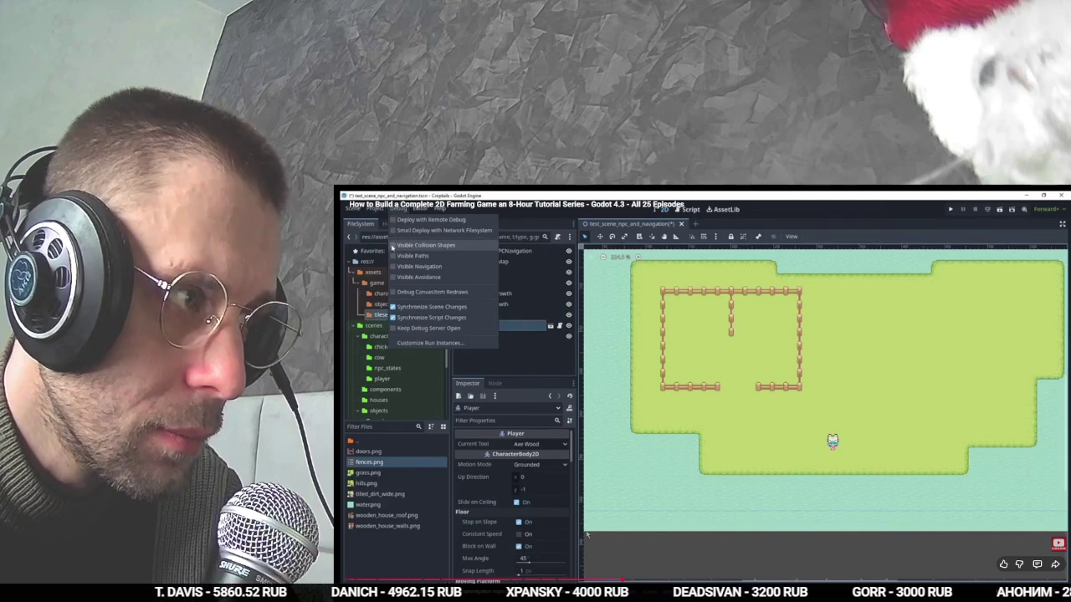
{"action": "key", "text": "Right"}
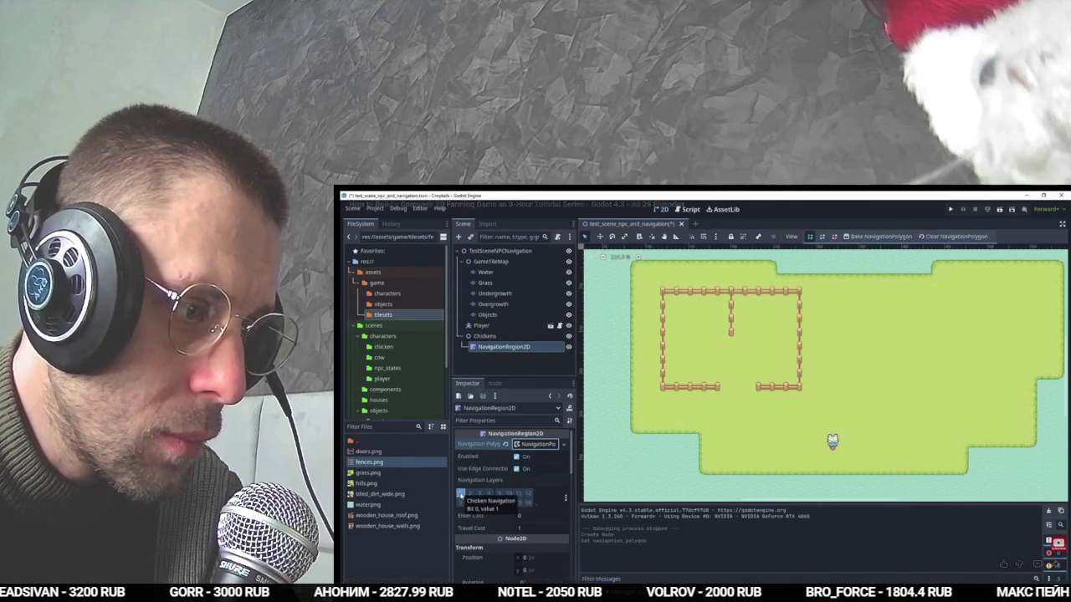
{"action": "left_click", "coordinate": [546, 494]}
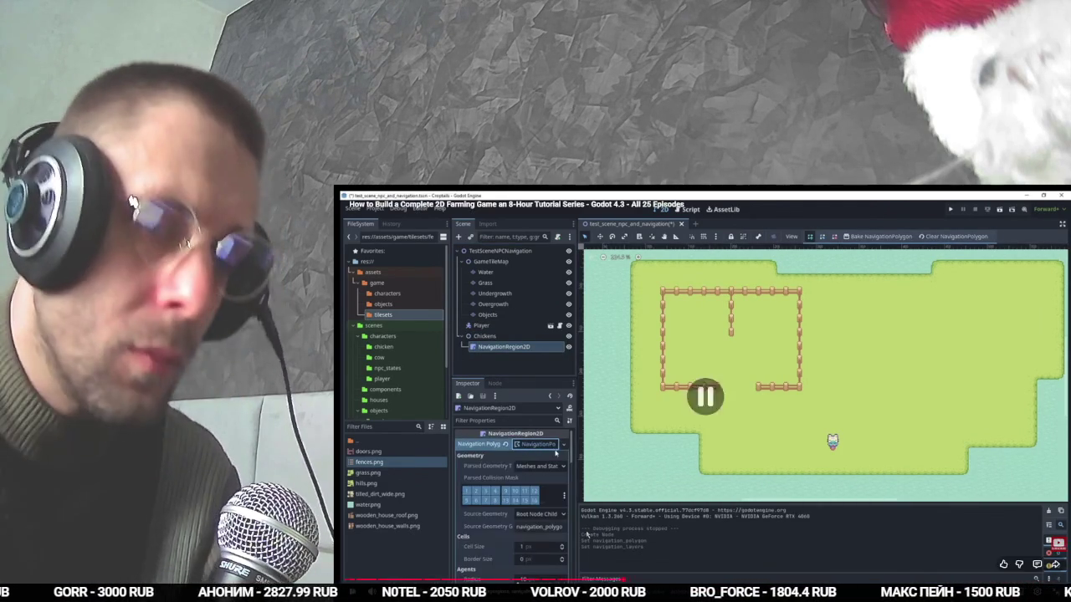
{"action": "key", "text": "alt+Tab"}
{"action": "key", "text": "alt+Tab"}
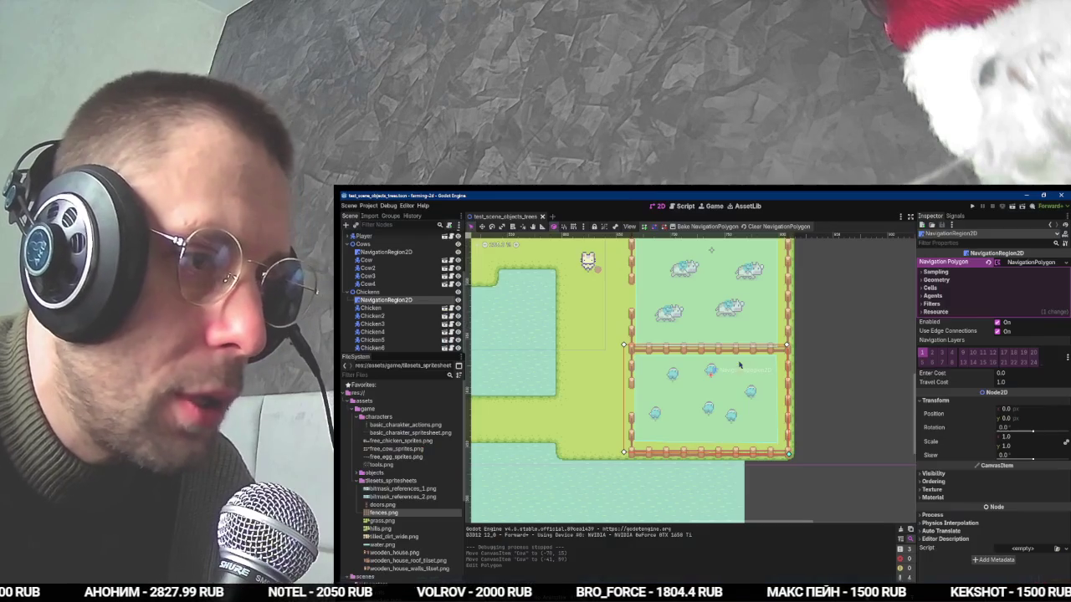
Select the Cows navigation region after comparing it with the Chickens region's settings.
{"action": "left_click", "coordinate": [385, 252]}
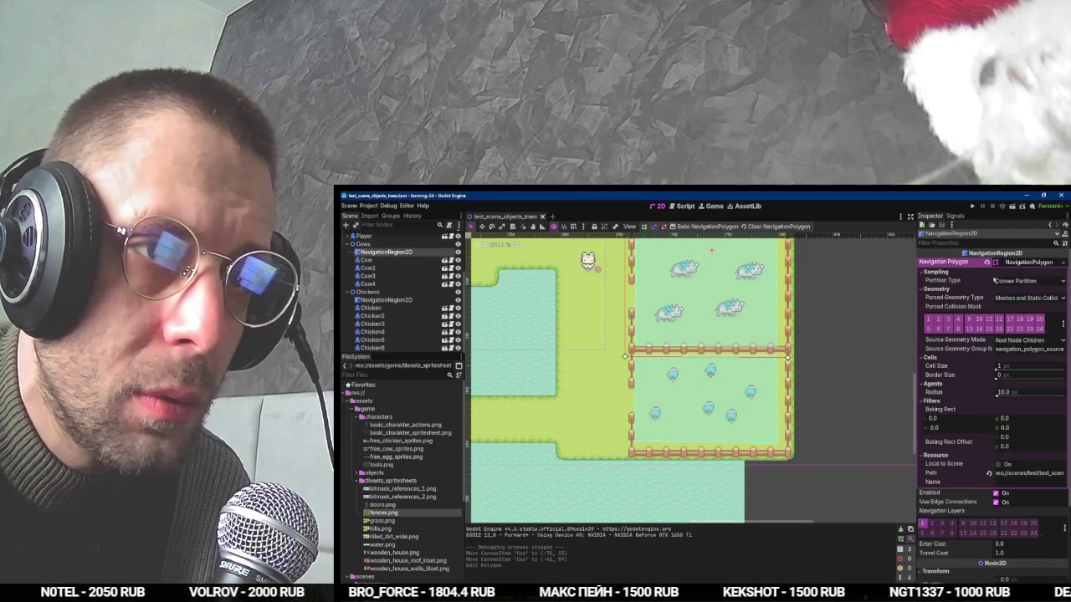
{"action": "left_click", "coordinate": [385, 300]}
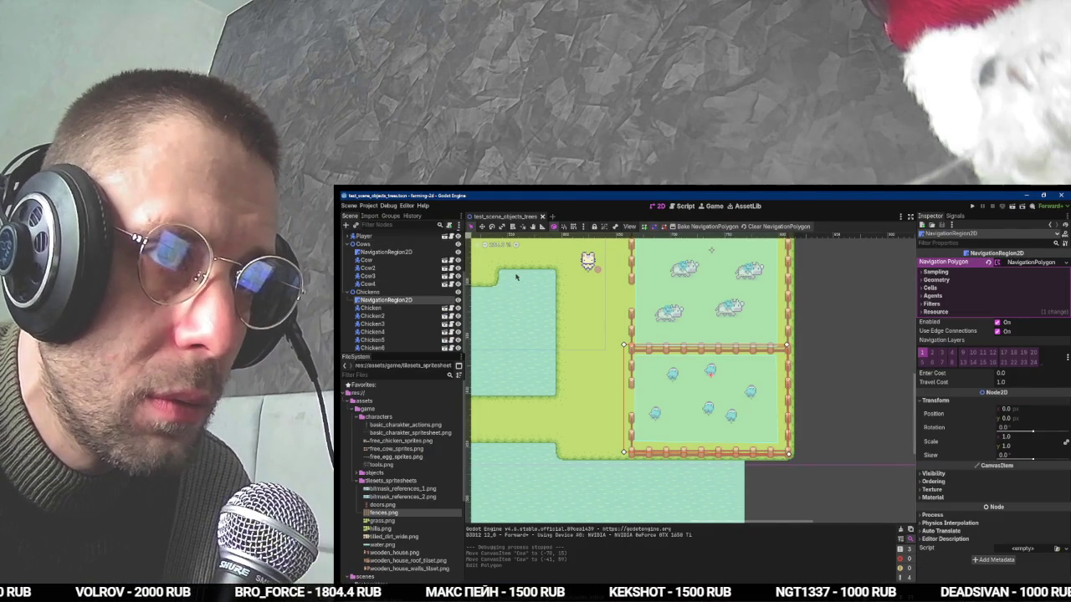
{"action": "left_click", "coordinate": [385, 252]}
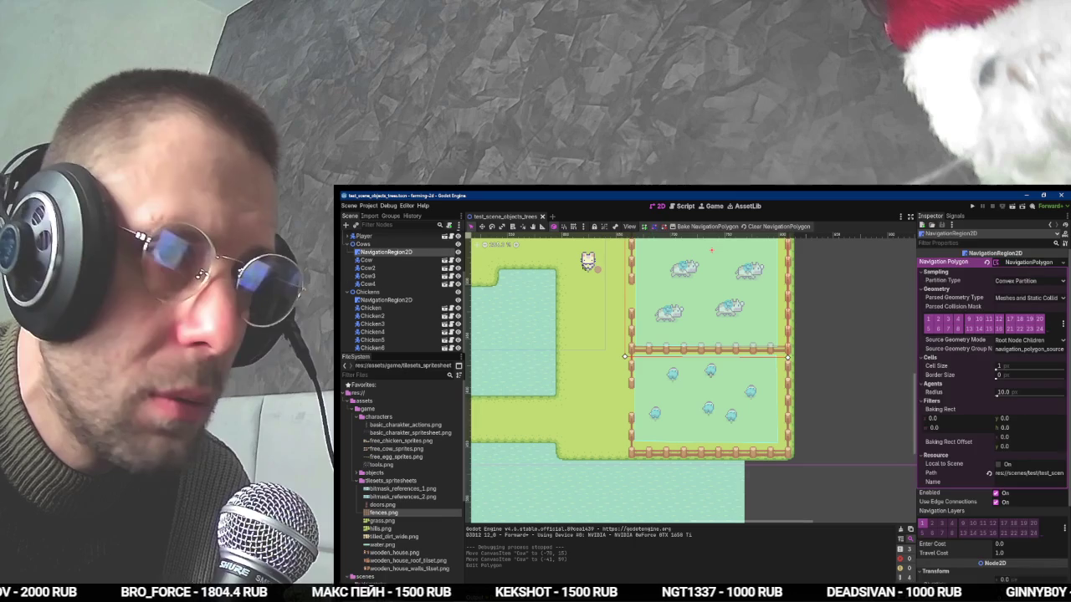
{"action": "left_click", "coordinate": [1022, 264]}
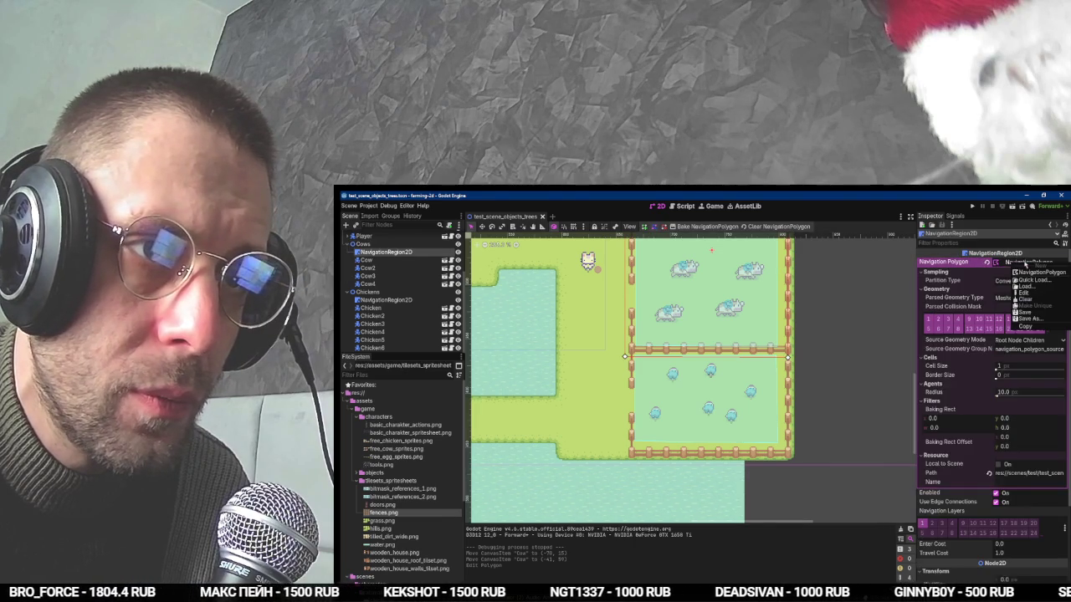
{"action": "left_click", "coordinate": [973, 298]}
{"action": "mouse_move", "coordinate": [946, 307]}
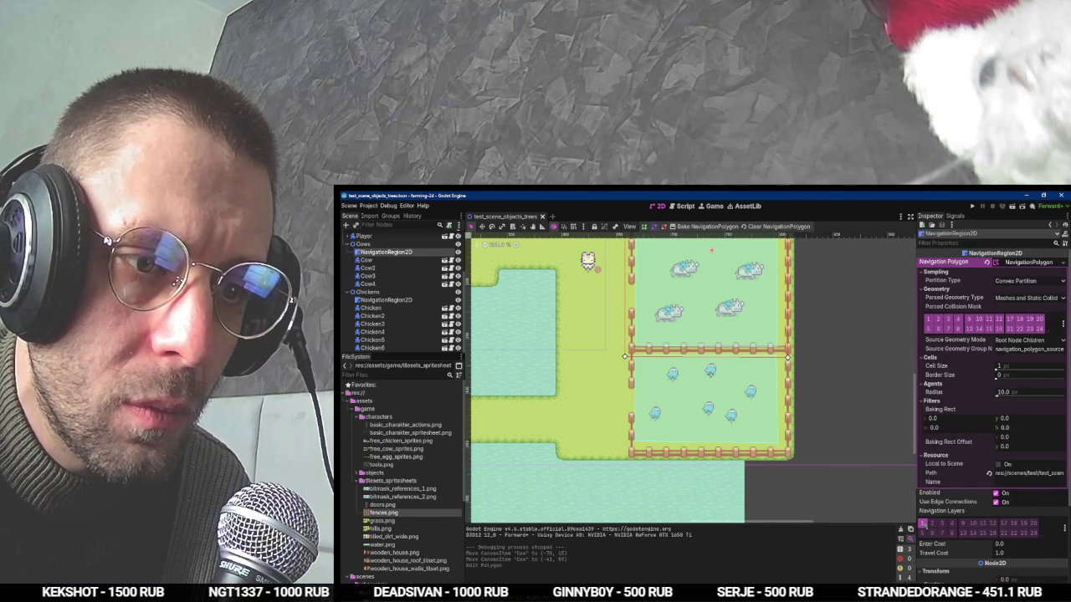
Take the Cows region off navigation layer 1, name layer 2 'Cow', and save the scene.
{"action": "left_click", "coordinate": [924, 524]}
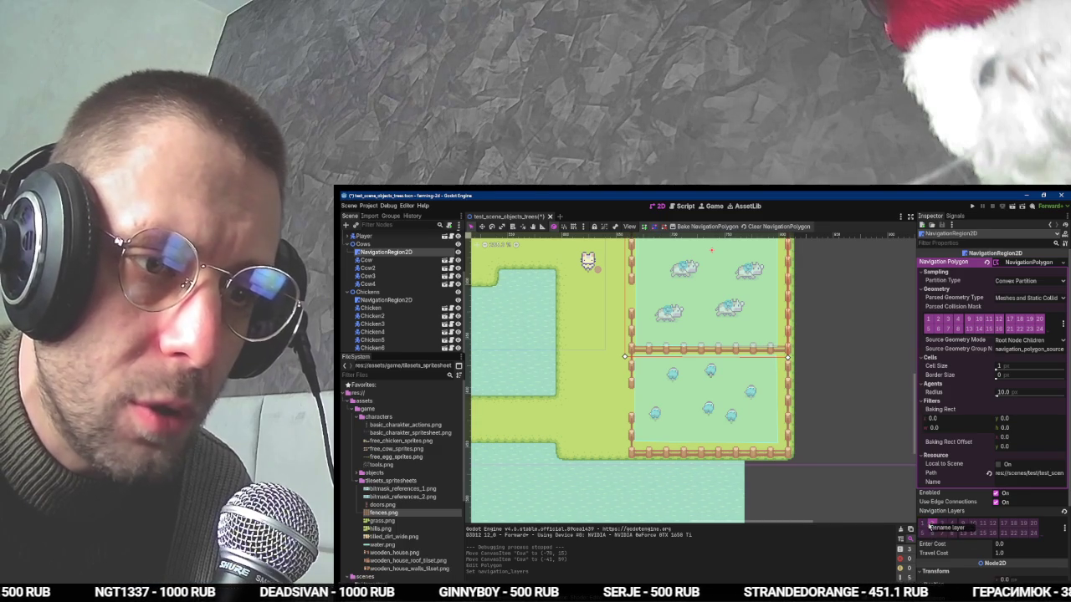
{"action": "left_click", "coordinate": [941, 528]}
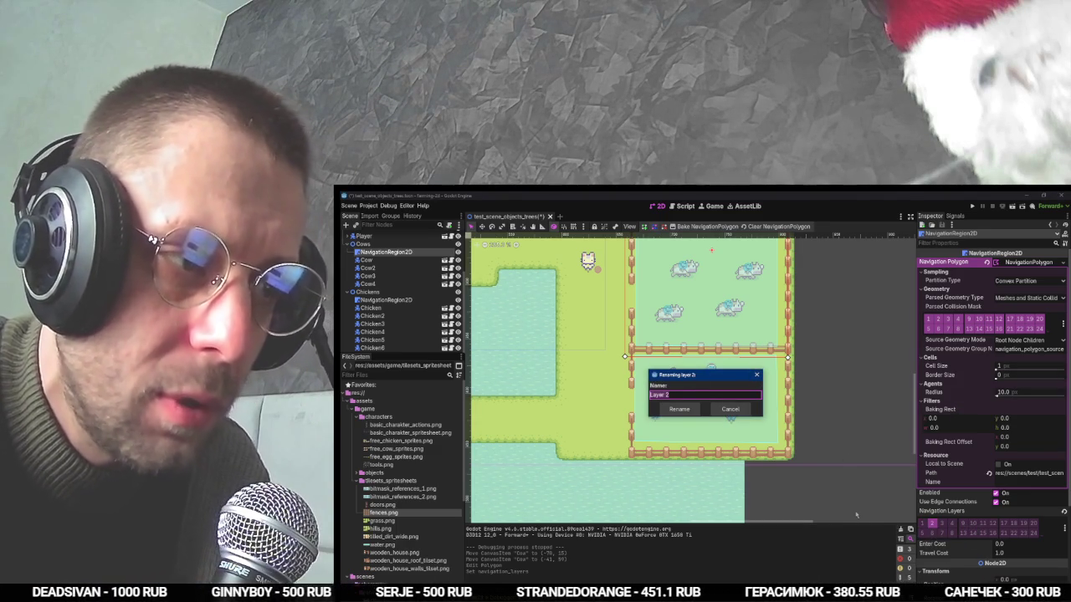
{"action": "type", "text": "Cow Navigati"}
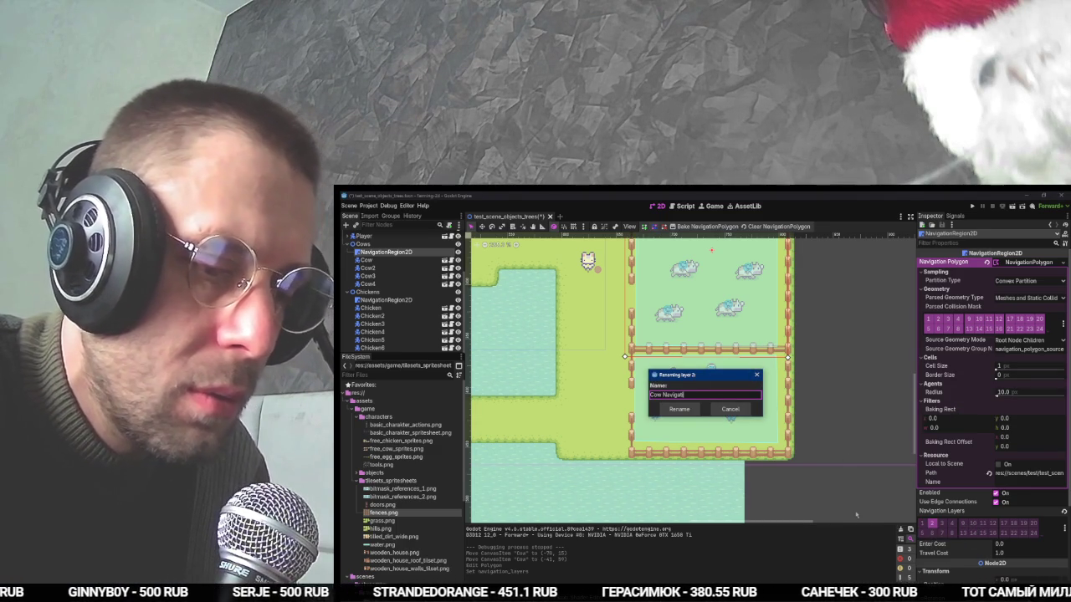
{"action": "key", "text": "Return"}
{"action": "key", "text": "ctrl+s"}
Switch back to the tutorial video and resume playback.
{"action": "key", "text": "alt+Tab"}
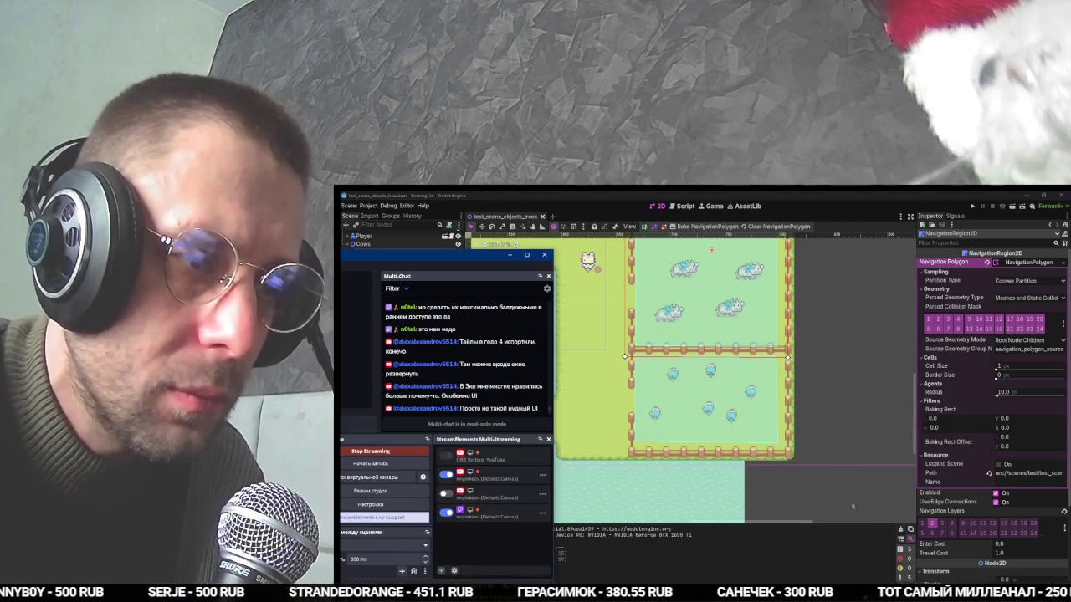
{"action": "key", "text": "alt+Tab"}
{"action": "left_click", "coordinate": [553, 445]}
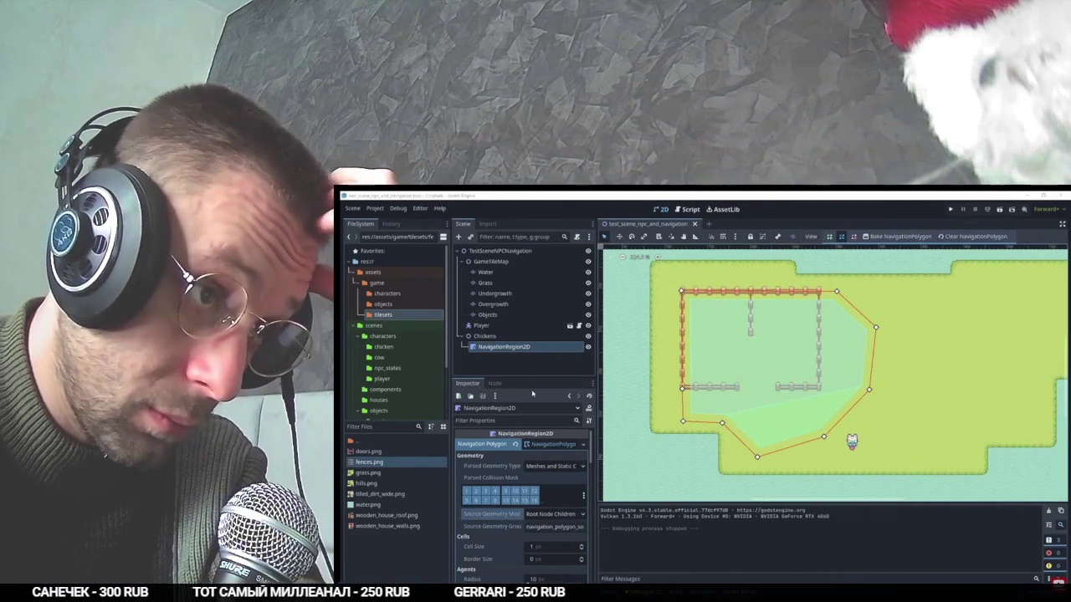
Watch the tutorial set the chicken region's source geometry mode to Group Explicit, pause, and return to Godot.
{"action": "mouse_move", "coordinate": [414, 234]}
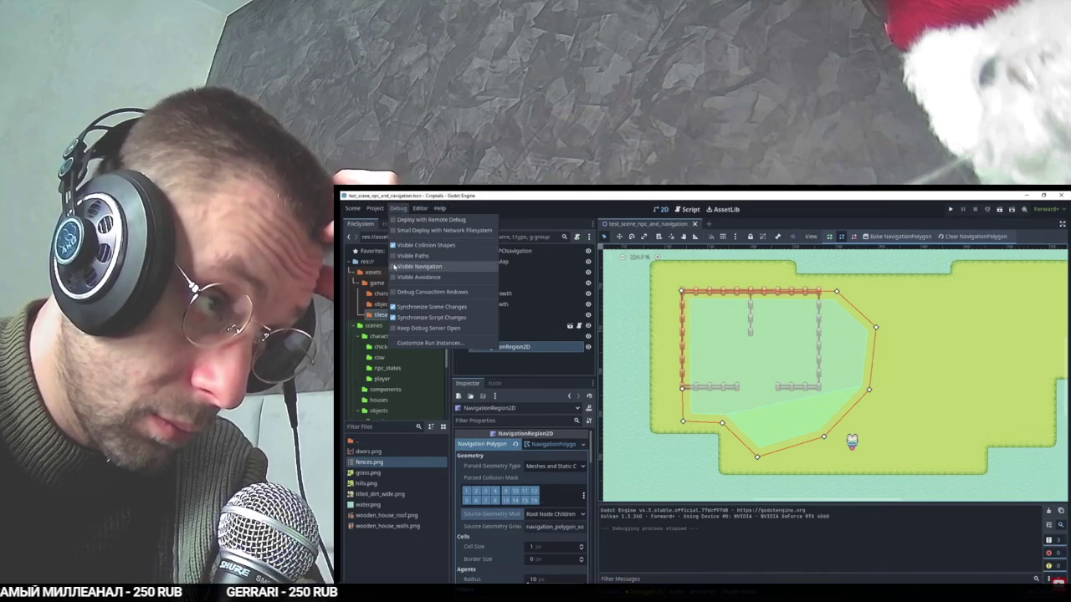
{"action": "mouse_move", "coordinate": [723, 424]}
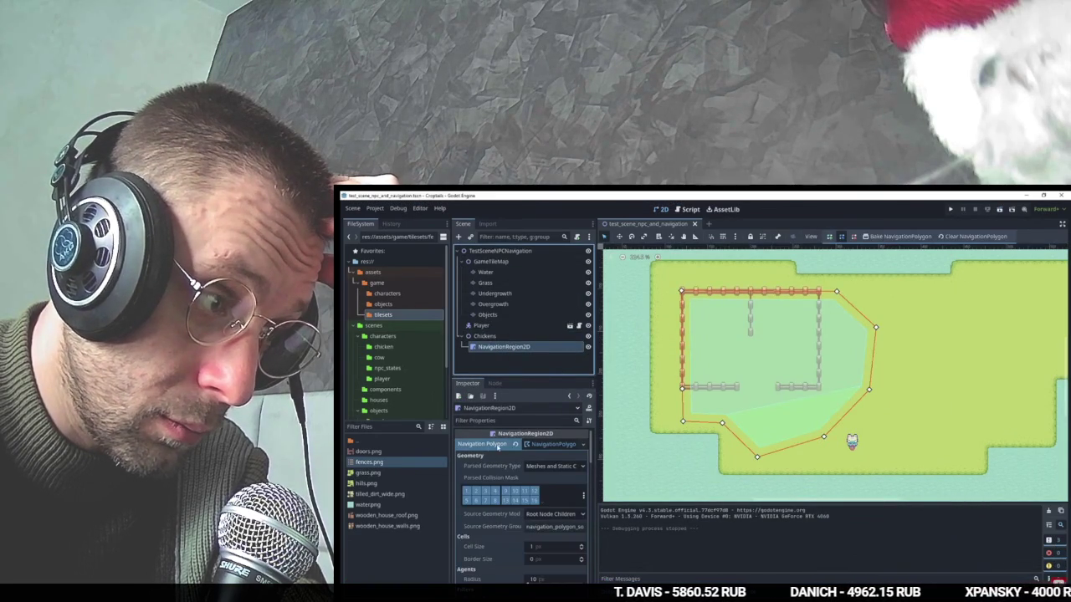
{"action": "mouse_move", "coordinate": [750, 434]}
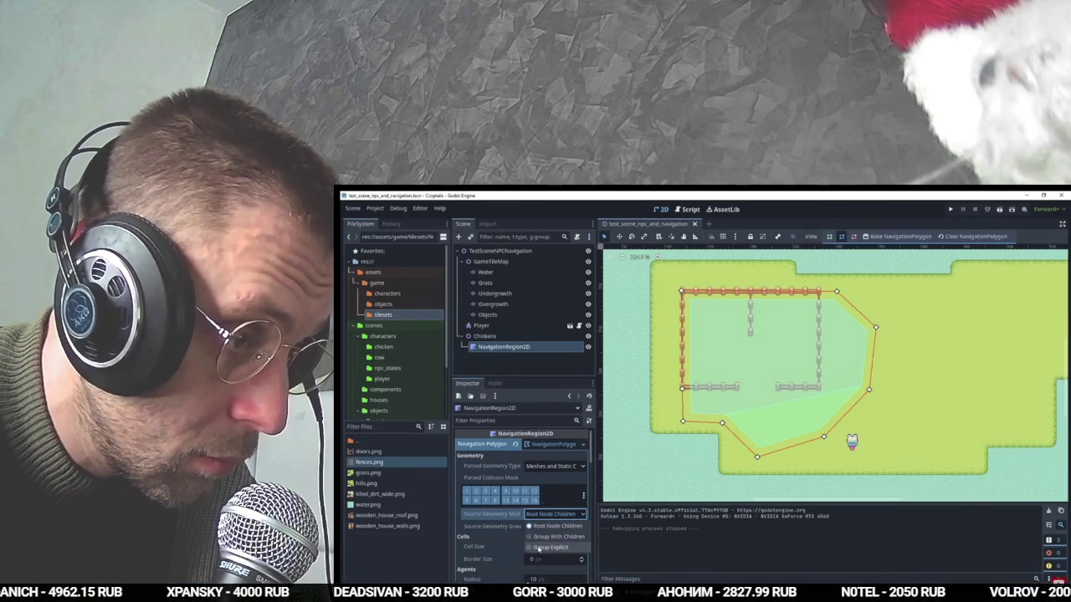
{"action": "left_click", "coordinate": [715, 412]}
{"action": "key", "text": "alt+Tab"}
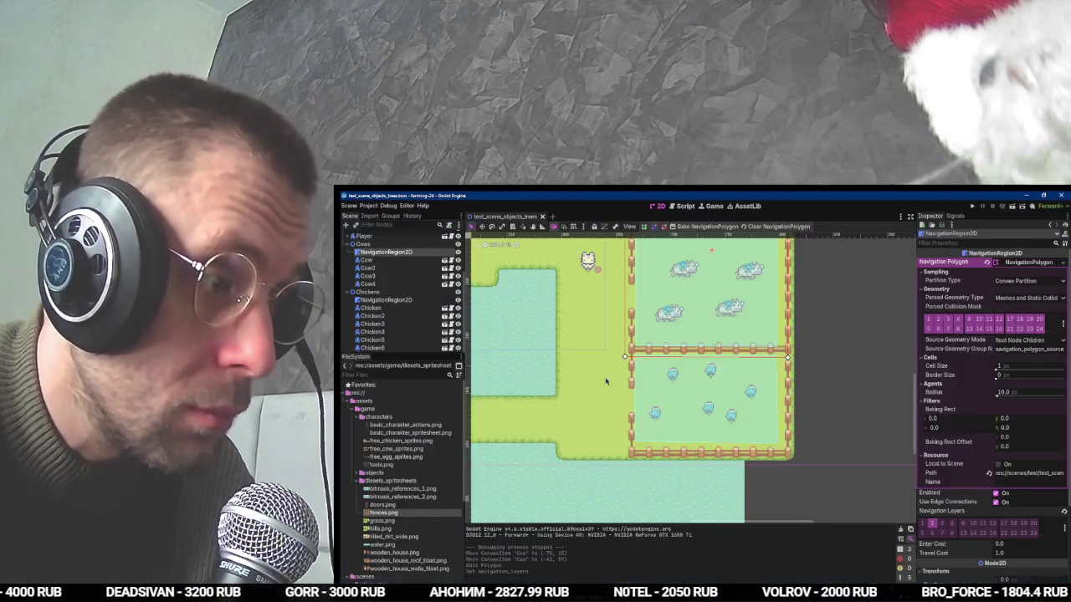
Open cow.tscn and drag the AnimatedSprite2D's Offset Y to shift the cow sprite upward.
{"action": "key", "text": "alt+Tab"}
{"action": "key", "text": "alt+Tab"}
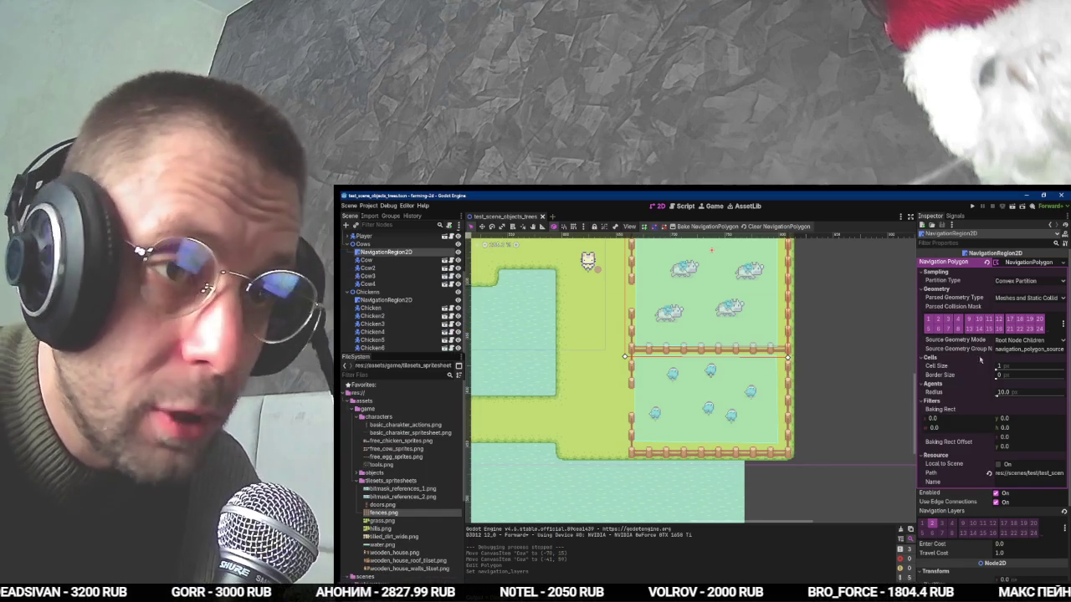
{"action": "left_click", "coordinate": [1019, 266]}
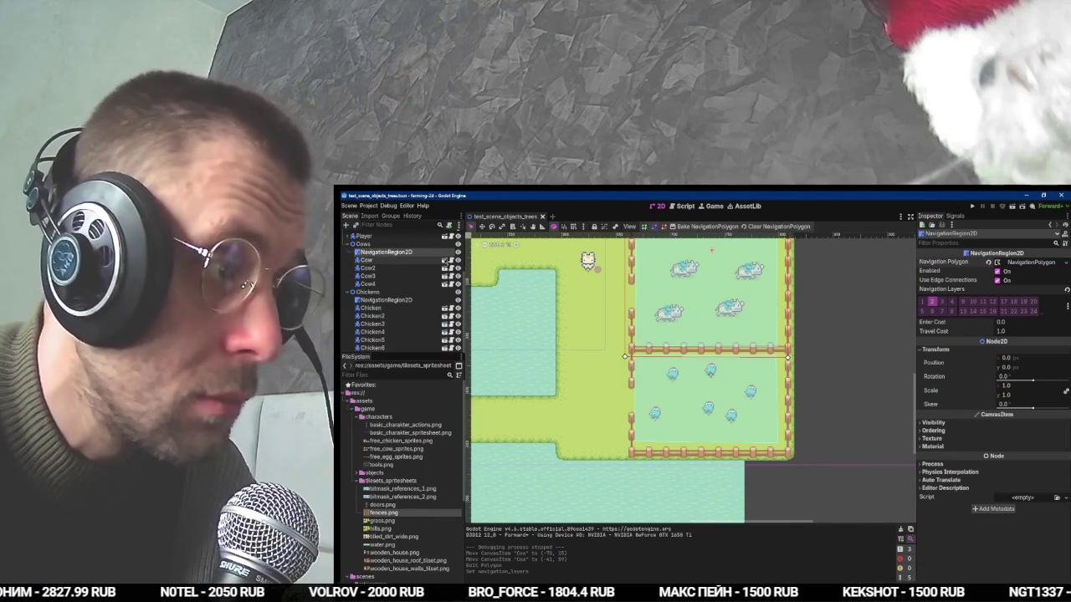
{"action": "left_click", "coordinate": [444, 260]}
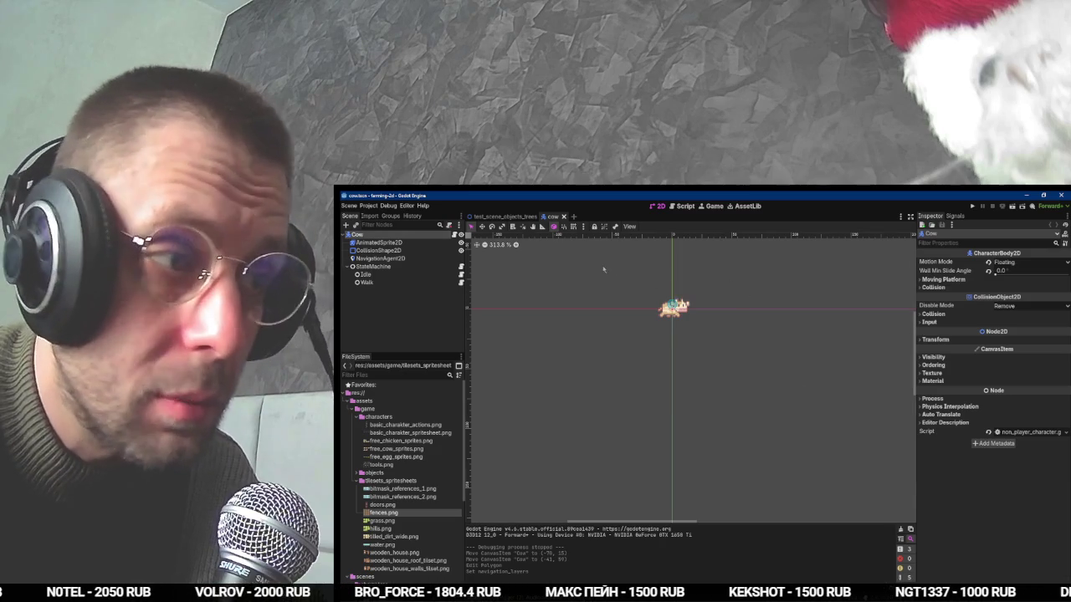
{"action": "scroll", "coordinate": [669, 288], "scroll_direction": "up", "scroll_amount": 4}
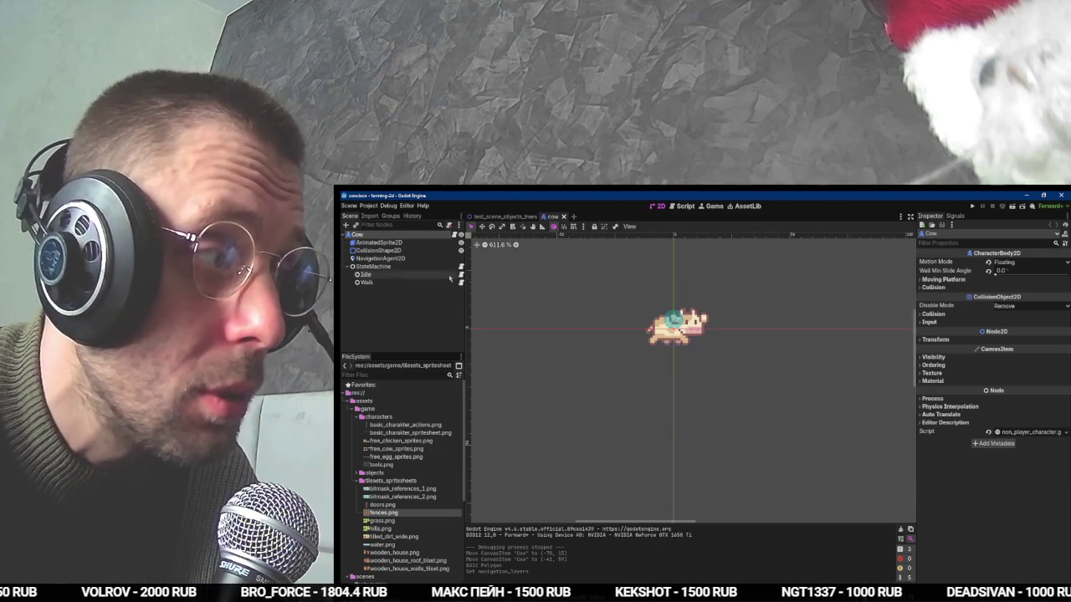
{"action": "left_click", "coordinate": [406, 242]}
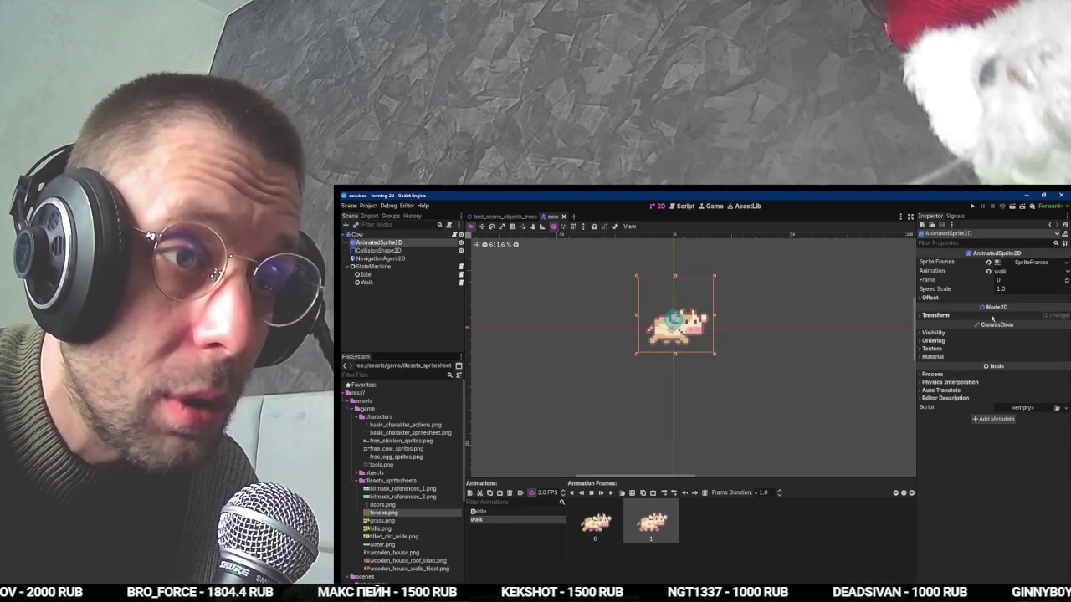
{"action": "left_click", "coordinate": [1002, 298]}
{"action": "left_click_drag", "start_coordinate": [1029, 324], "coordinate": [1001, 324]}
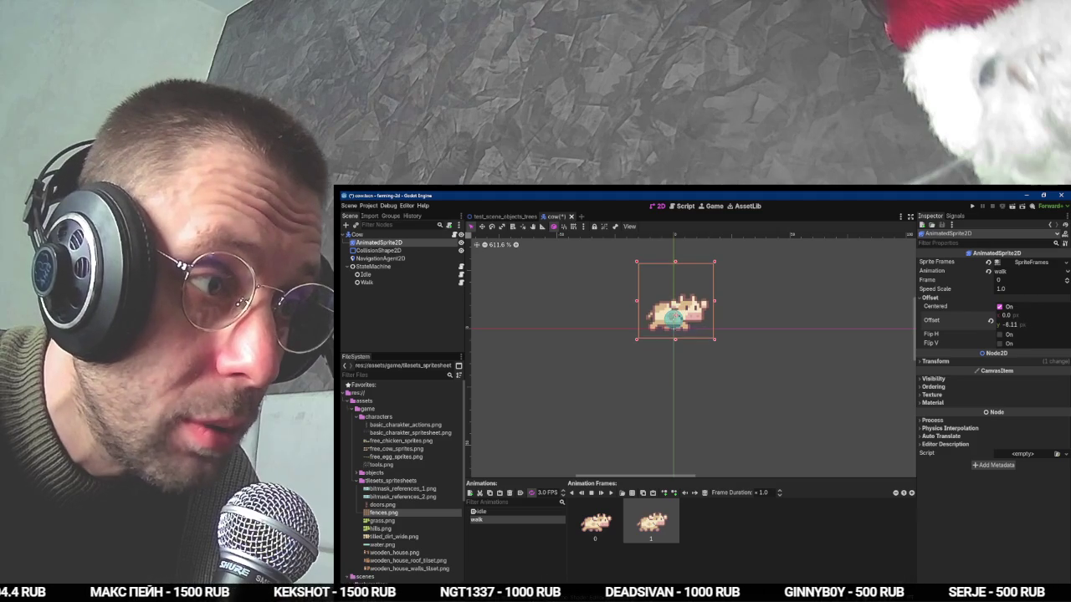
Check the CollisionShape2D's circle radius, then return to the test_scene_objects_trees scene.
{"action": "key", "text": "Down"}
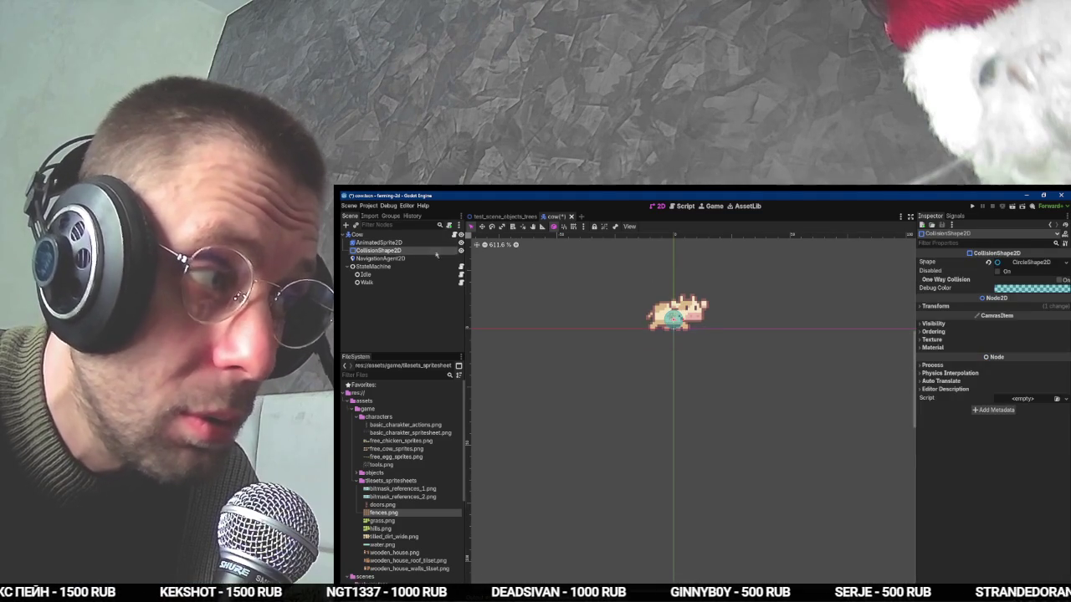
{"action": "left_click", "coordinate": [1046, 262]}
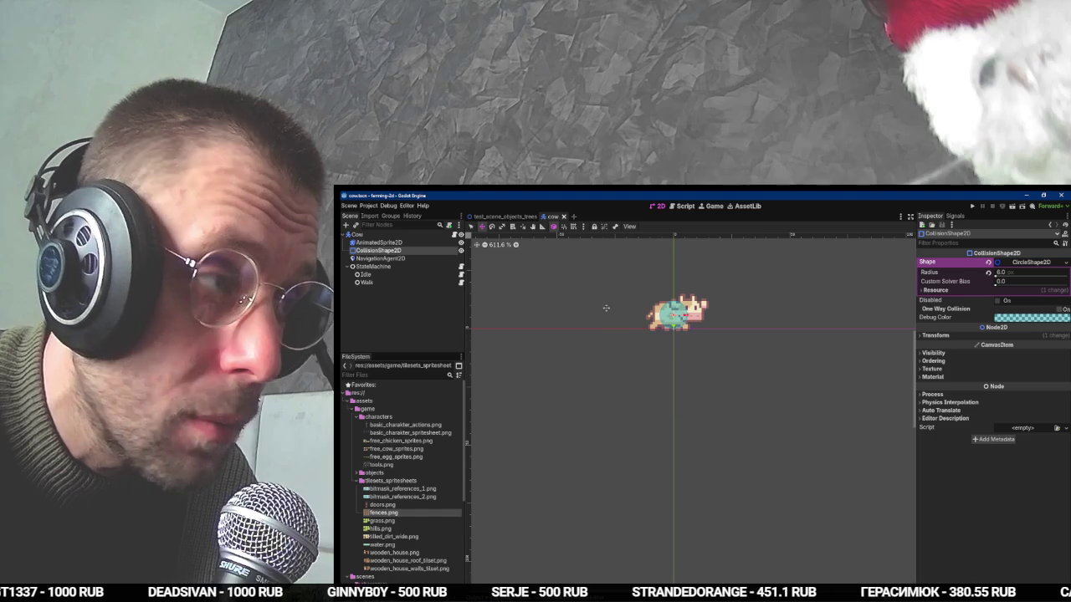
{"action": "left_click", "coordinate": [499, 217]}
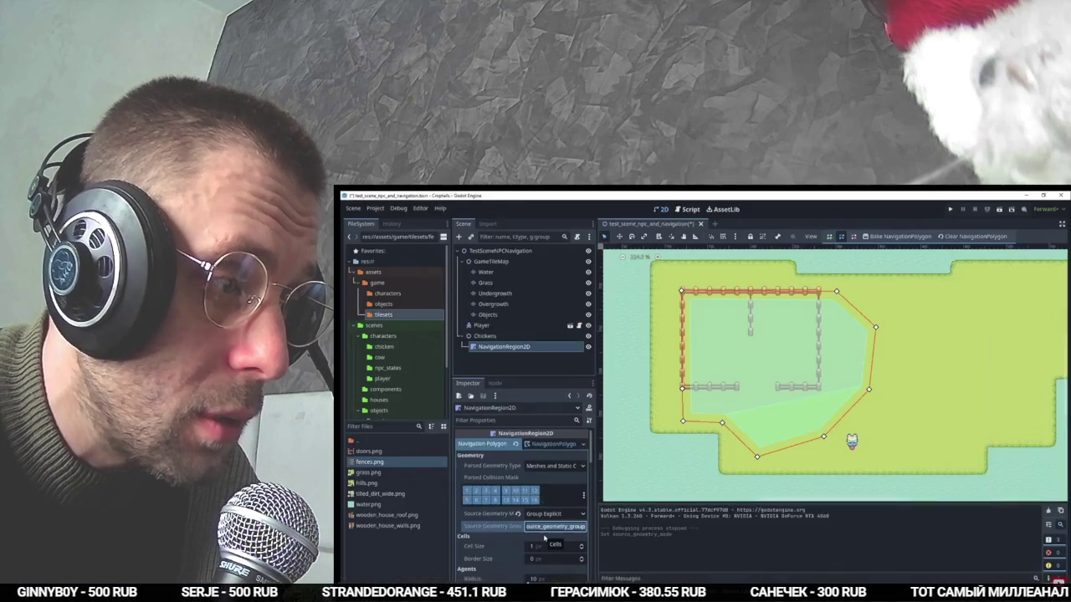
Select the Fences tilemap layer and open its fences.png atlas in the TileSet editor.
{"action": "mouse_move", "coordinate": [618, 381]}
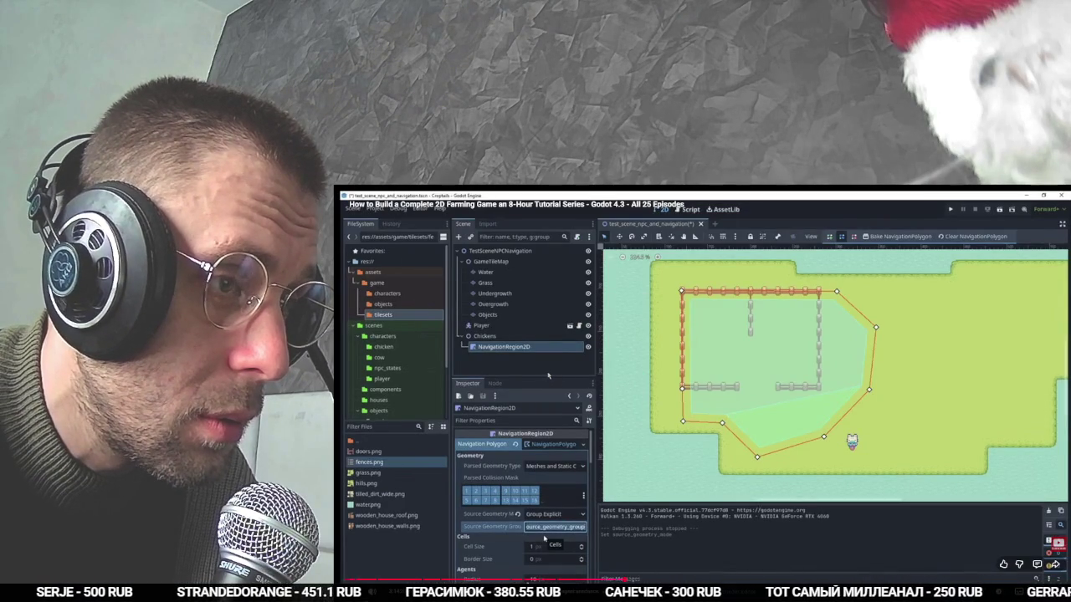
{"action": "key", "text": "alt+Tab"}
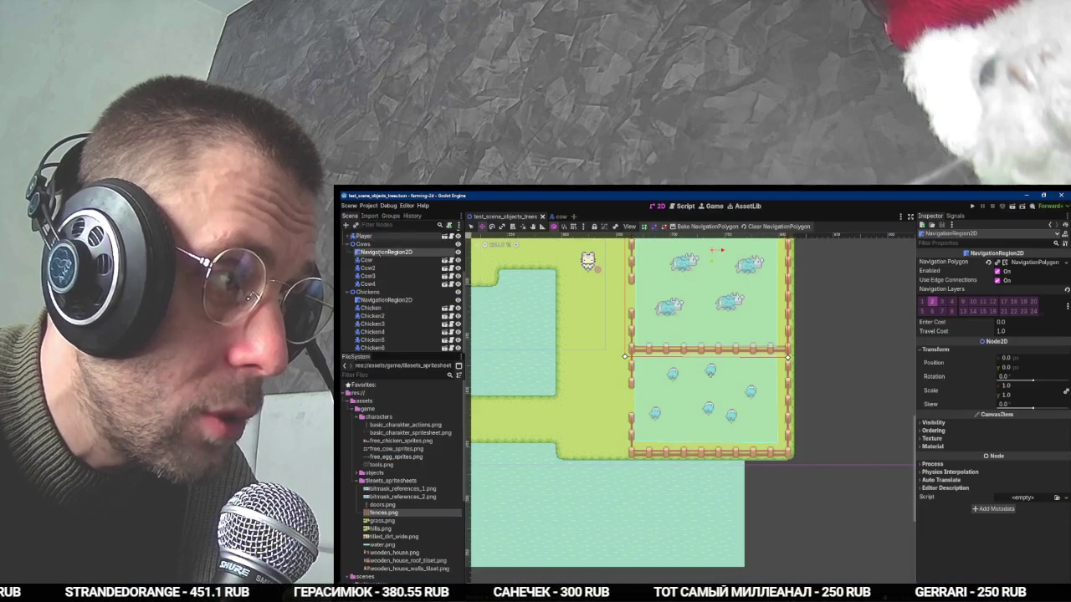
{"action": "scroll", "coordinate": [443, 292], "scroll_direction": "up", "scroll_amount": 3}
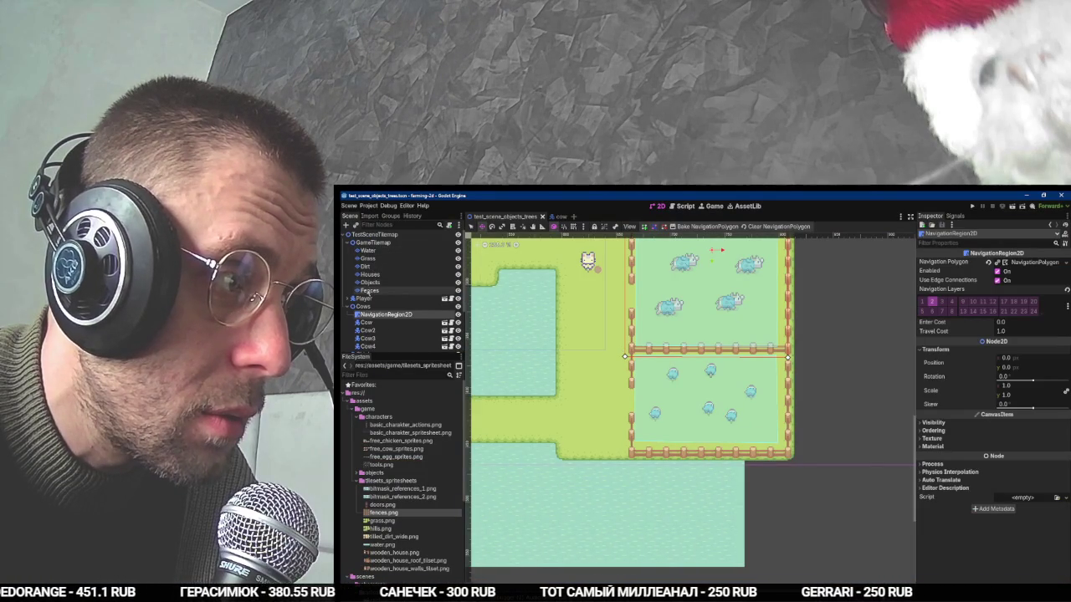
{"action": "left_click", "coordinate": [369, 291]}
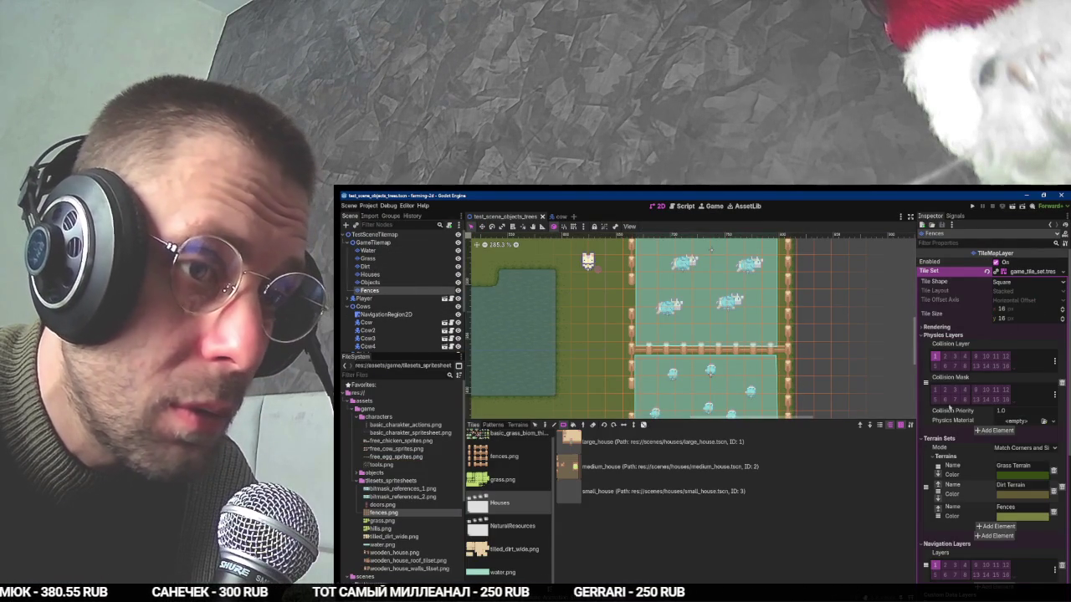
{"action": "left_click", "coordinate": [944, 335]}
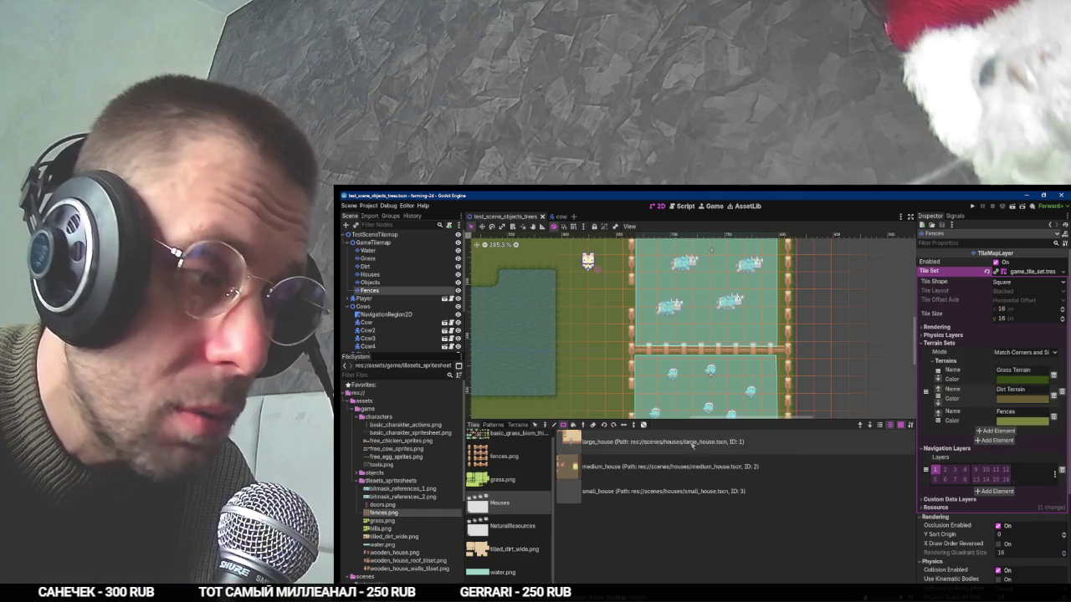
{"action": "left_click", "coordinate": [619, 595]}
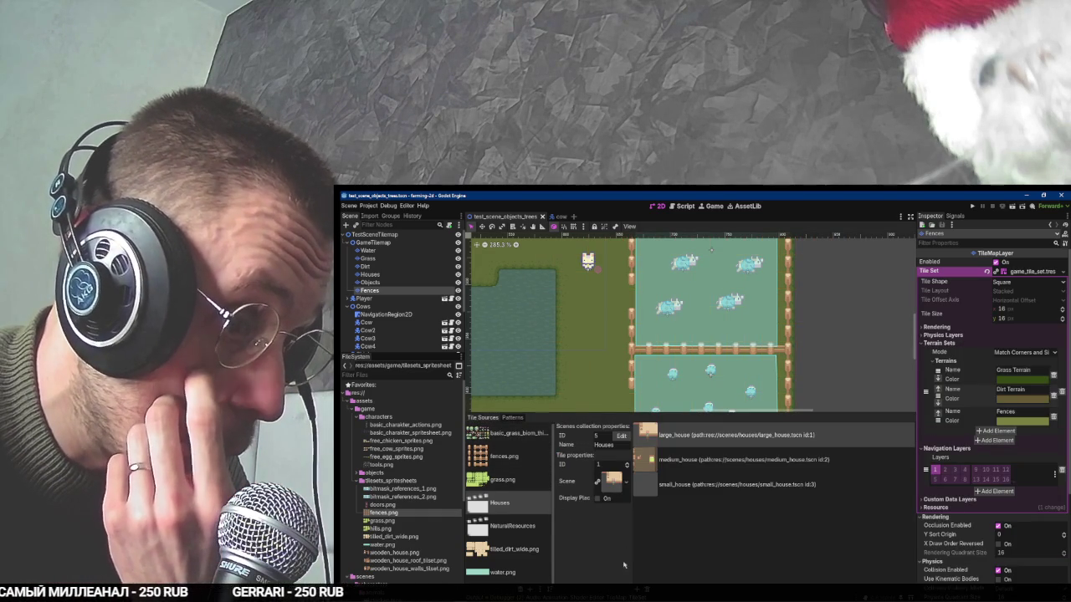
{"action": "left_click", "coordinate": [505, 454]}
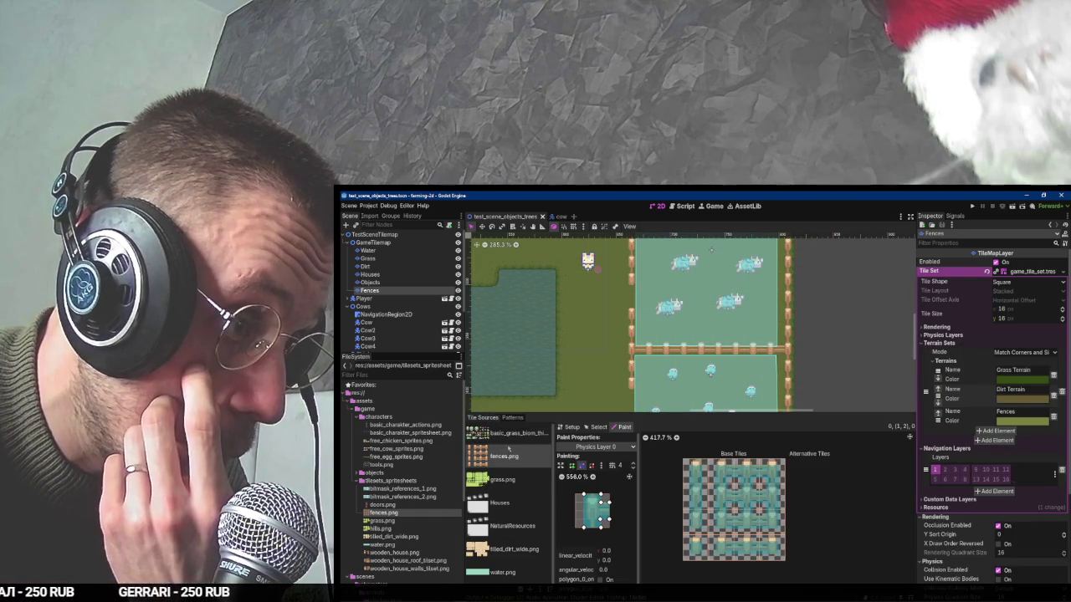
Switch Paint Properties to Navigation Layer 0 and paint it onto the first-column fence tiles.
{"action": "left_click", "coordinate": [512, 416]}
{"action": "left_click", "coordinate": [483, 417]}
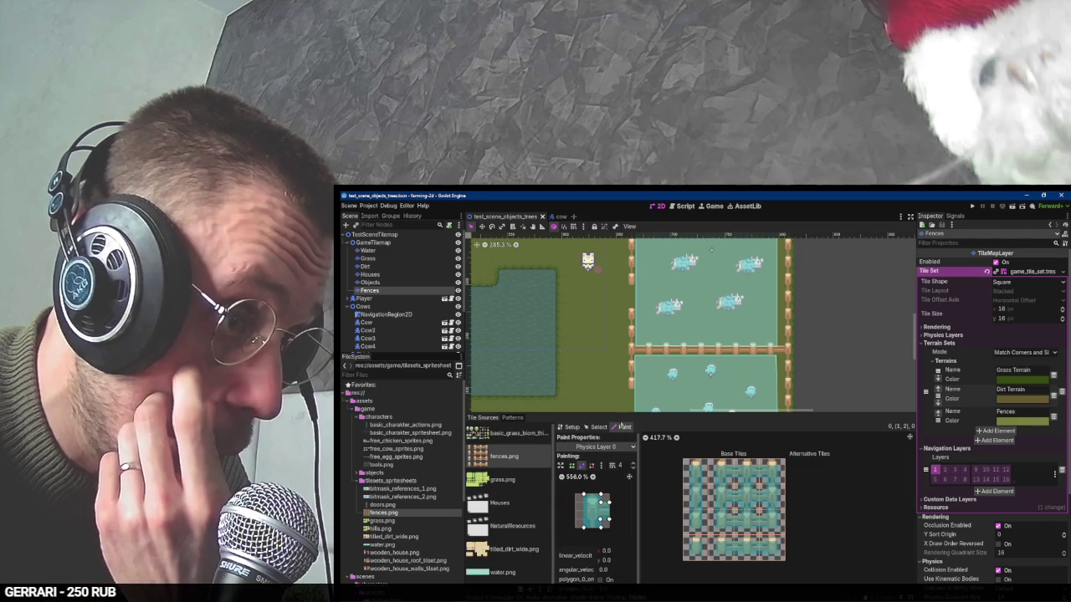
{"action": "left_click", "coordinate": [622, 447]}
{"action": "left_click", "coordinate": [612, 525]}
{"action": "left_click", "coordinate": [691, 471]}
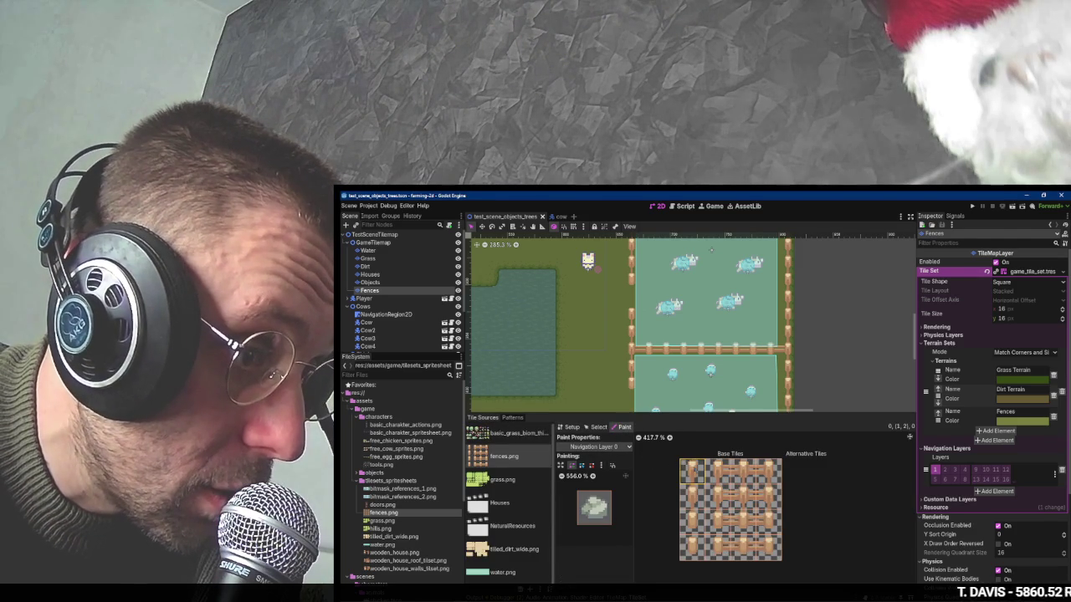
{"action": "left_click", "coordinate": [691, 494]}
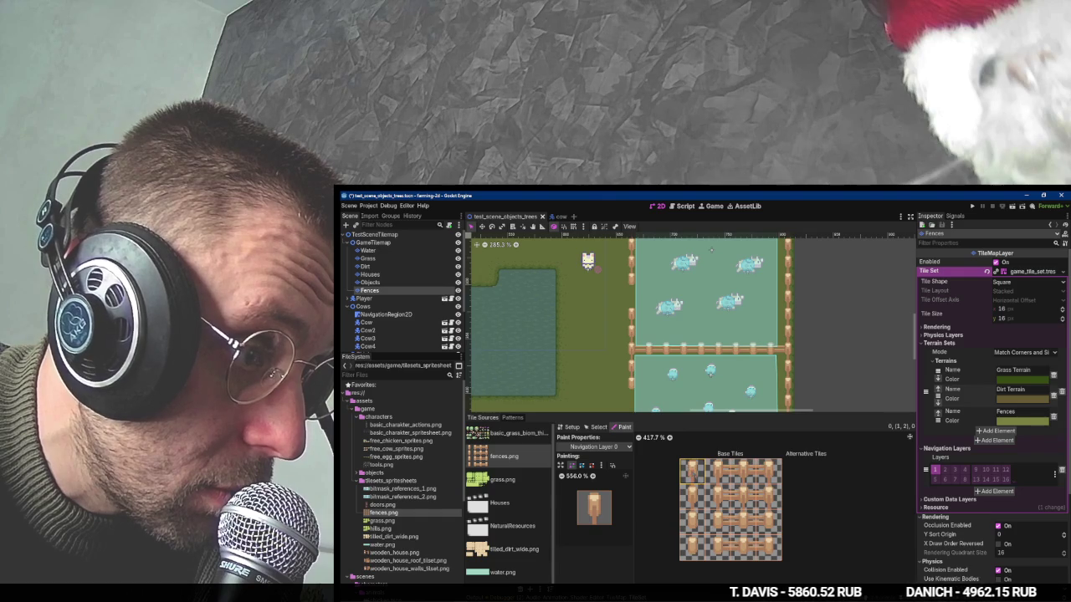
Narrow the top-left fence tile's navigation polygon by dragging three corners inward.
{"action": "scroll", "coordinate": [691, 491], "scroll_direction": "up", "scroll_amount": 2}
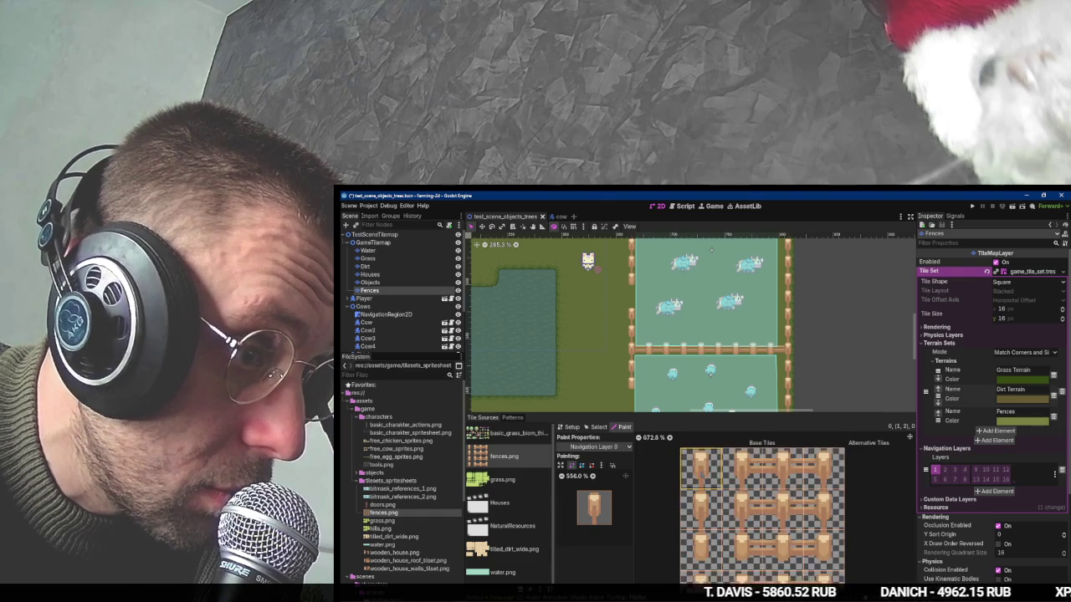
{"action": "left_click", "coordinate": [576, 465]}
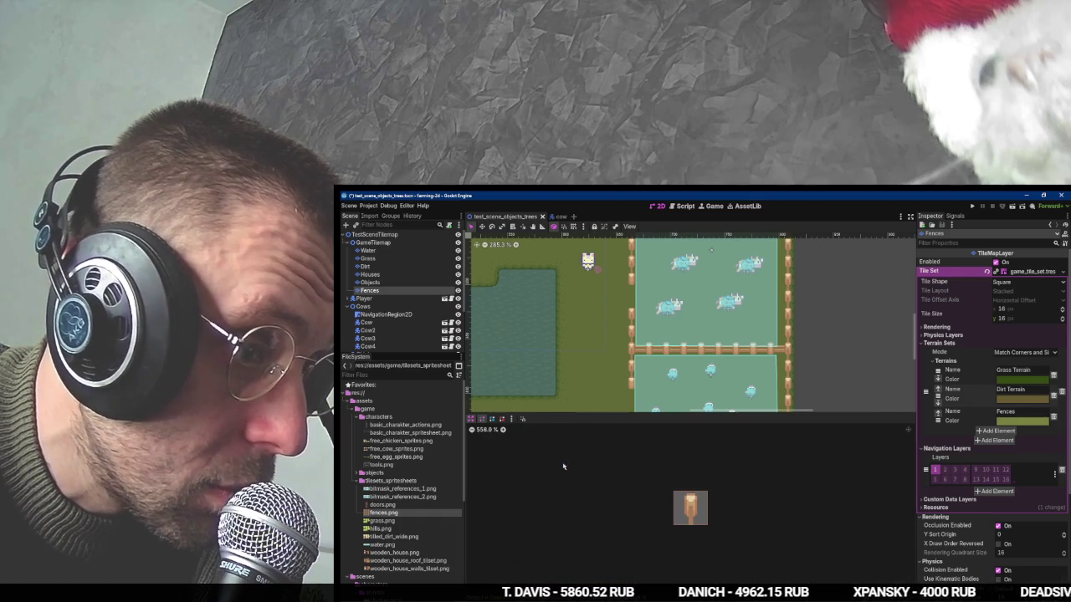
{"action": "left_click", "coordinate": [491, 418]}
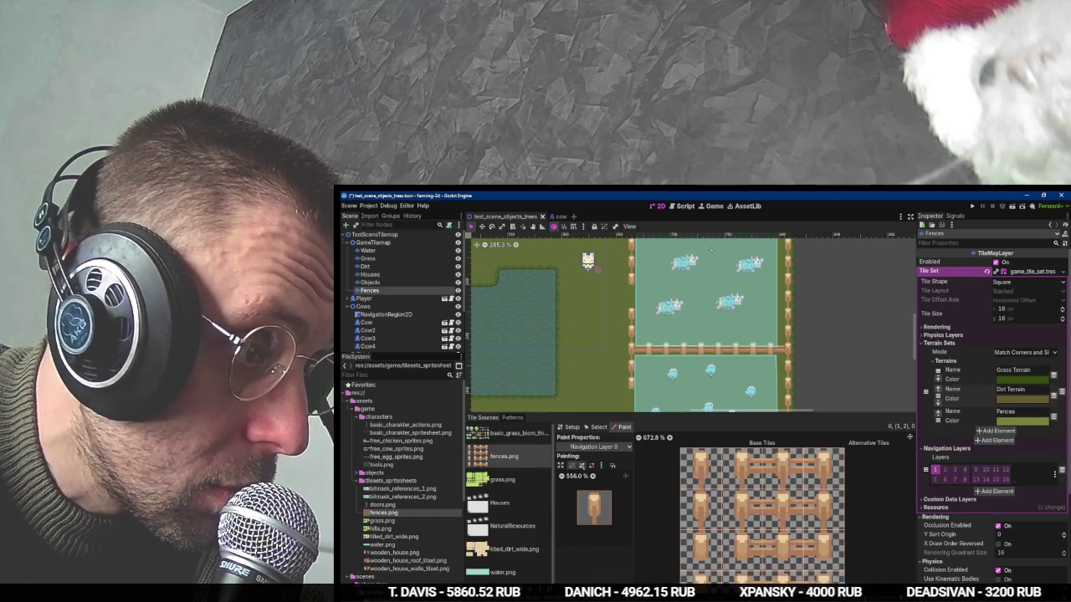
{"action": "left_click", "coordinate": [600, 466]}
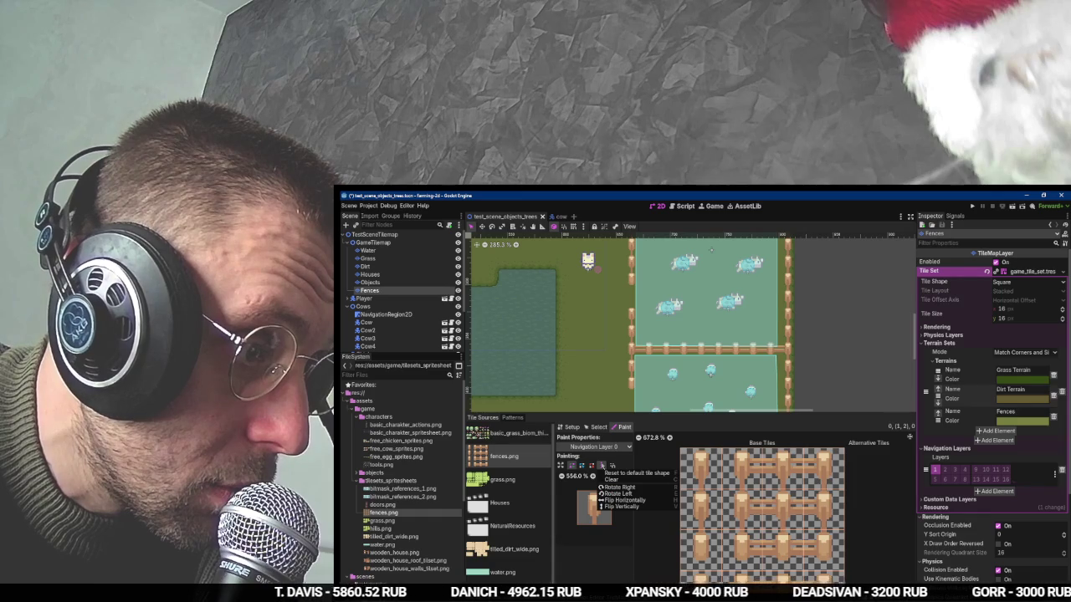
{"action": "left_click", "coordinate": [701, 469]}
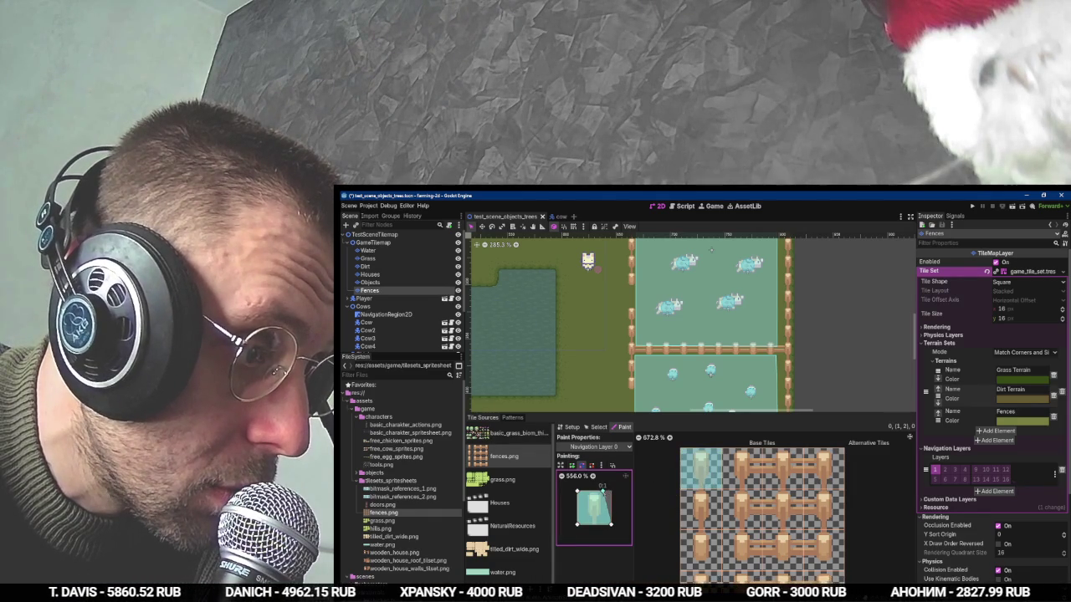
{"action": "left_click_drag", "start_coordinate": [610, 525], "coordinate": [599, 522]}
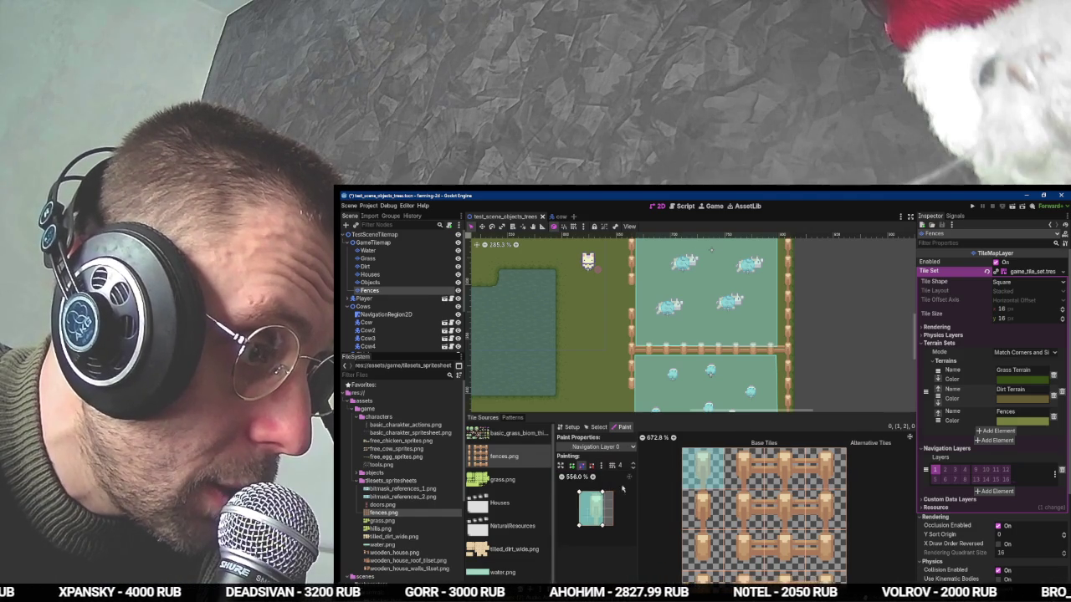
{"action": "left_click_drag", "start_coordinate": [580, 495], "coordinate": [587, 492]}
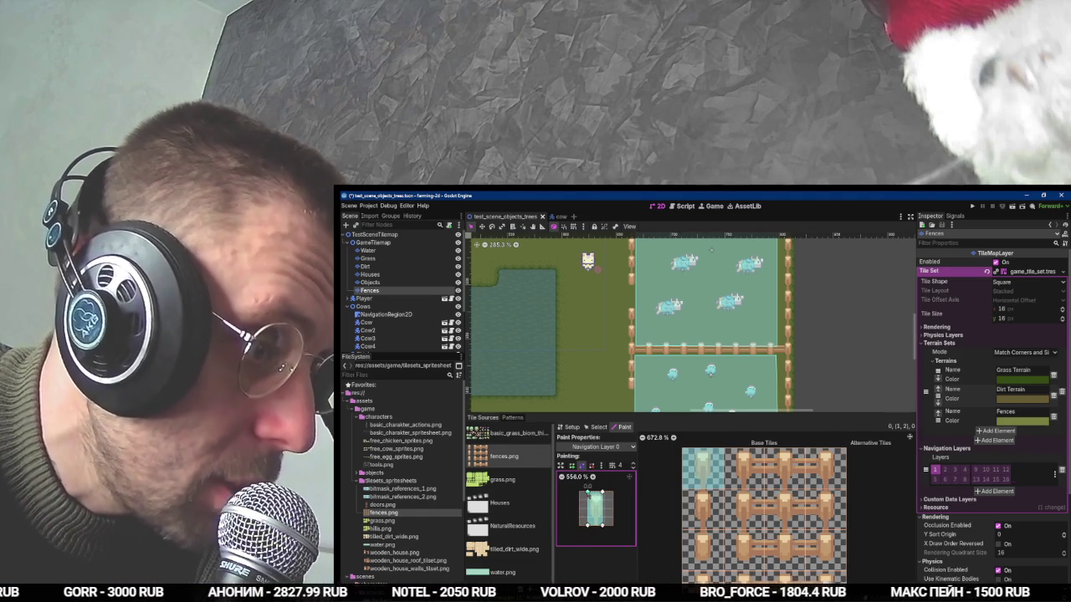
{"action": "left_click_drag", "start_coordinate": [601, 495], "coordinate": [605, 499]}
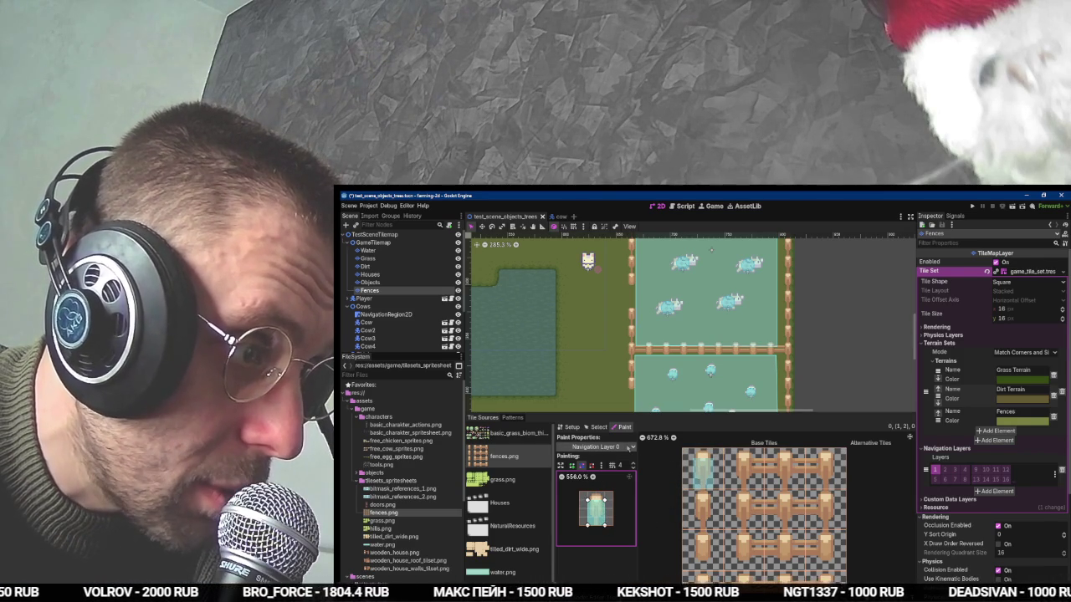
Switch painting back to Physics Layer 0, enlarge the tile set panel, and bring up the tile set resource's options.
{"action": "left_click", "coordinate": [629, 447]}
{"action": "left_click", "coordinate": [602, 527]}
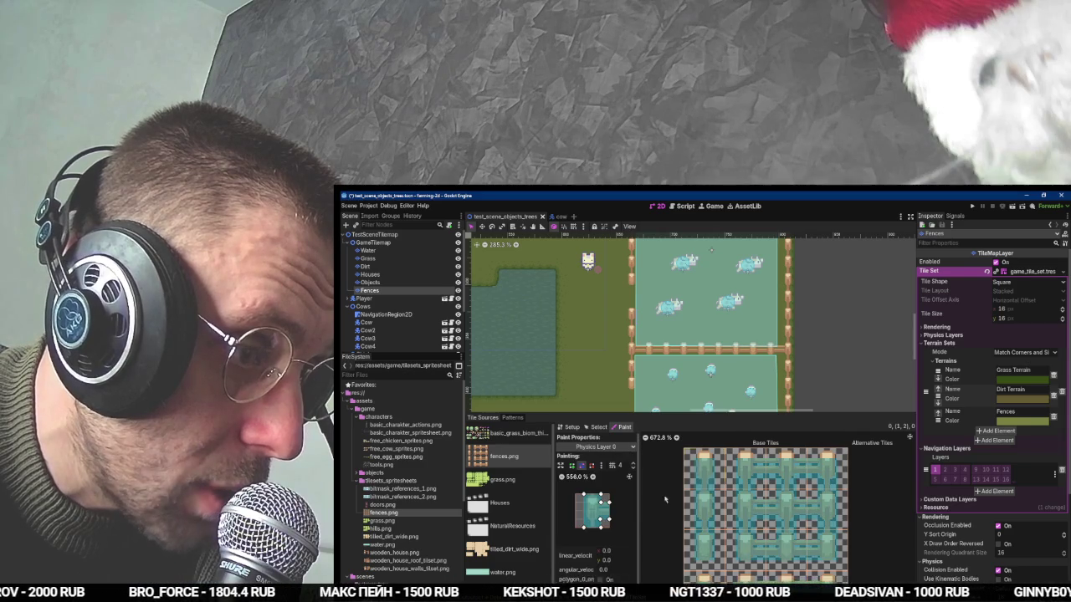
{"action": "scroll", "coordinate": [759, 481], "scroll_direction": "down", "scroll_amount": 2}
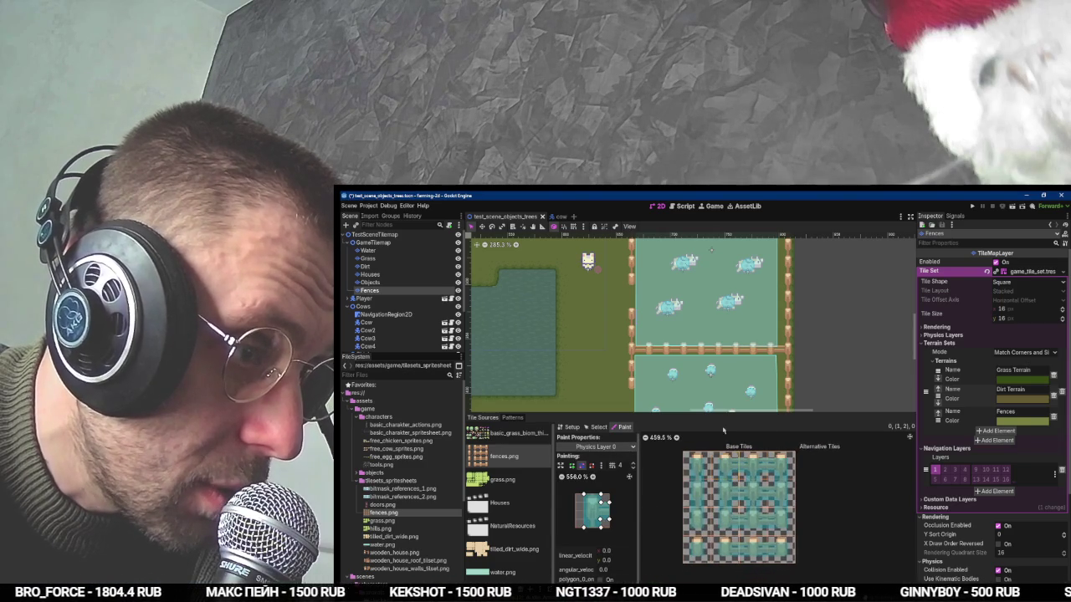
{"action": "left_click_drag", "start_coordinate": [718, 413], "coordinate": [712, 242]}
{"action": "right_click", "coordinate": [1027, 275]}
Open game_tile_set.tres as plain text in WordPad, scroll through it, and close it to return to Godot.
{"action": "left_click", "coordinate": [1034, 338]}
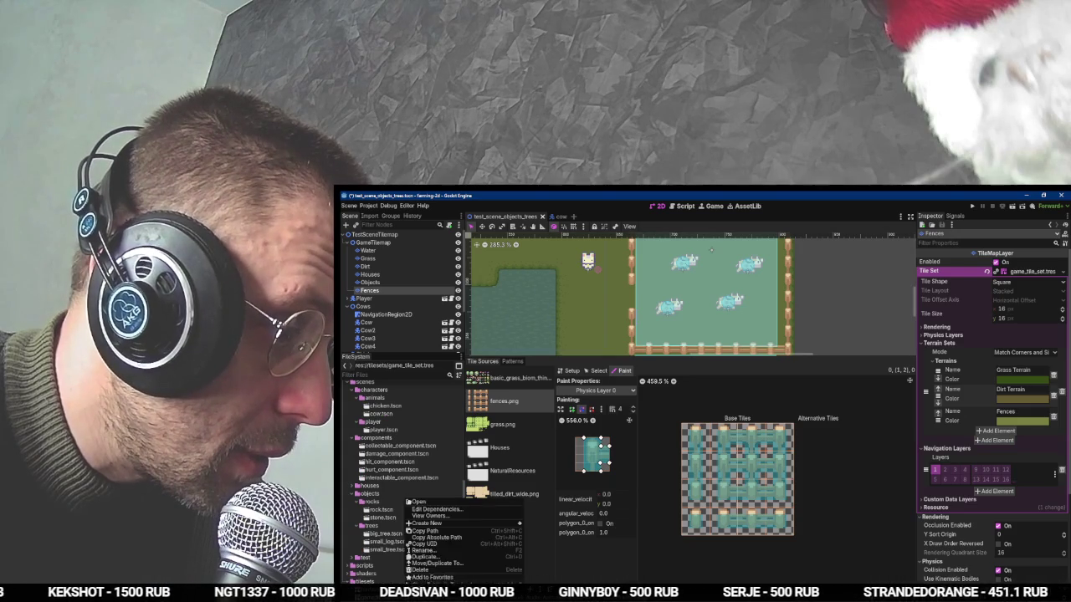
{"action": "double_click", "coordinate": [621, 342]}
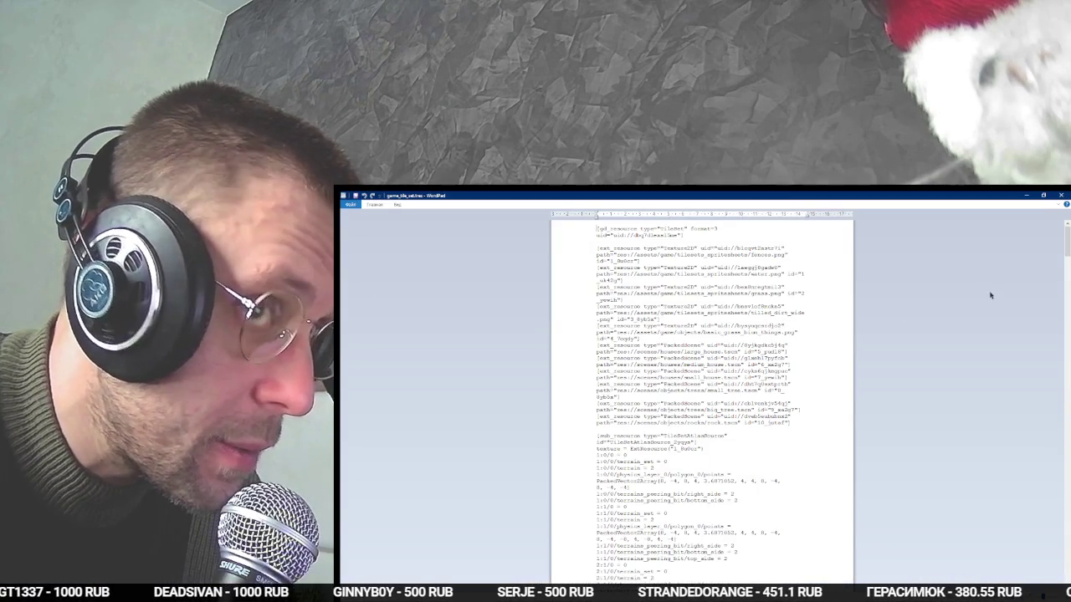
{"action": "left_click_drag", "start_coordinate": [1066, 253], "coordinate": [1067, 330]}
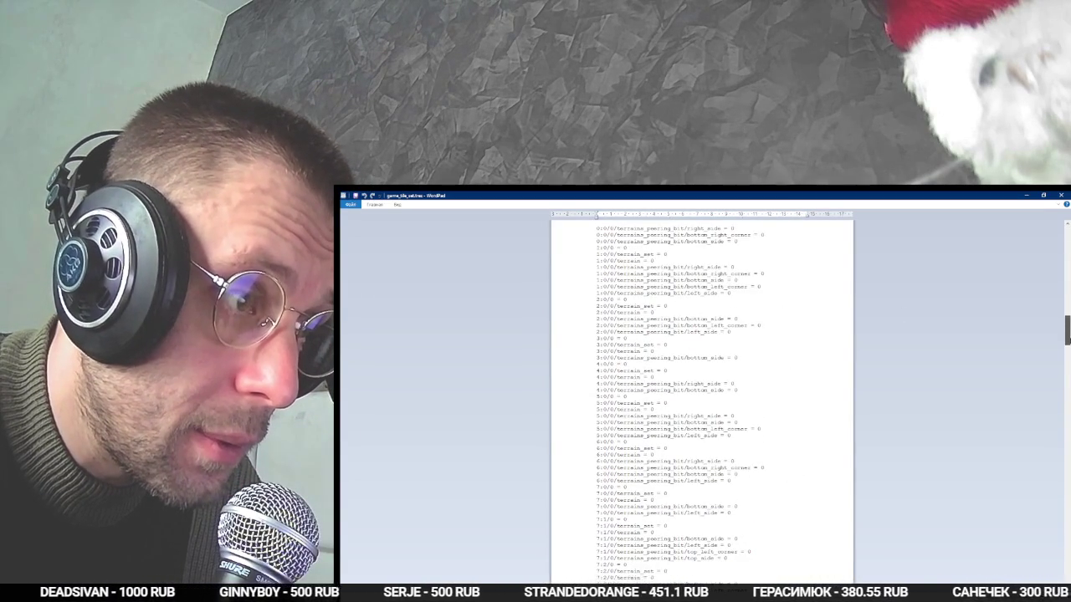
{"action": "scroll", "coordinate": [701, 402], "scroll_direction": "up", "scroll_amount": 2}
{"action": "left_click_drag", "start_coordinate": [1067, 328], "coordinate": [1067, 567]}
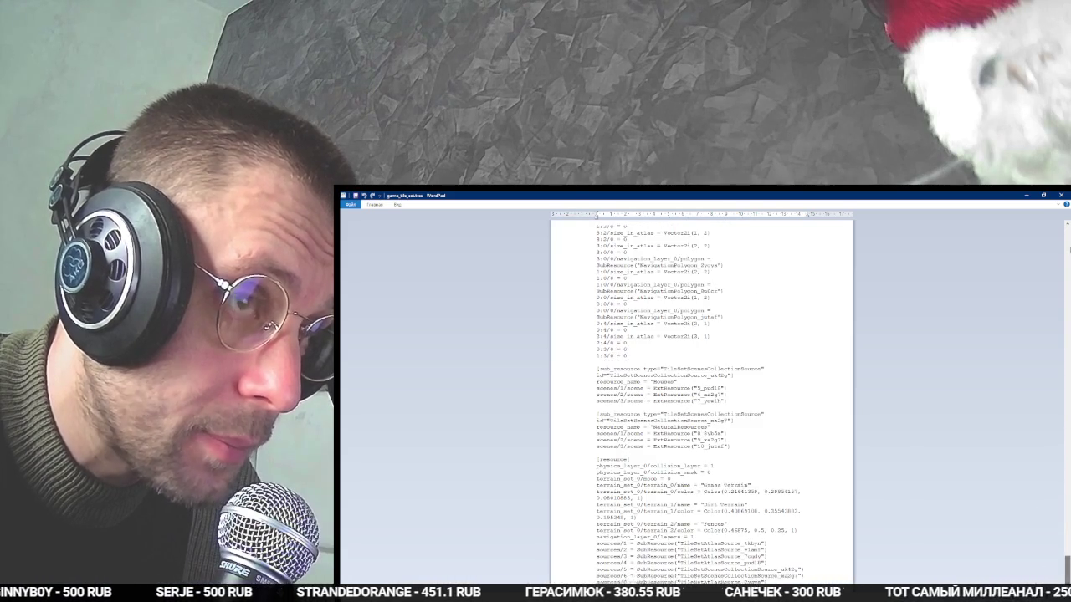
{"action": "left_click", "coordinate": [1064, 203]}
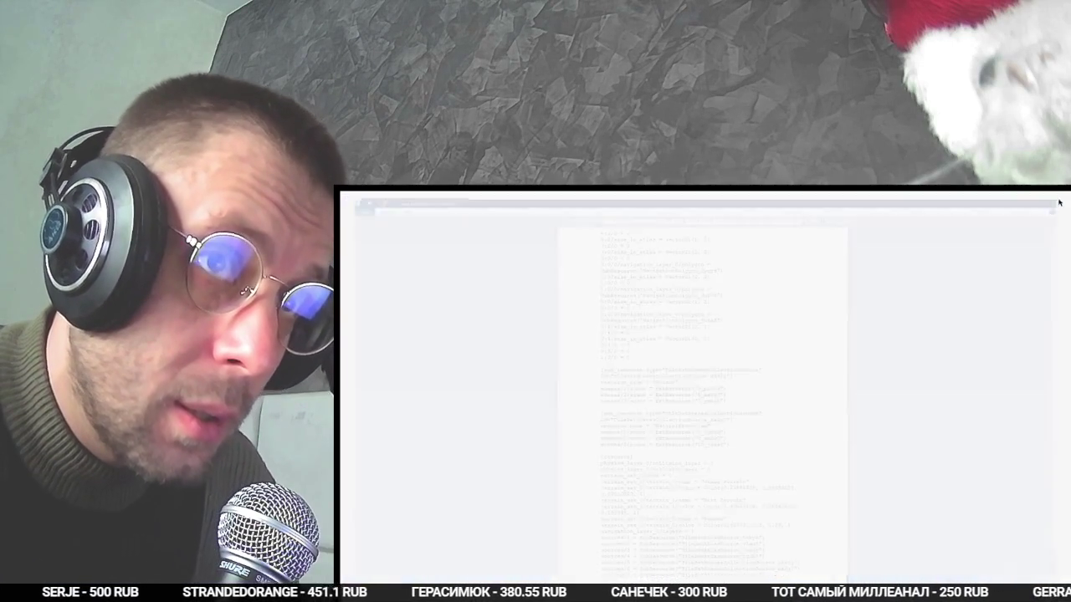
{"action": "left_click", "coordinate": [1060, 198]}
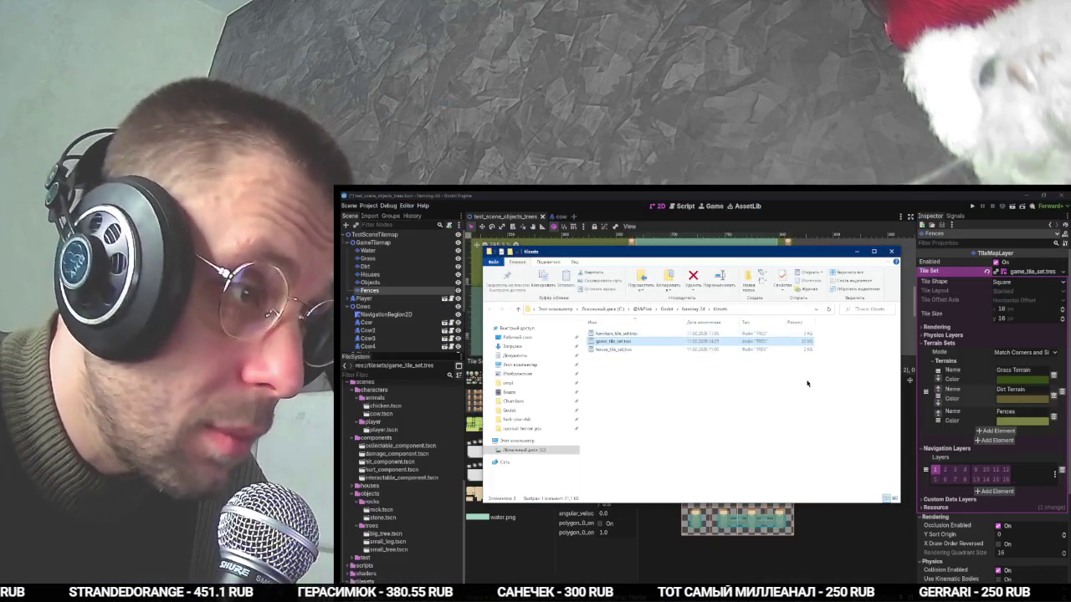
{"action": "left_click", "coordinate": [443, 292]}
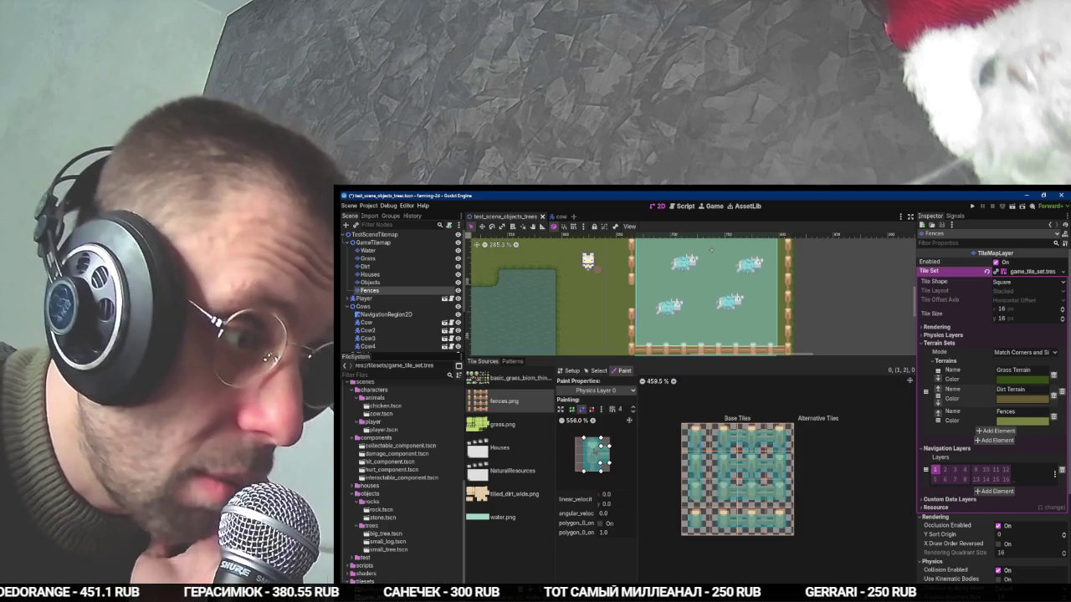
Set the cows' NavigationRegion2D Source Geometry Mode to Group Explicit.
{"action": "key", "text": "alt+Tab"}
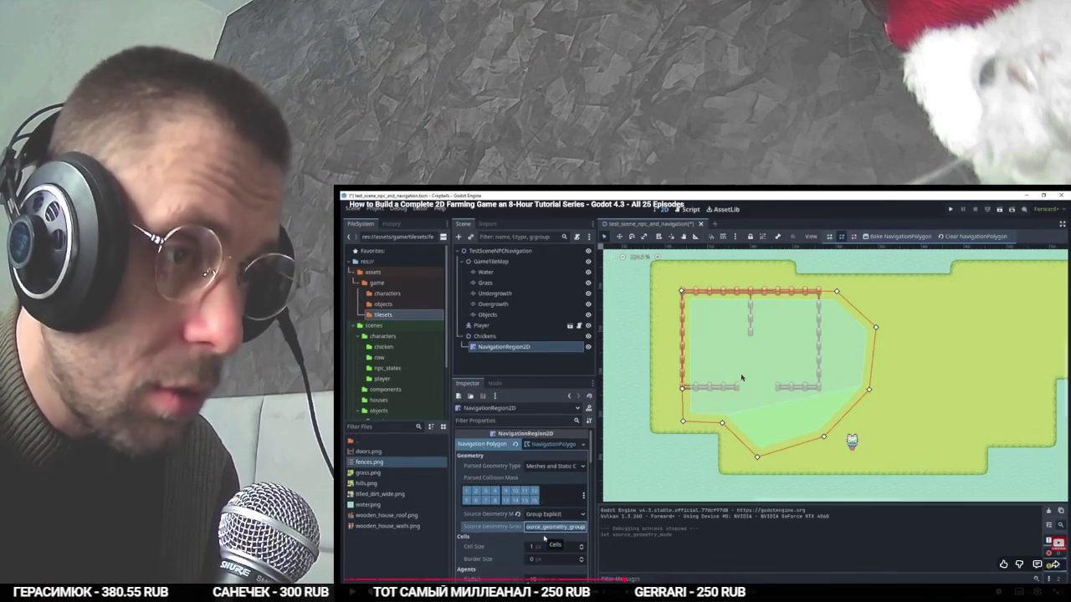
{"action": "left_click", "coordinate": [741, 378]}
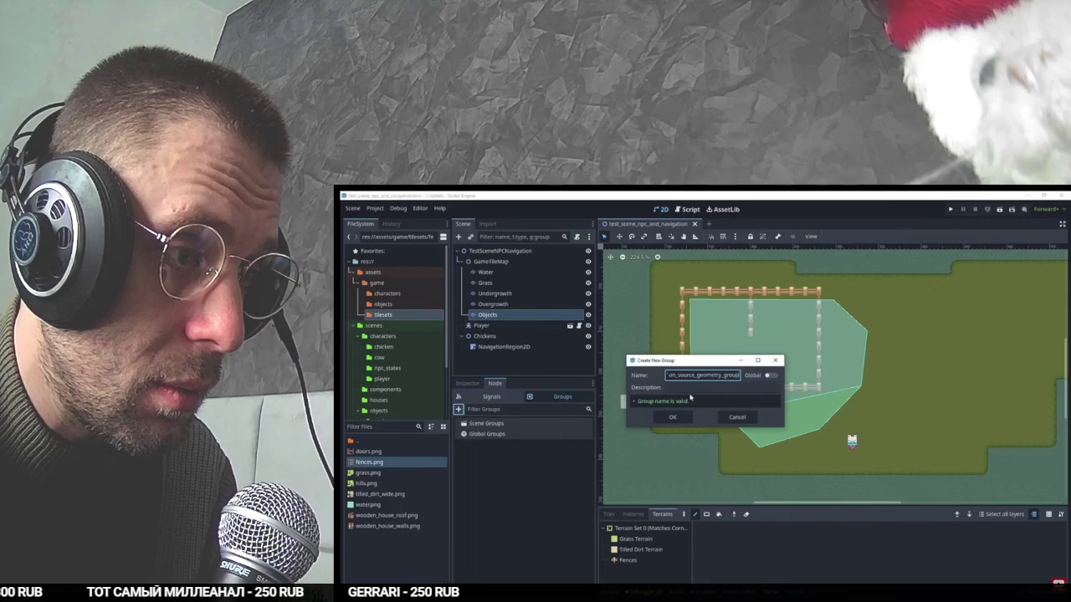
{"action": "key", "text": "alt+Tab"}
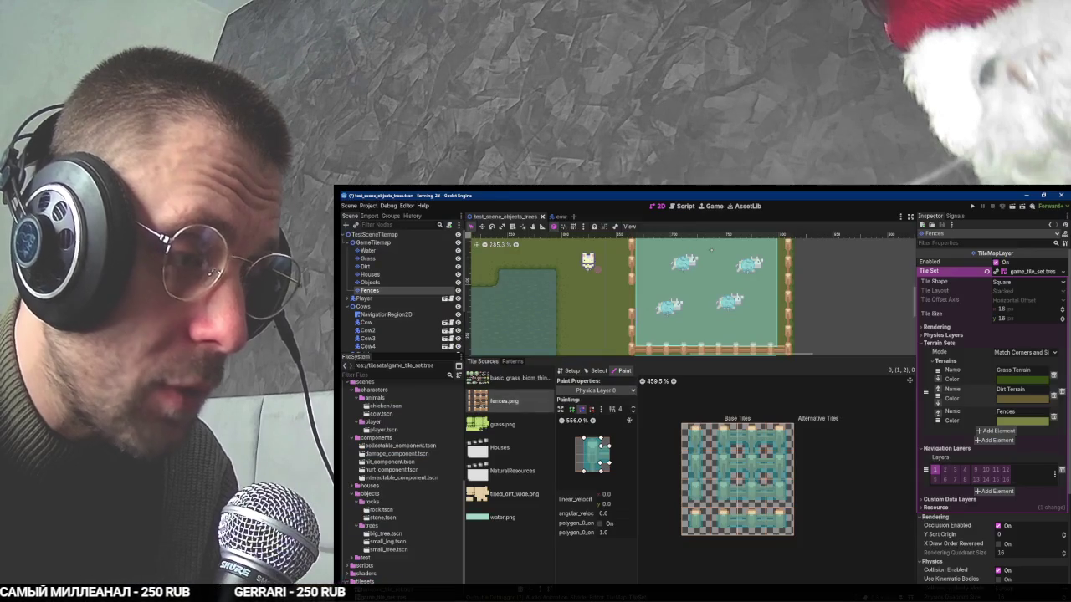
{"action": "left_click", "coordinate": [387, 313]}
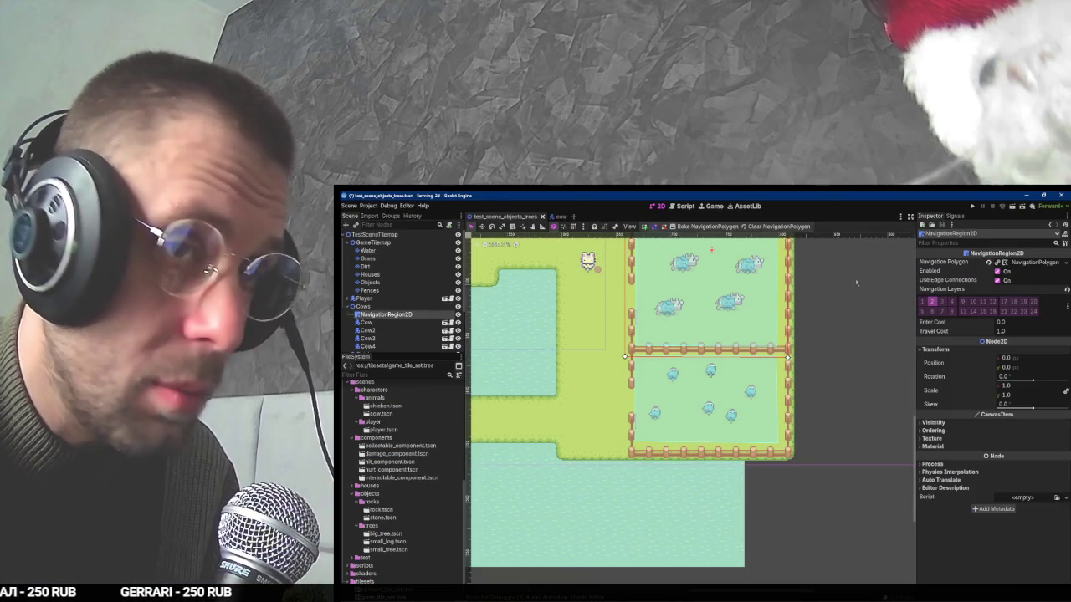
{"action": "left_click", "coordinate": [1022, 263]}
{"action": "left_click", "coordinate": [1017, 340]}
{"action": "left_click", "coordinate": [1023, 362]}
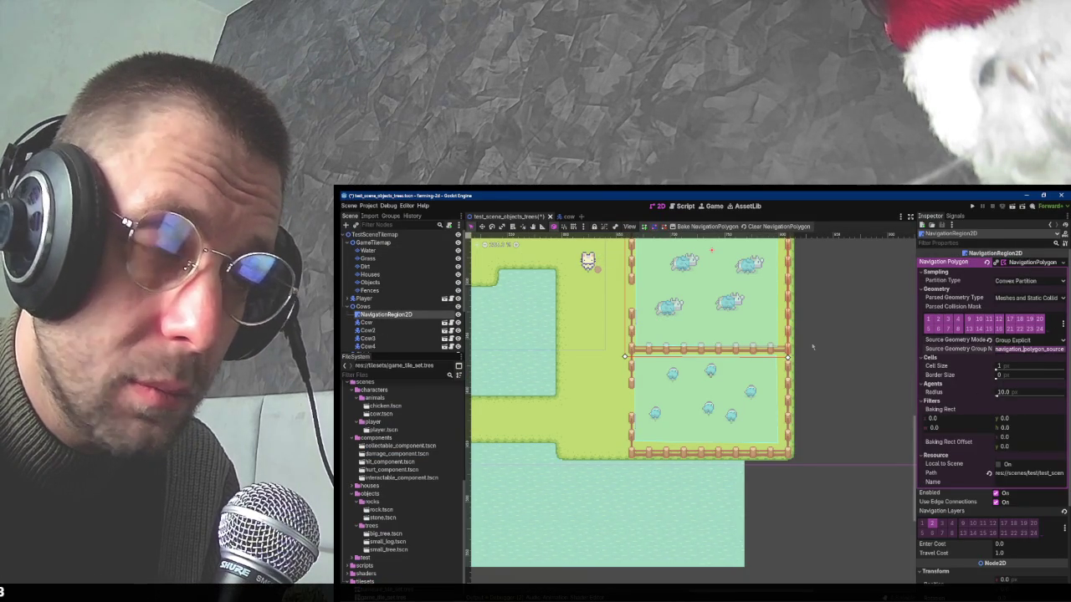
Select both the Fences and Objects layers under GameTilemap.
{"action": "left_click", "coordinate": [374, 242]}
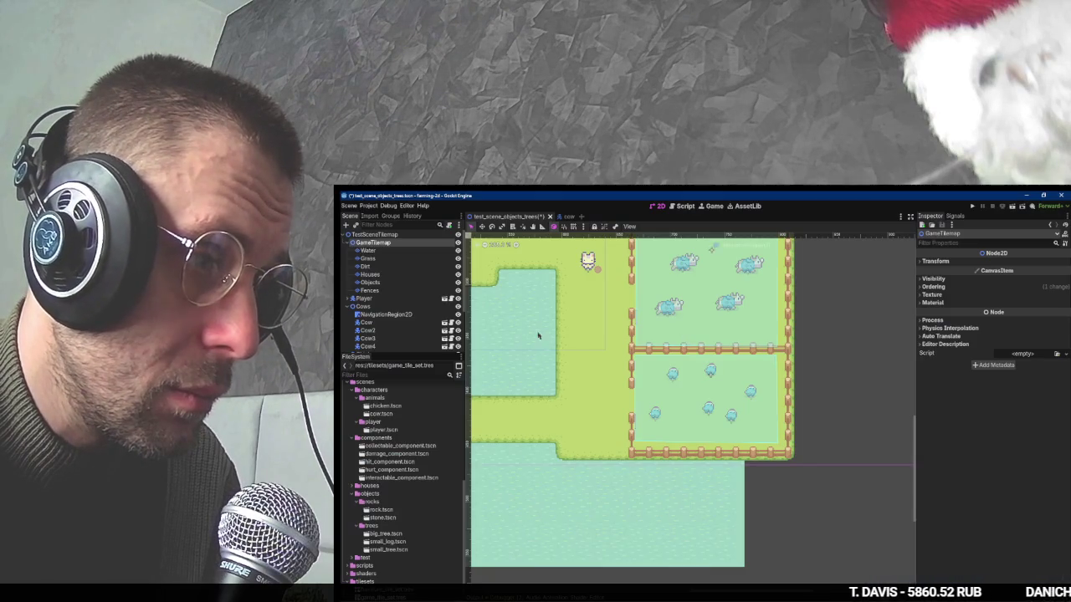
{"action": "left_click", "coordinate": [411, 289]}
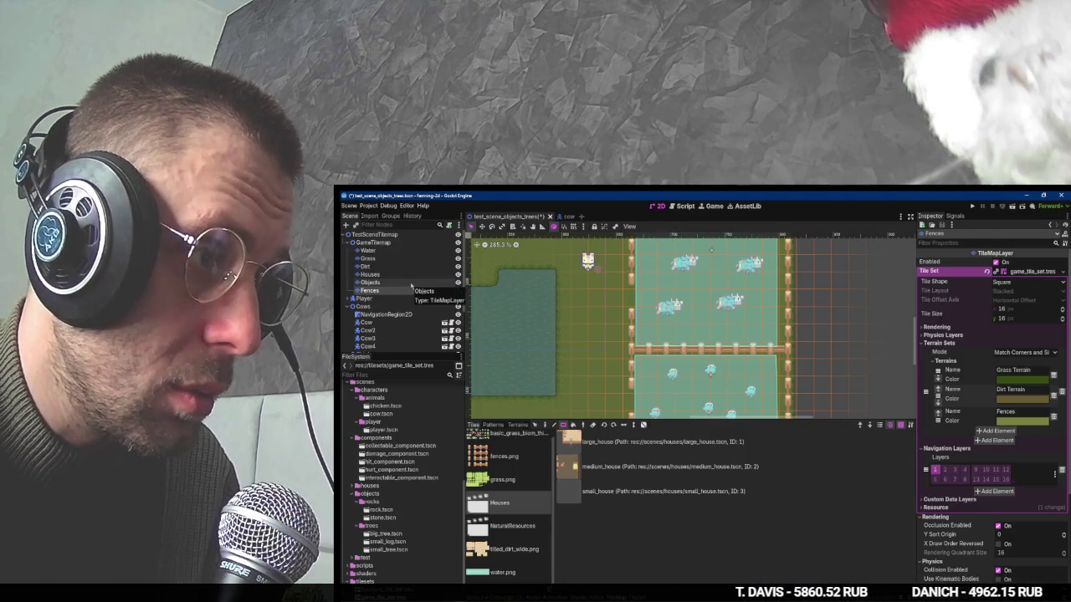
{"action": "left_click", "coordinate": [411, 298]}
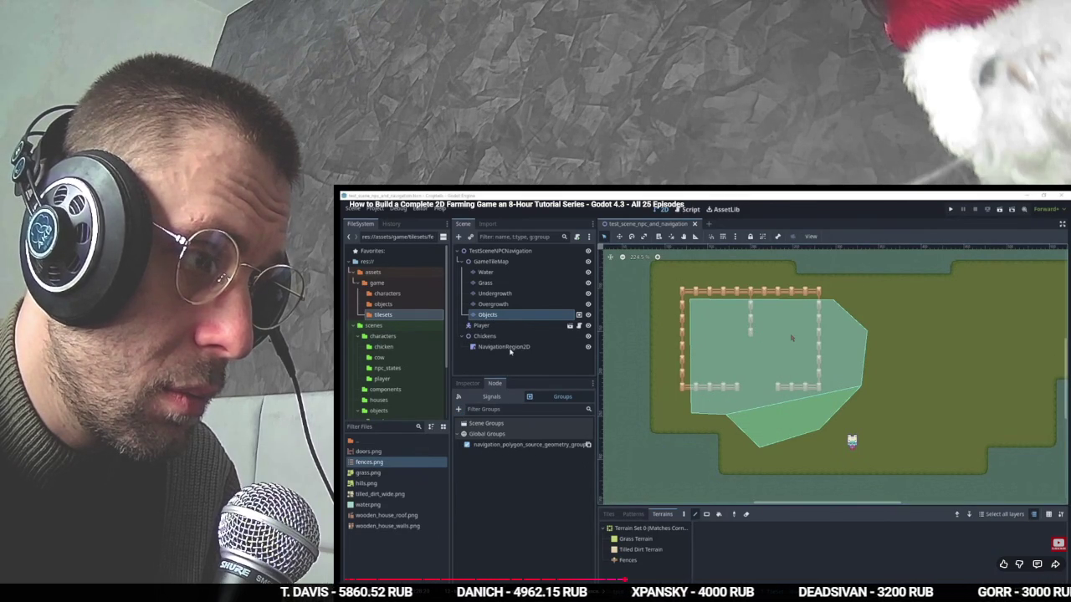
{"action": "key", "text": "space"}
{"action": "key", "text": "alt+Tab"}
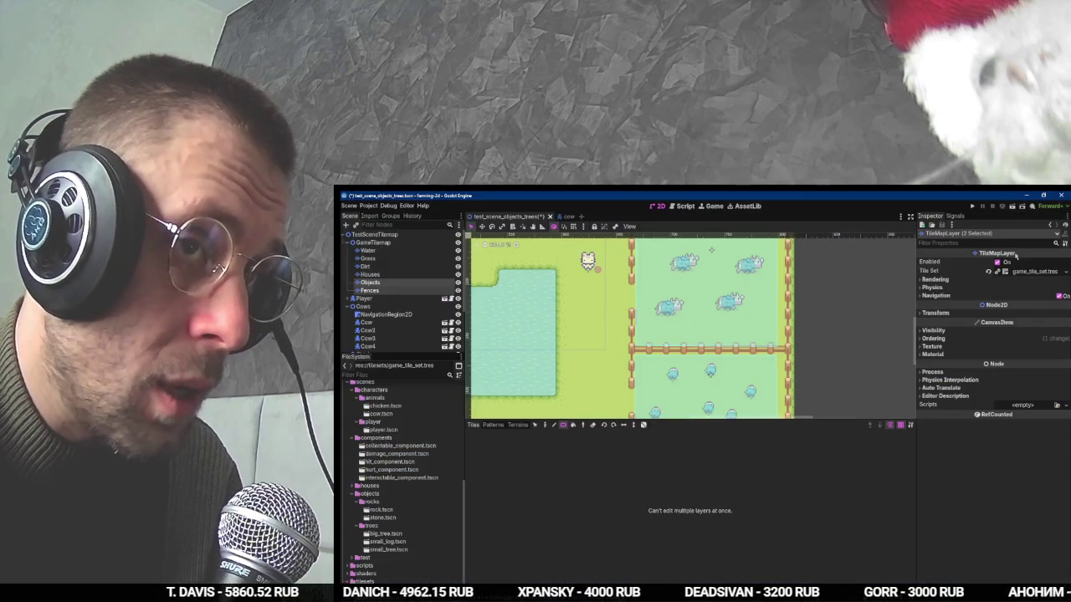
Dock the Groups panel on the right and create the global group navigation_polygon_source_geometry_group for the layers.
{"action": "left_click", "coordinate": [956, 215]}
{"action": "left_click", "coordinate": [942, 216]}
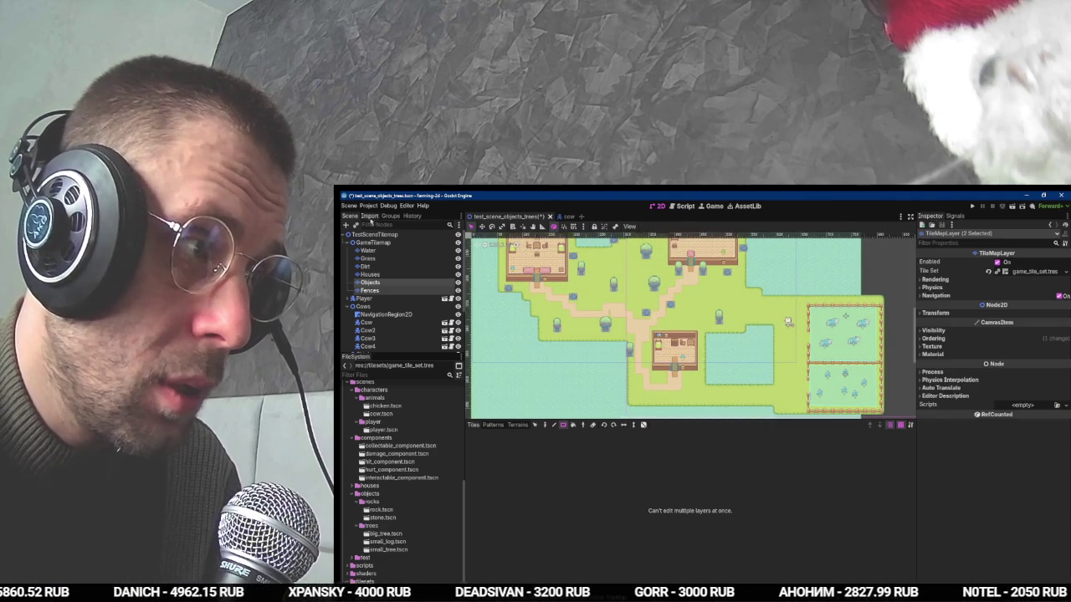
{"action": "left_click_drag", "start_coordinate": [391, 215], "coordinate": [1004, 220]}
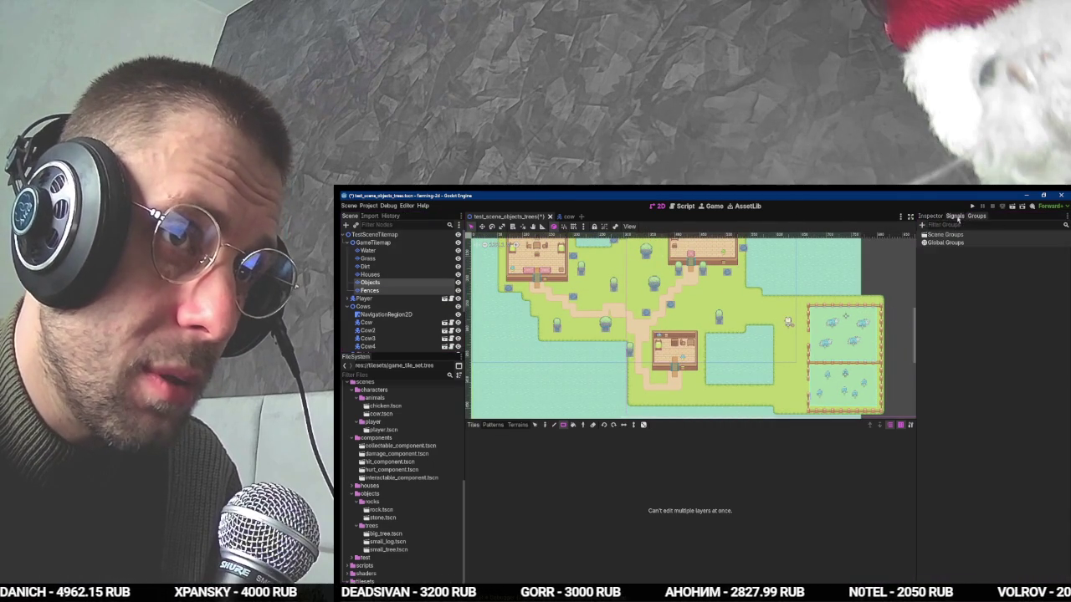
{"action": "left_click", "coordinate": [968, 217]}
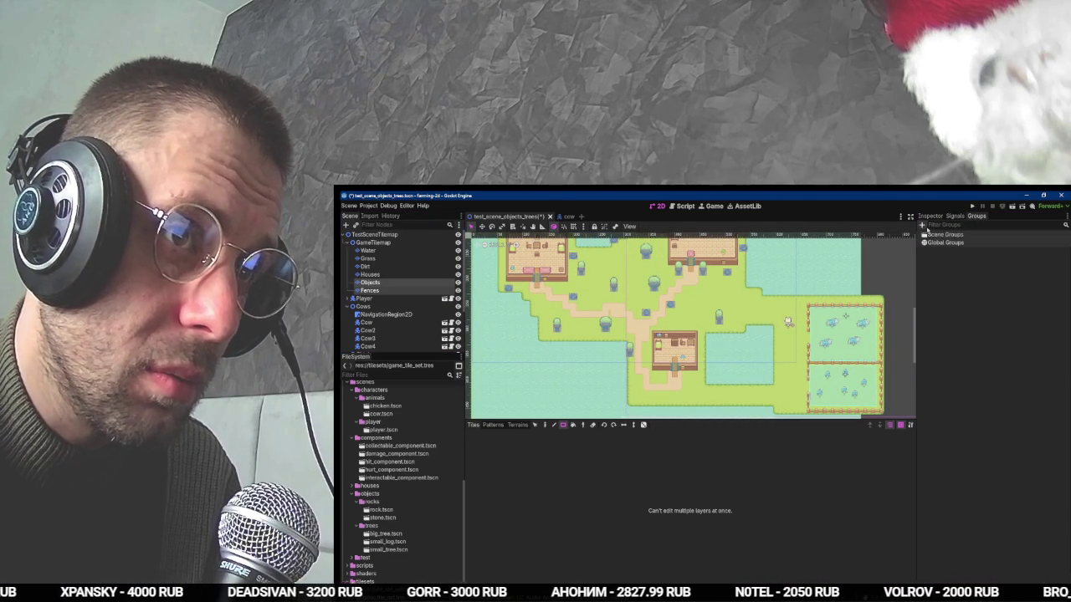
{"action": "left_click", "coordinate": [922, 226]}
{"action": "key", "text": "ctrl+v"}
{"action": "left_click", "coordinate": [767, 380]}
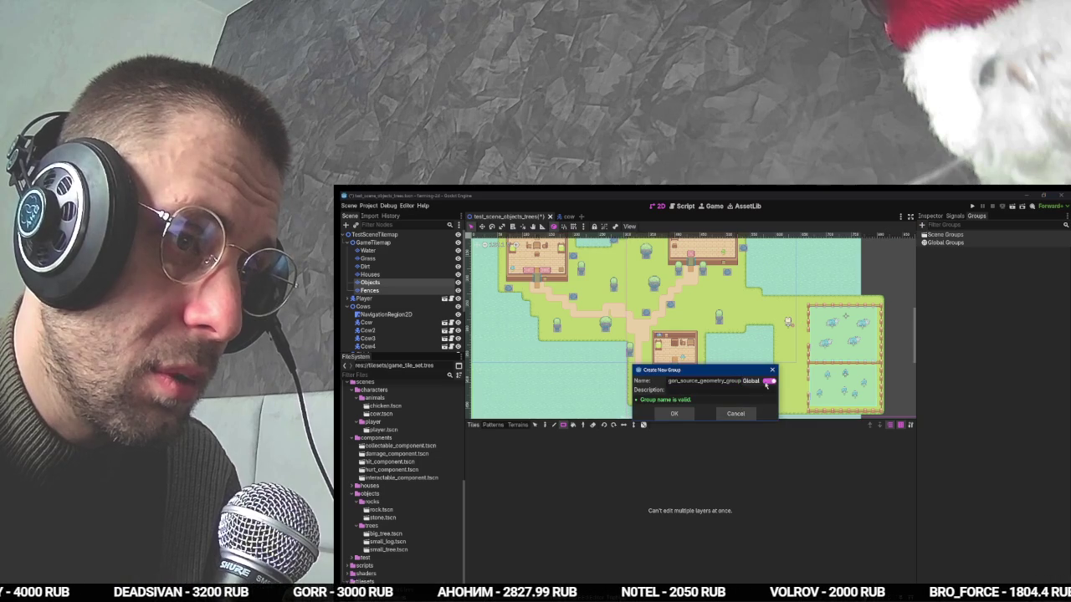
{"action": "left_click", "coordinate": [674, 413]}
Save the scene and reselect the cows' navigation region.
{"action": "key", "text": "ctrl+s"}
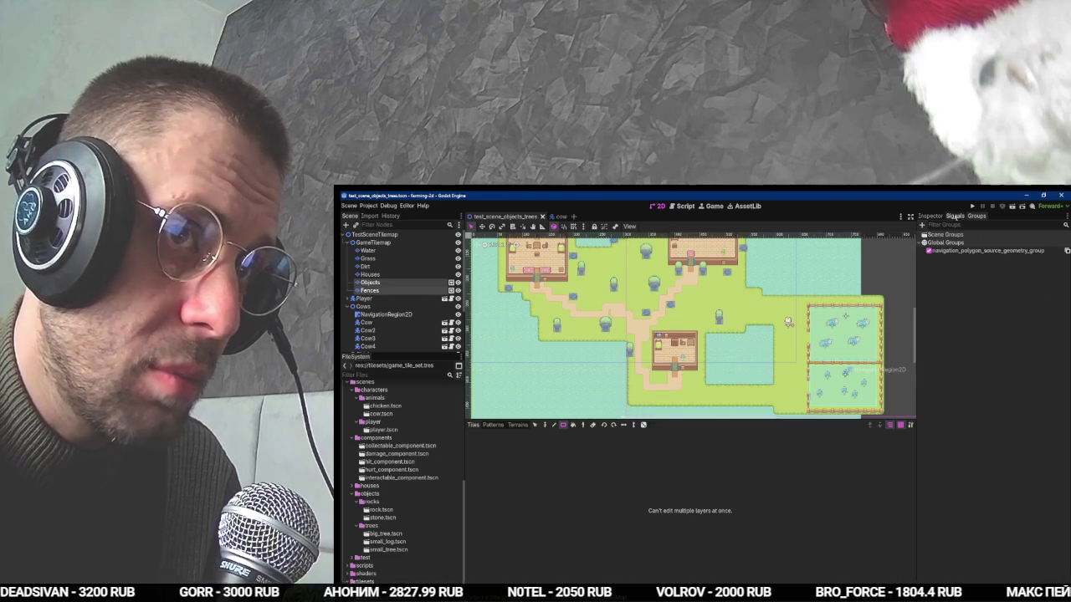
{"action": "left_click", "coordinate": [930, 216]}
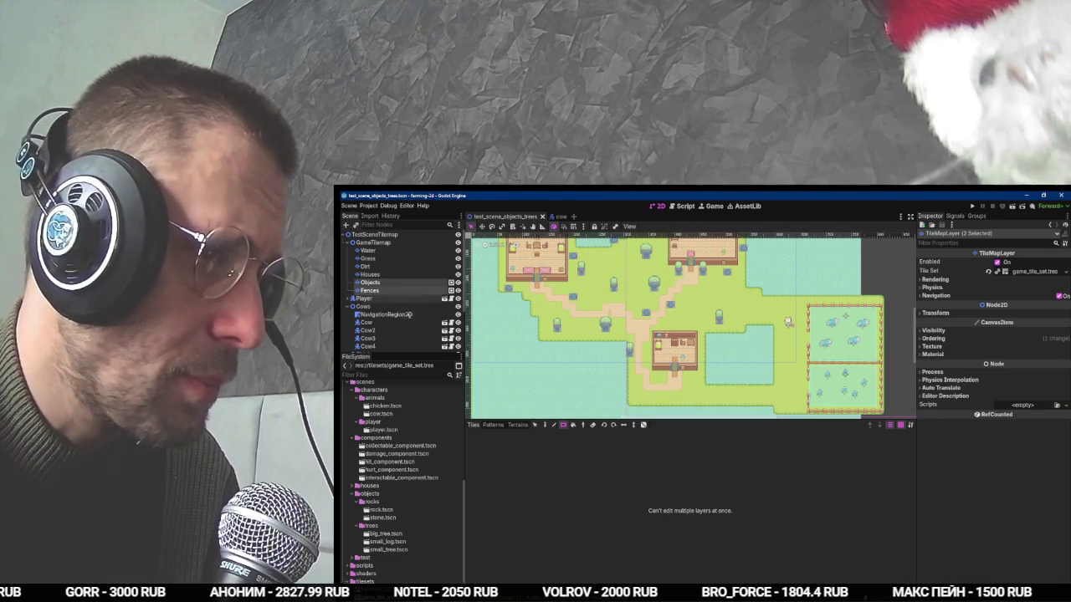
{"action": "scroll", "coordinate": [385, 302], "scroll_direction": "down", "scroll_amount": 2}
{"action": "left_click", "coordinate": [388, 270]}
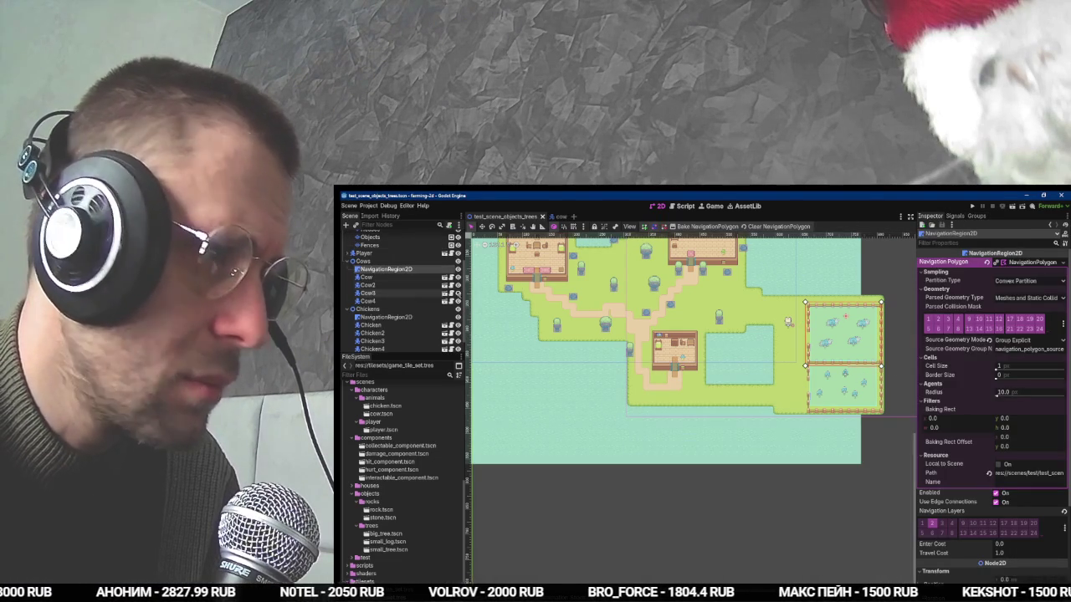
Set the chickens' NavigationRegion2D Geometry Source Geometry Mode to Group Explicit.
{"action": "left_click", "coordinate": [385, 317]}
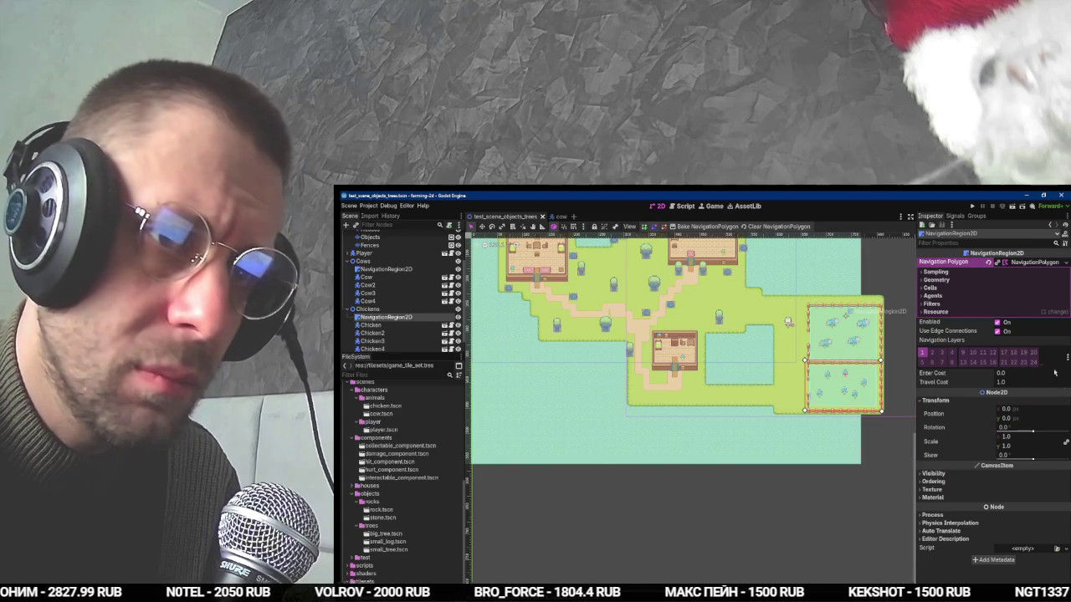
{"action": "left_click", "coordinate": [1010, 273]}
{"action": "left_click", "coordinate": [957, 289]}
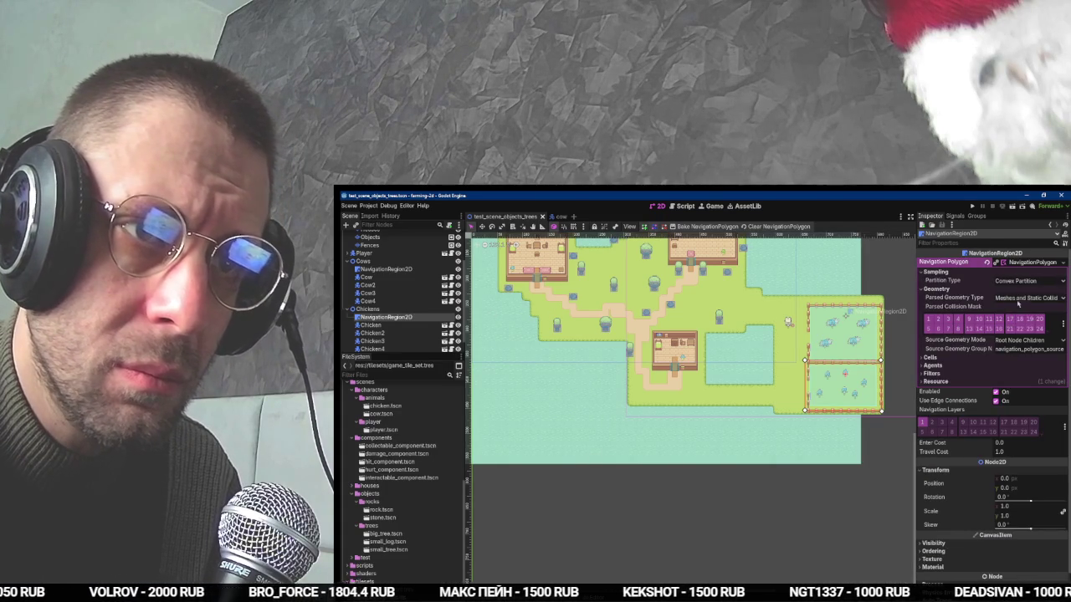
{"action": "left_click", "coordinate": [1022, 341]}
{"action": "left_click", "coordinate": [1017, 364]}
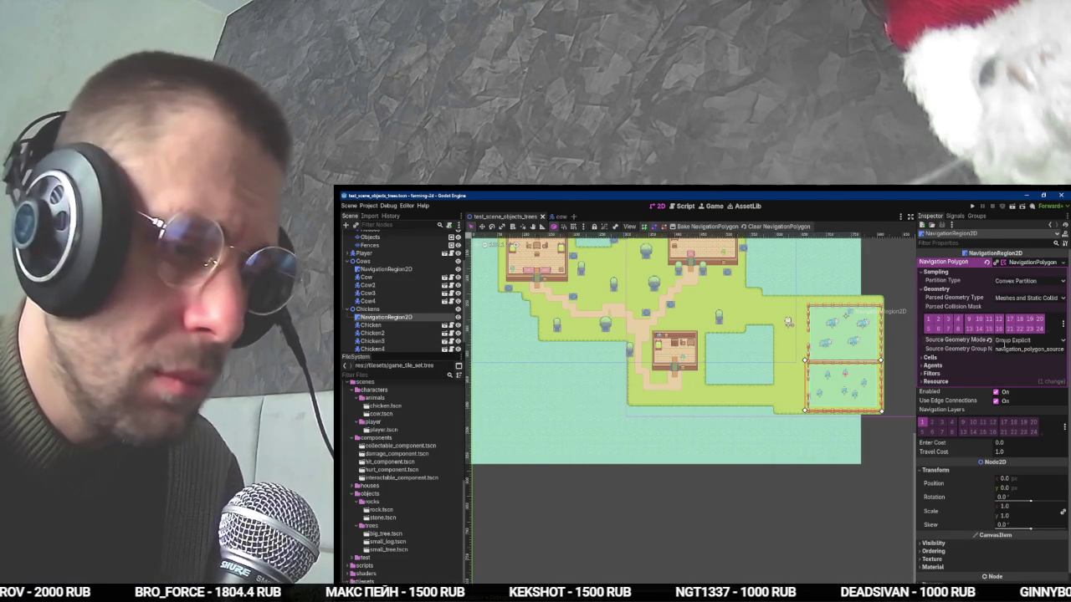
Test-run the farm with F5, walk the player right, then stop with F8.
{"action": "key", "text": "F5"}
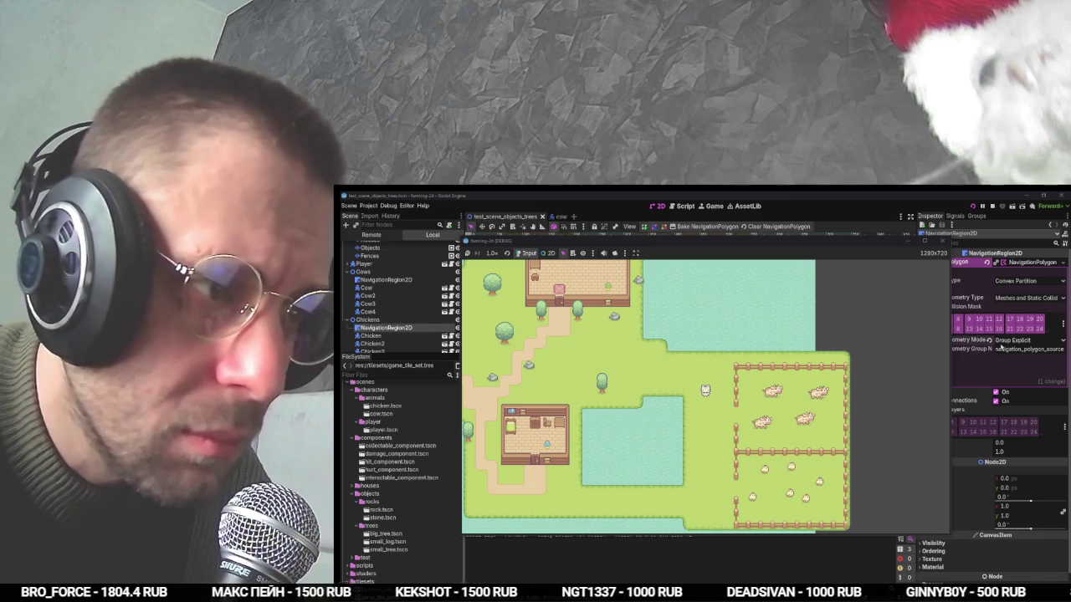
{"action": "key", "text": "d"}
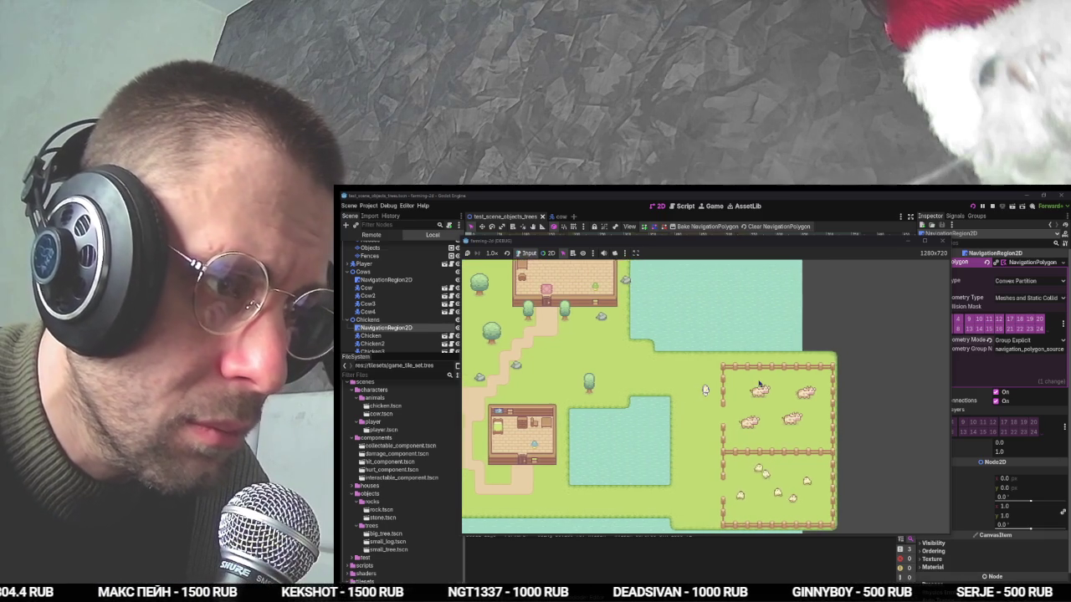
{"action": "key", "text": "d"}
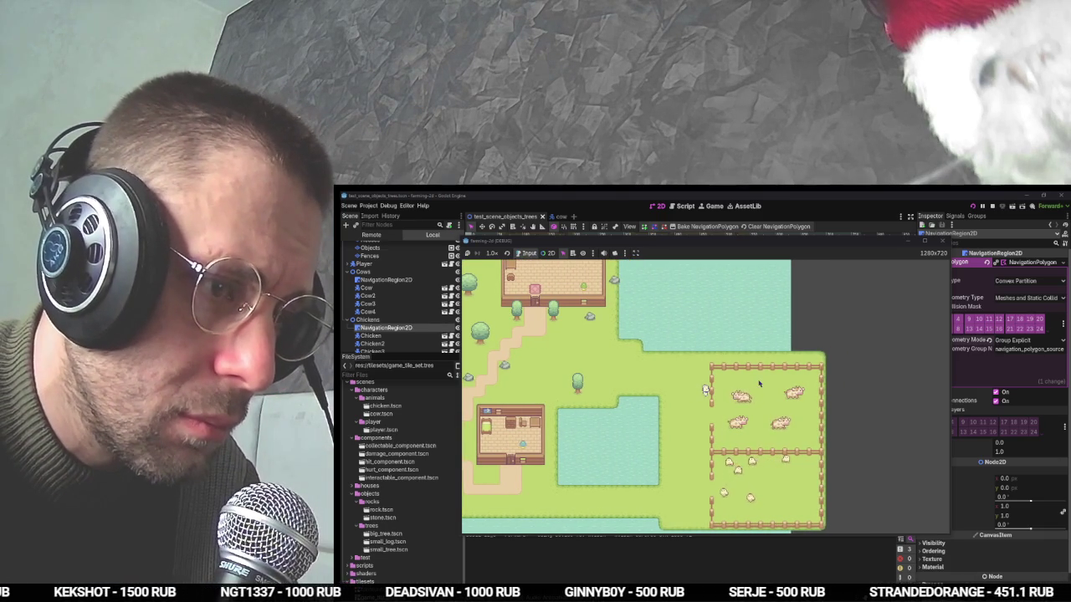
{"action": "key", "text": "F8"}
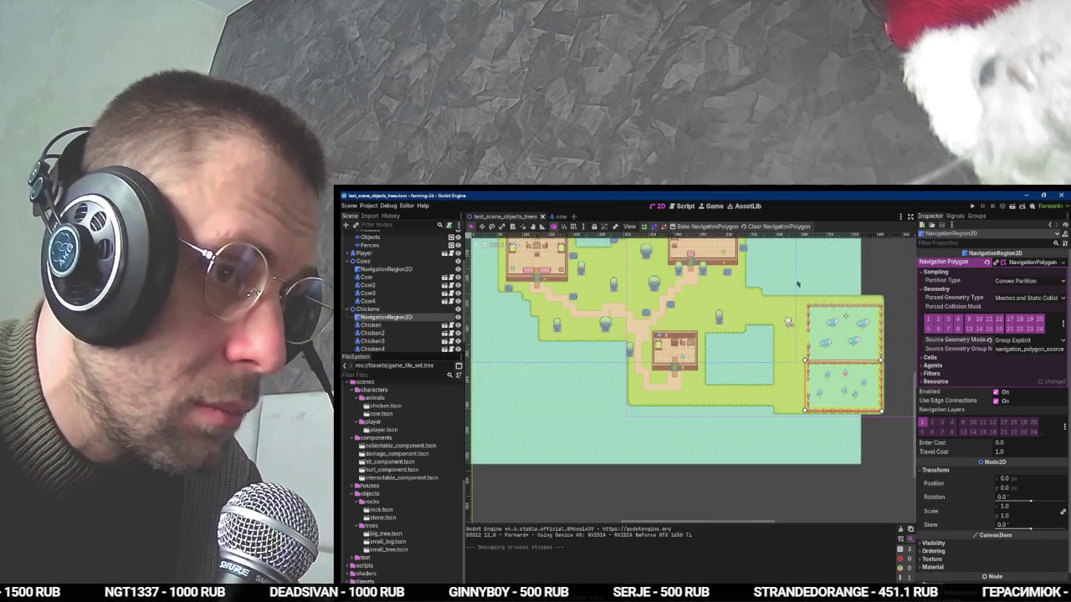
{"action": "scroll", "coordinate": [797, 284], "scroll_direction": "up", "scroll_amount": 3}
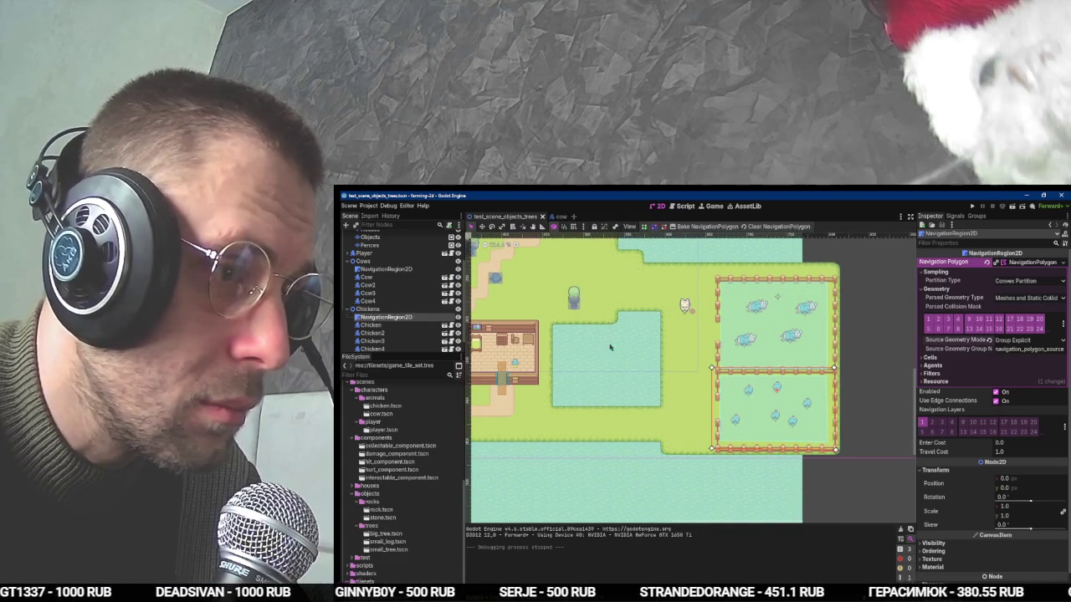
Pull the lower polygon's corners left to the fence and bake navigation meshes for both pens.
{"action": "left_click_drag", "start_coordinate": [712, 368], "coordinate": [670, 368]}
{"action": "left_click_drag", "start_coordinate": [711, 449], "coordinate": [664, 452]}
{"action": "left_click", "coordinate": [705, 226]}
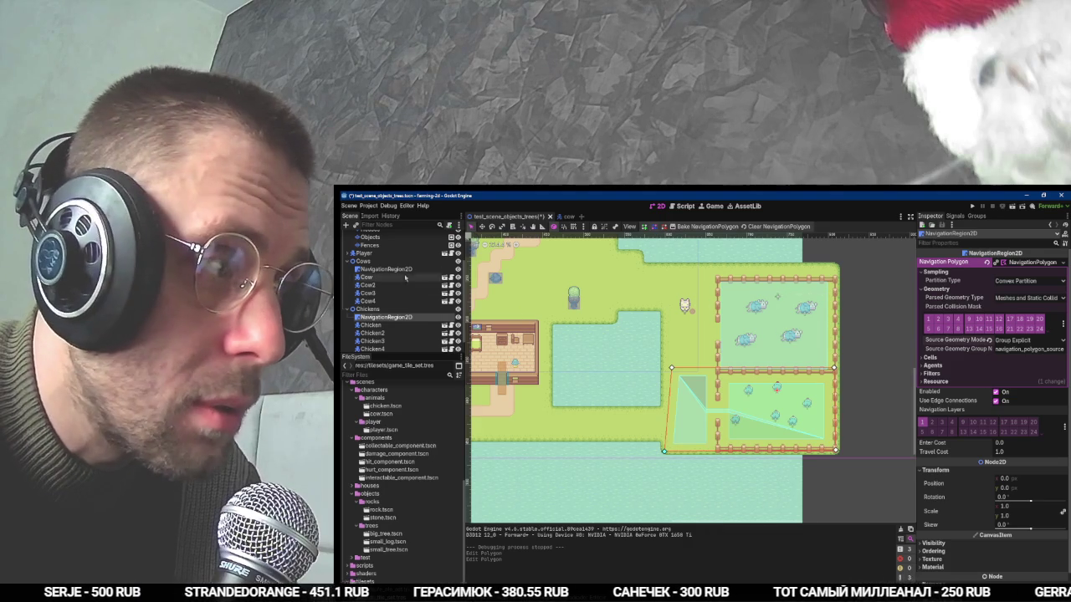
{"action": "left_click", "coordinate": [385, 268]}
{"action": "left_click", "coordinate": [702, 226]}
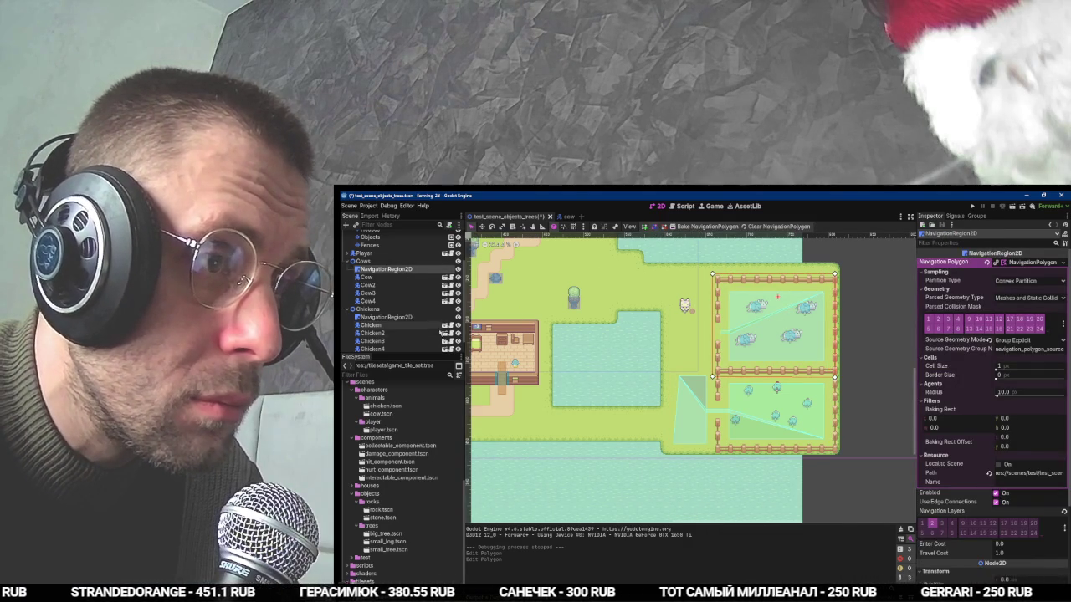
Delete the vertices of the chickens' outline polygon in the lower pen.
{"action": "left_click", "coordinate": [385, 317]}
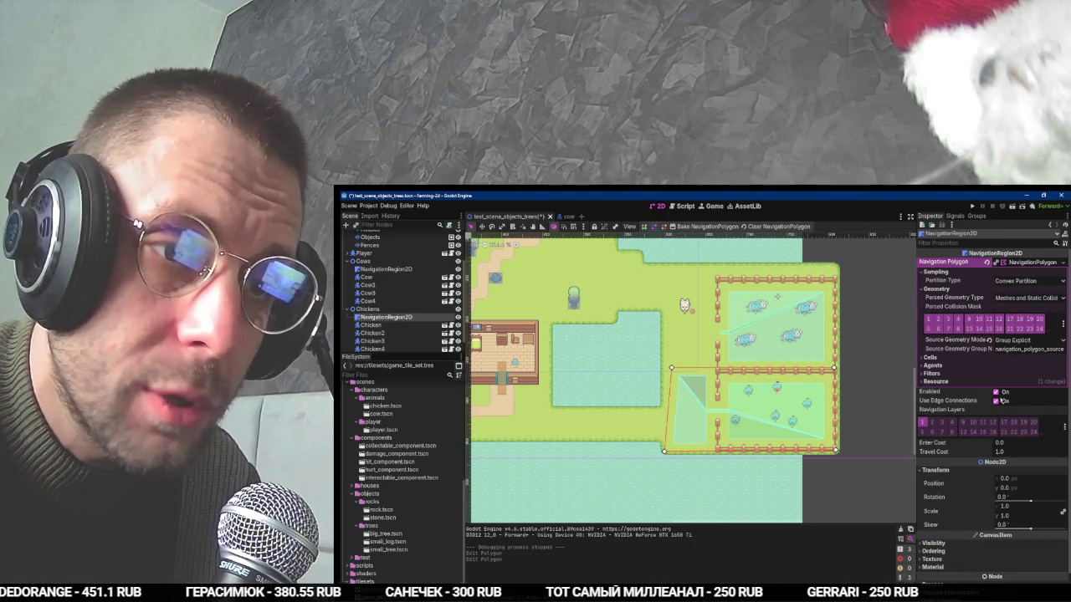
{"action": "left_click", "coordinate": [952, 374]}
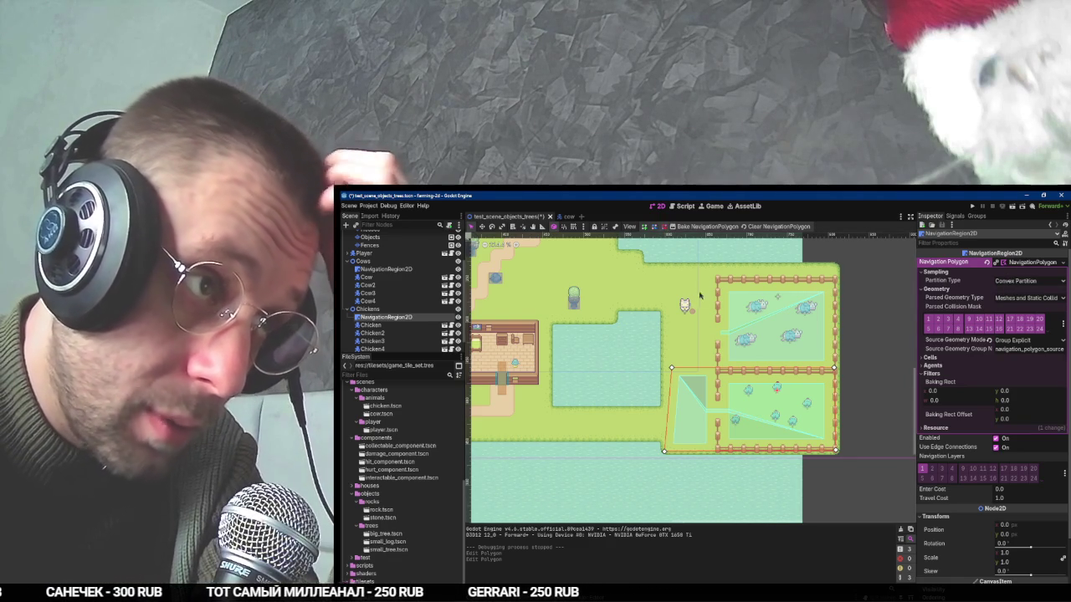
{"action": "right_click", "coordinate": [671, 368]}
{"action": "right_click", "coordinate": [663, 451]}
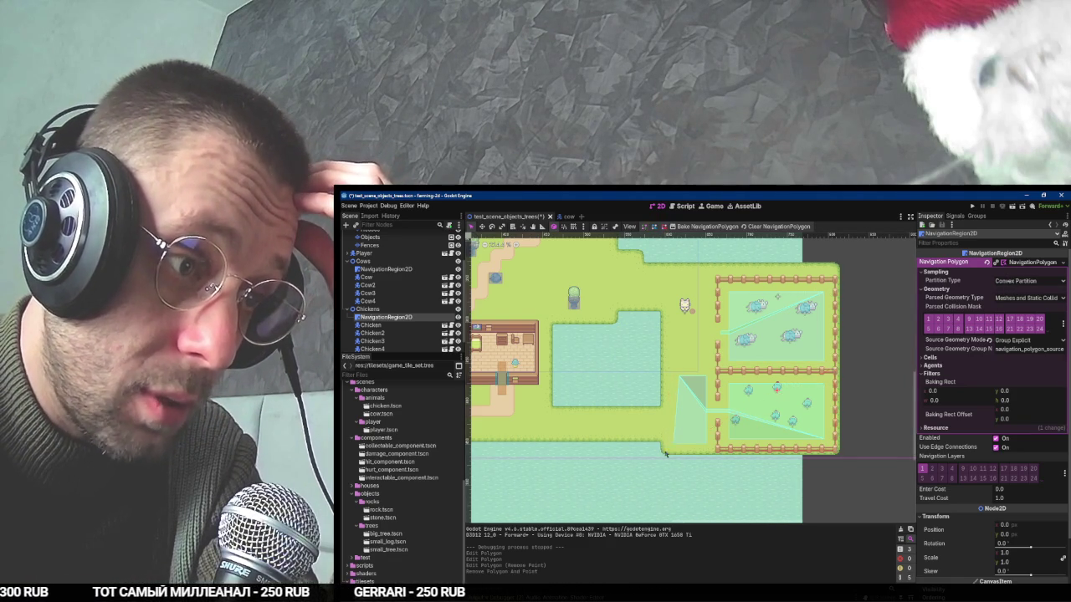